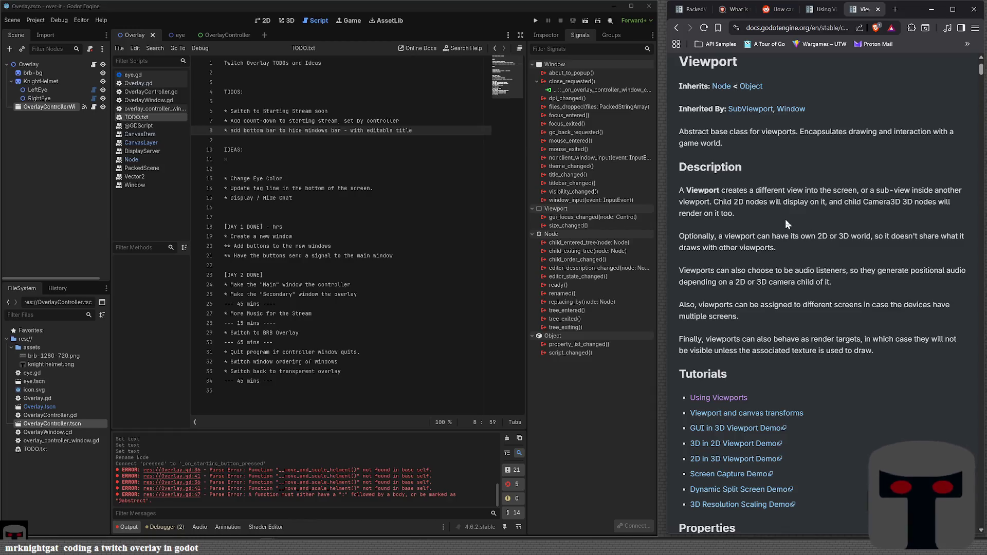
# View the CanvasLayer class reference, then return to the Node class page
pyautogui.scroll(5, 785, 224)
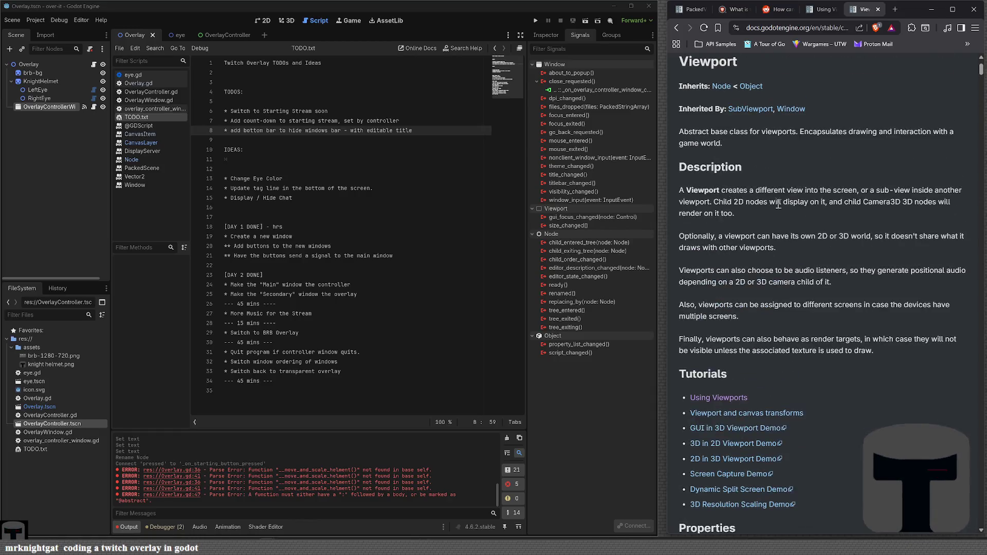
pyautogui.click(677, 29)
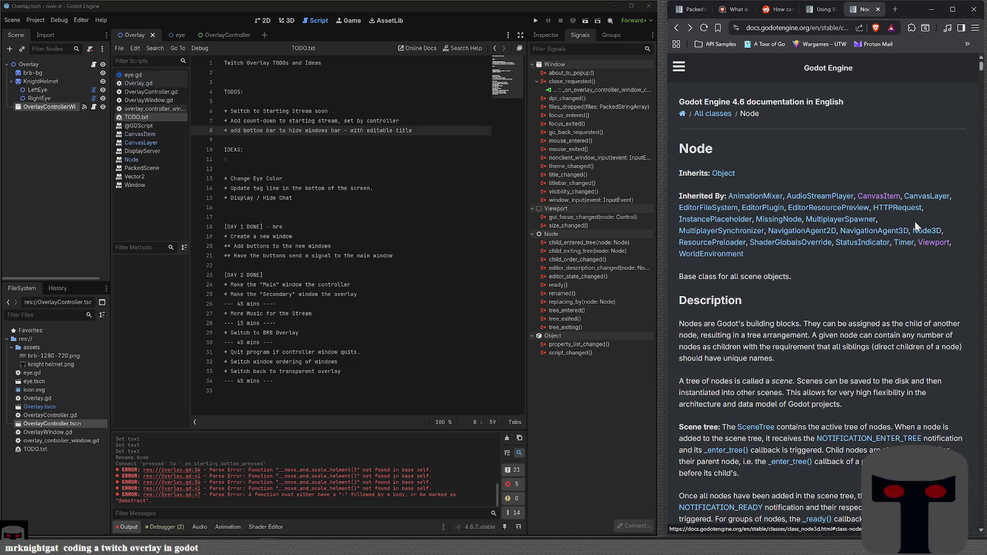
pyautogui.click(922, 190)
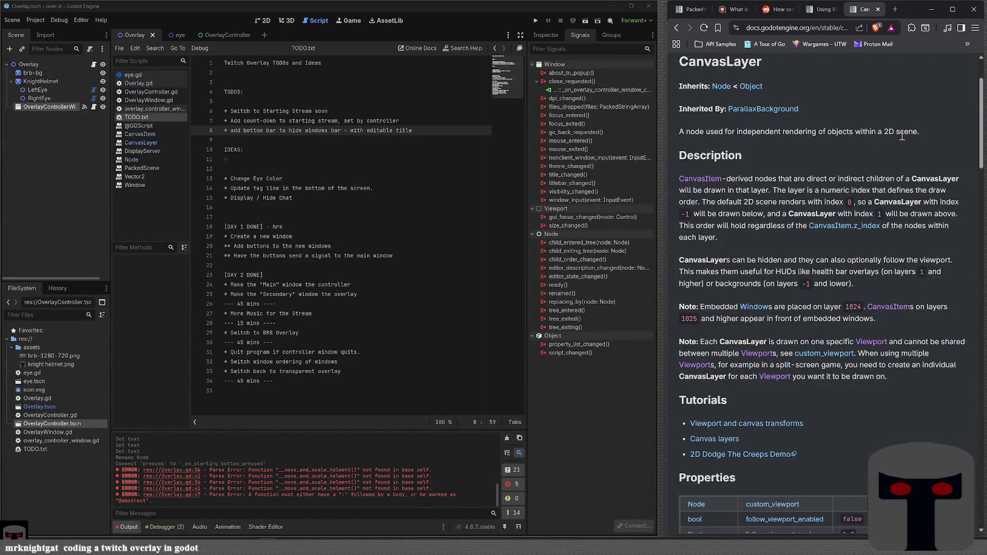
pyautogui.click(677, 28)
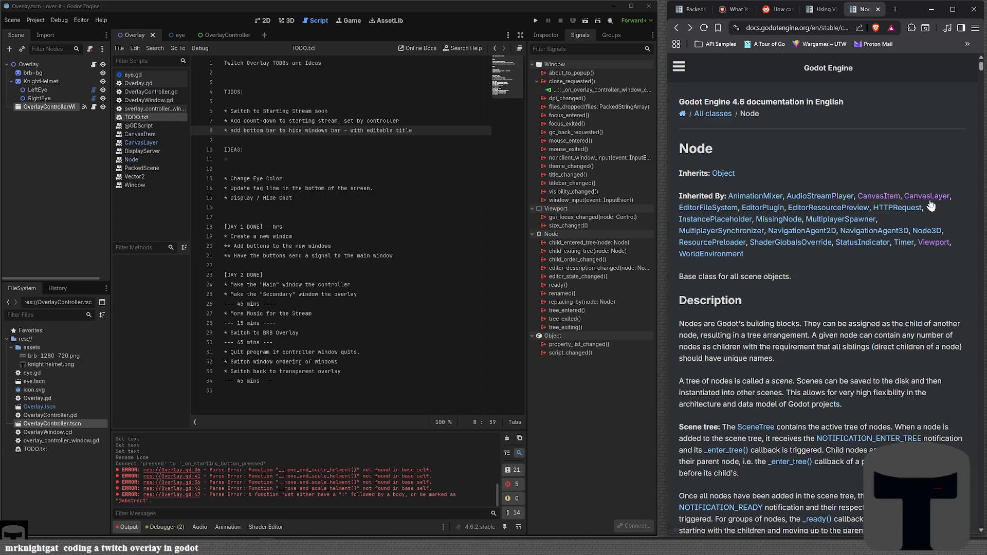
# Open the CanvasItem class reference and scroll down to its Methods table
pyautogui.click(883, 197)
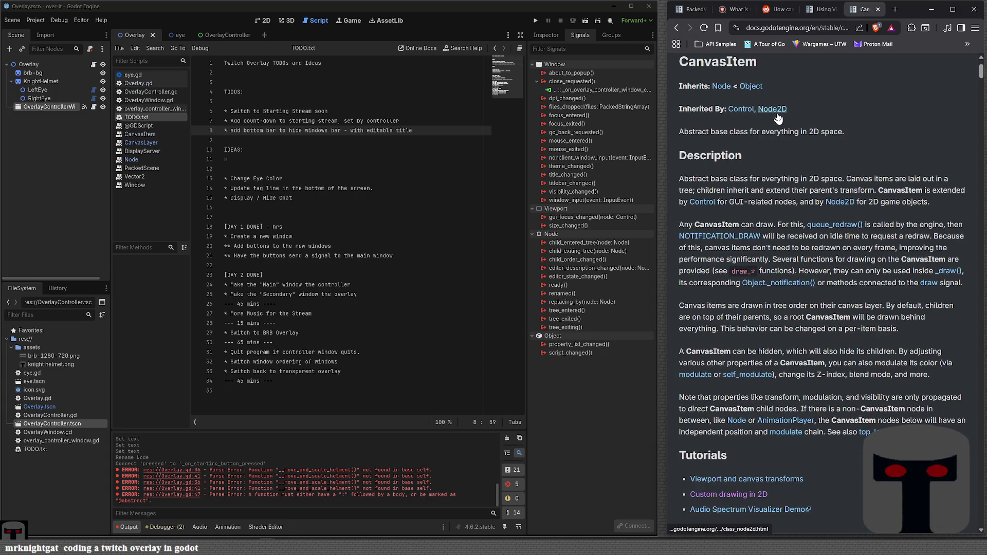
pyautogui.scroll(-6, 804, 227)
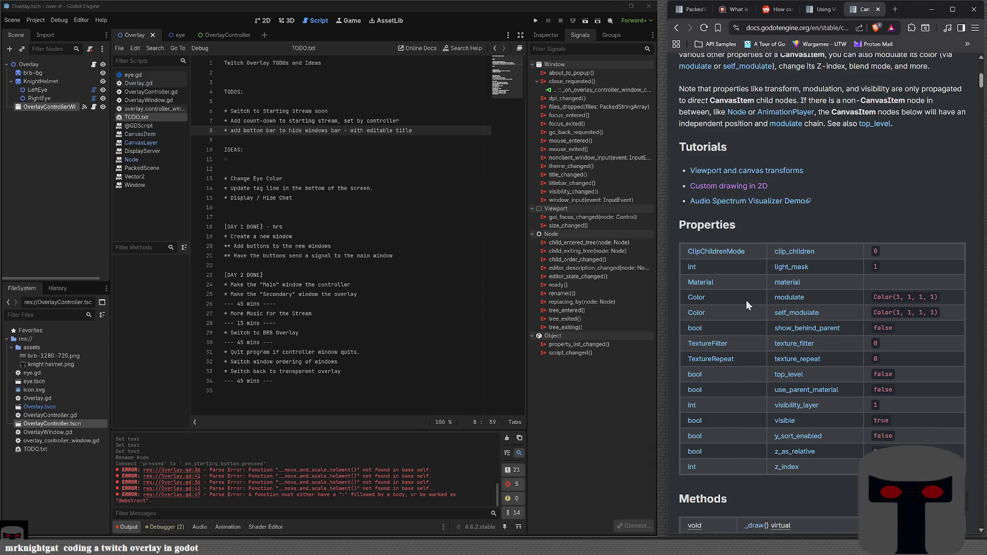
pyautogui.scroll(-6, 746, 300)
pyautogui.scroll(-3, 733, 304)
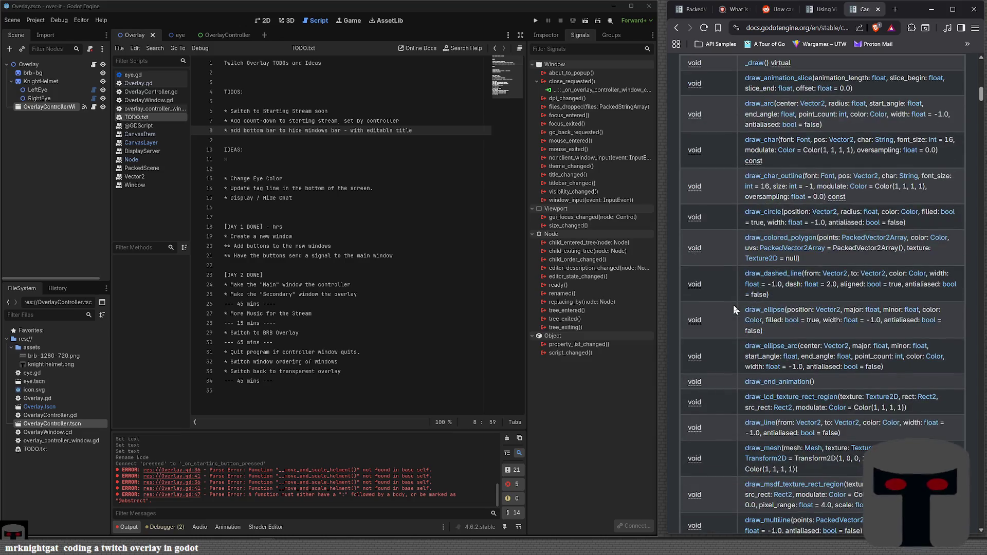
pyautogui.scroll(-20, 733, 305)
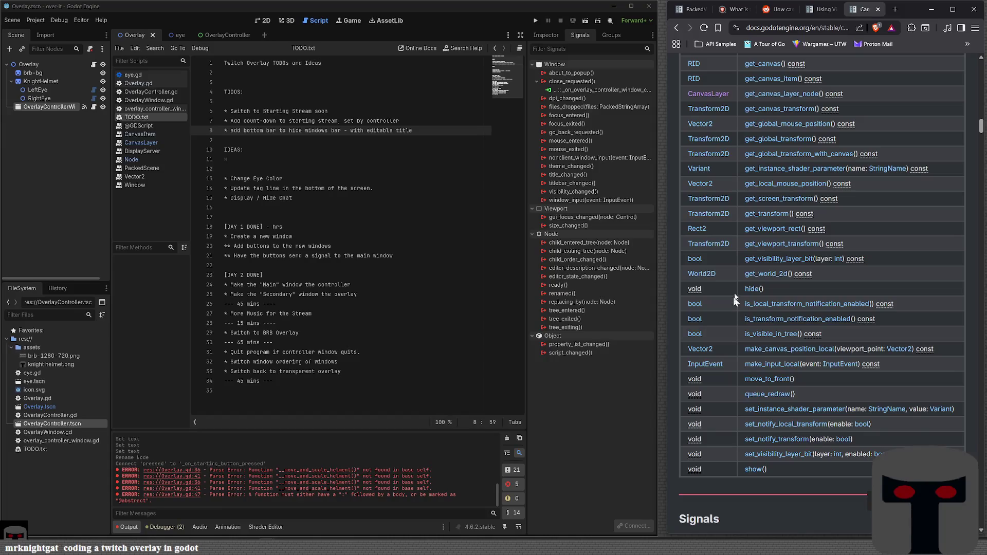
pyautogui.scroll(3, 736, 288)
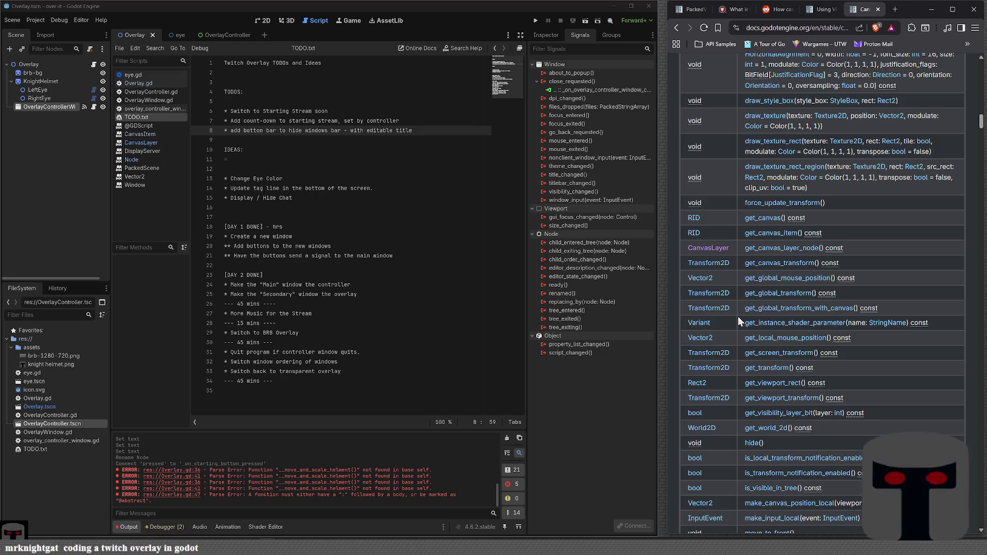
pyautogui.scroll(-3, 739, 317)
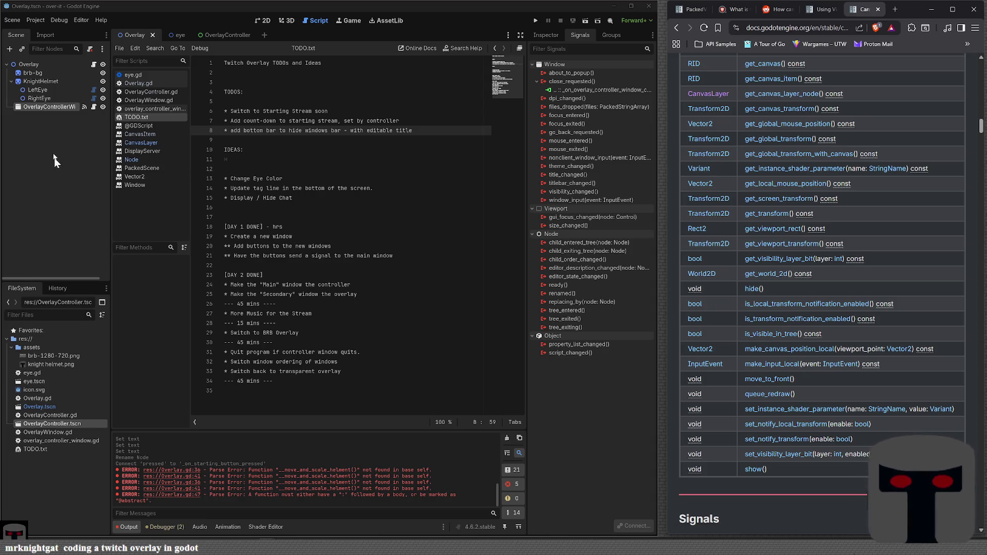
# Add a Node2D child node under the Overlay root node
pyautogui.click(46, 63)
pyautogui.rightClick(46, 63)
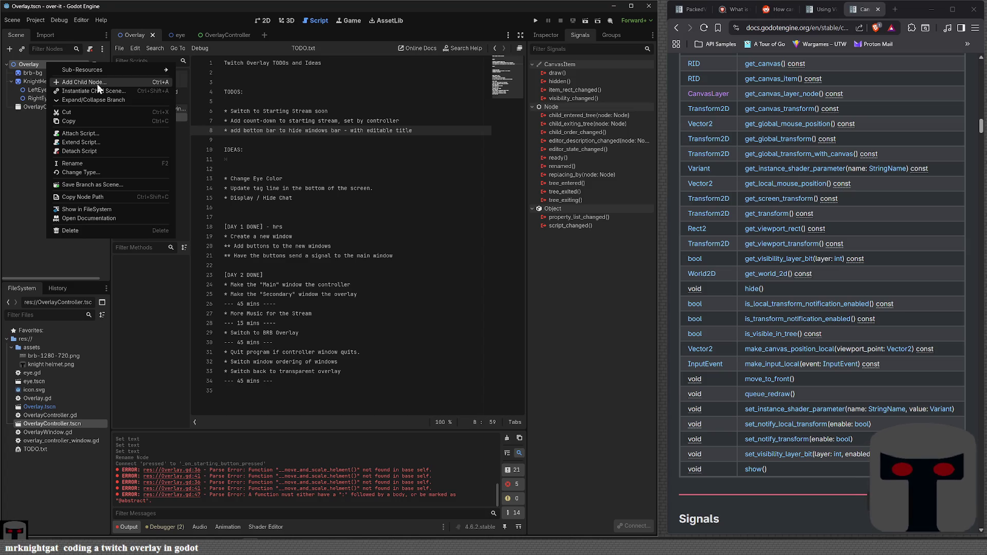
pyautogui.click(97, 85)
pyautogui.write('Background')
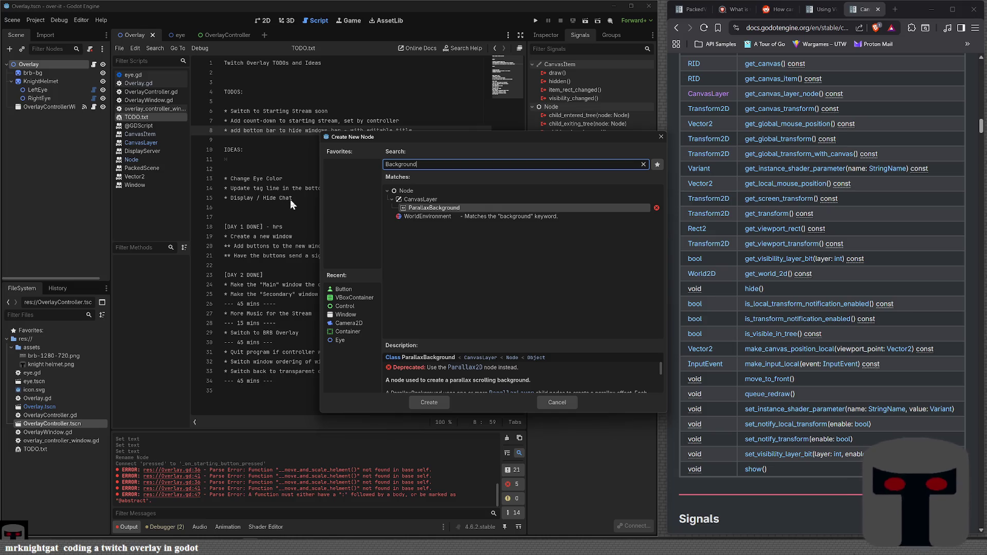
pyautogui.press('BackSpace')
pyautogui.press('BackSpace')
pyautogui.press('BackSpace')
pyautogui.write('Nod')
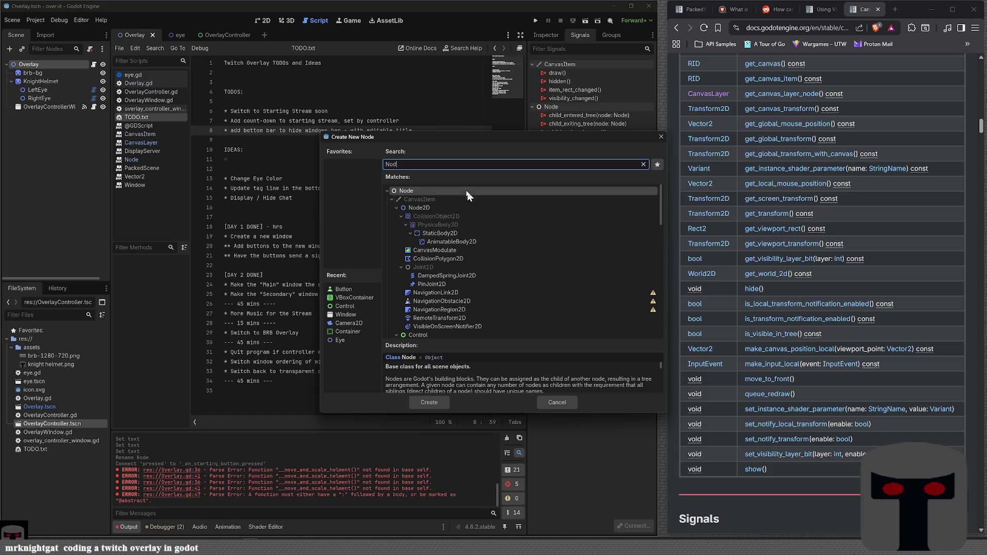
pyautogui.click(463, 207)
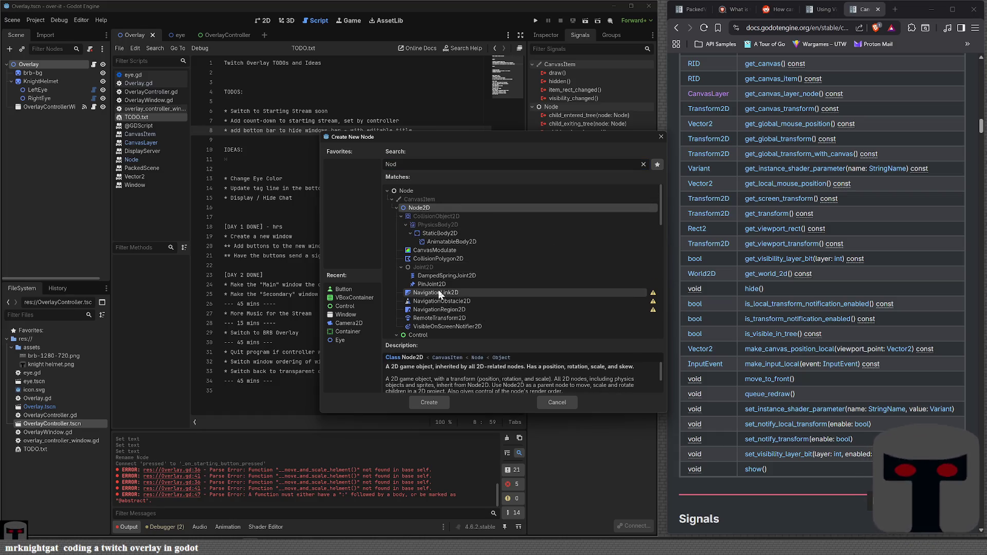
pyautogui.click(429, 402)
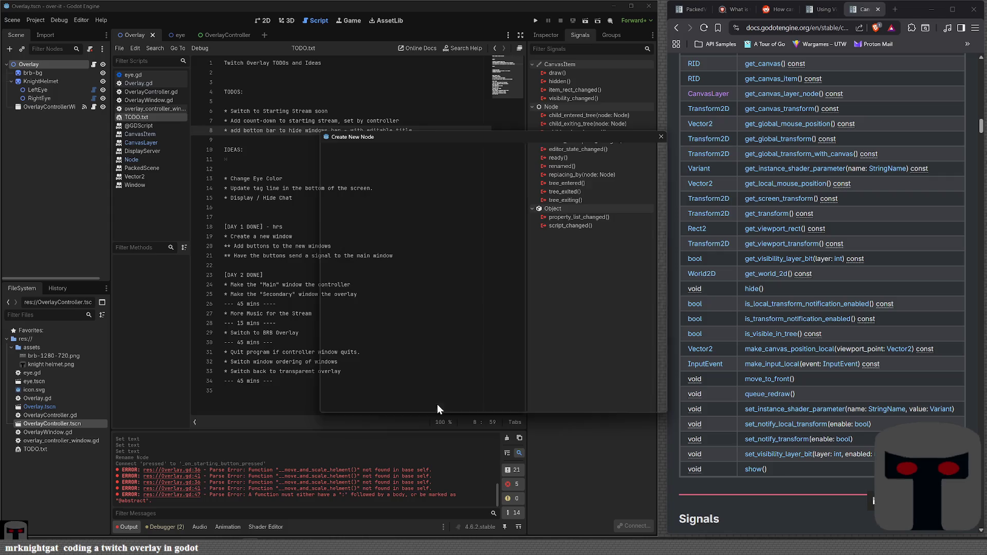
# Move the new Node2D above brb-bg and rename it BackgroundContainer
pyautogui.moveTo(44, 115); pyautogui.dragTo(47, 66)
pyautogui.click(40, 72)
pyautogui.write('BackgroundContainer')
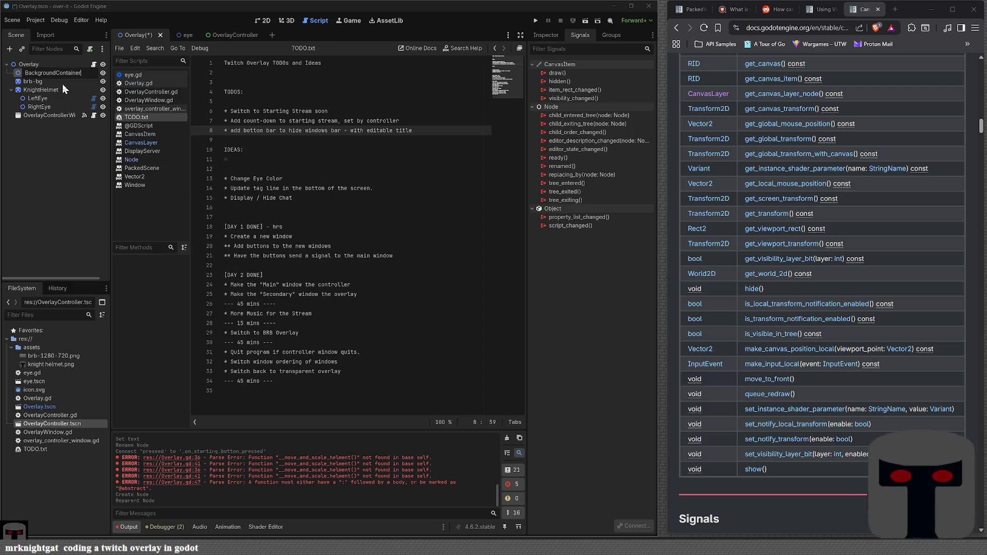
pyautogui.press('Return')
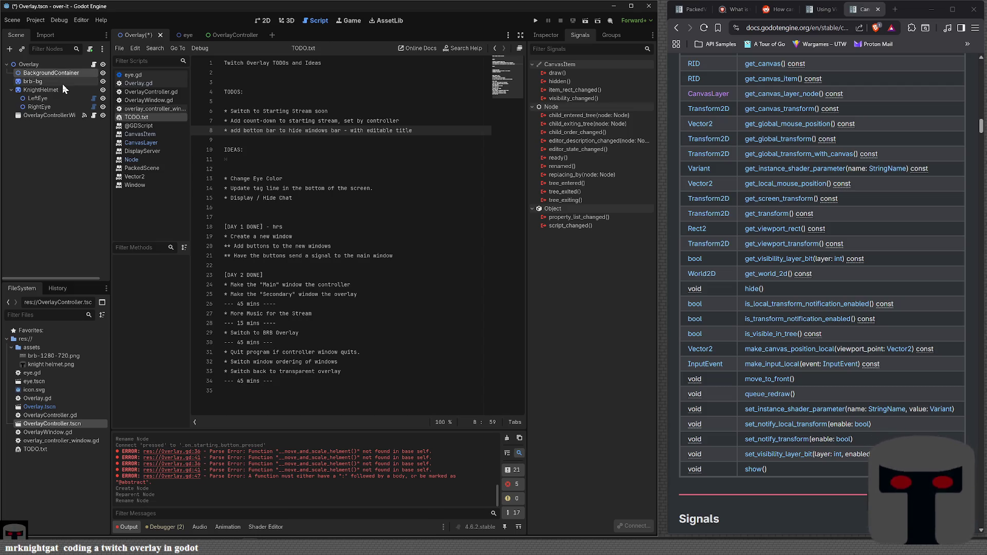
# Drag brb-bg into BackgroundContainer, save the Overlay scene, and open Overlay.gd
pyautogui.moveTo(38, 79); pyautogui.dragTo(58, 73)
pyautogui.hotkey('ctrl', 's')
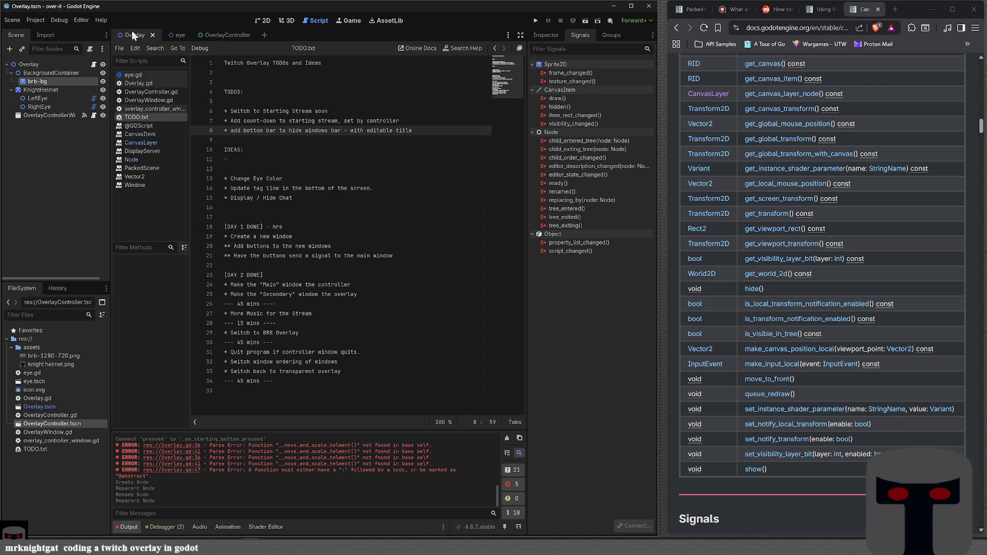
pyautogui.click(48, 72)
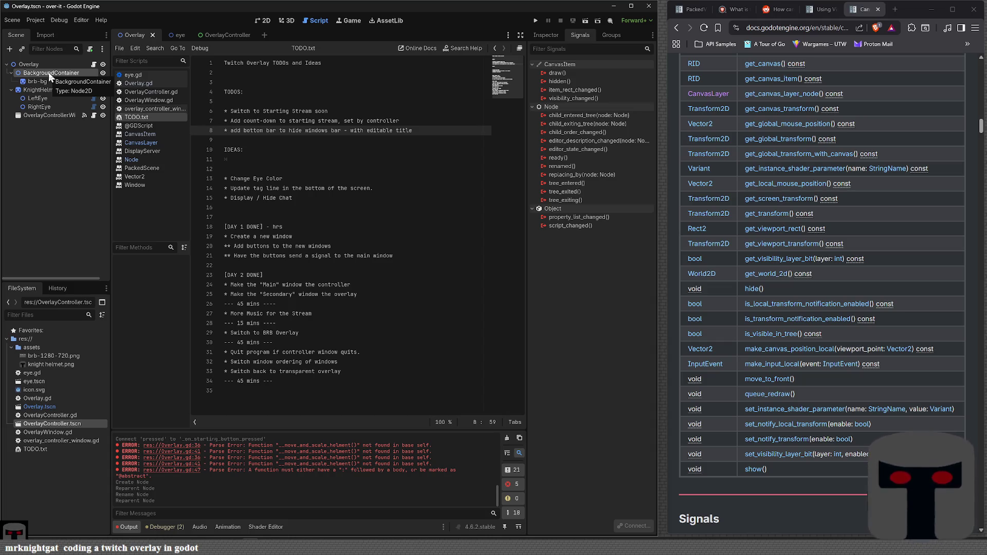
pyautogui.doubleClick(48, 75)
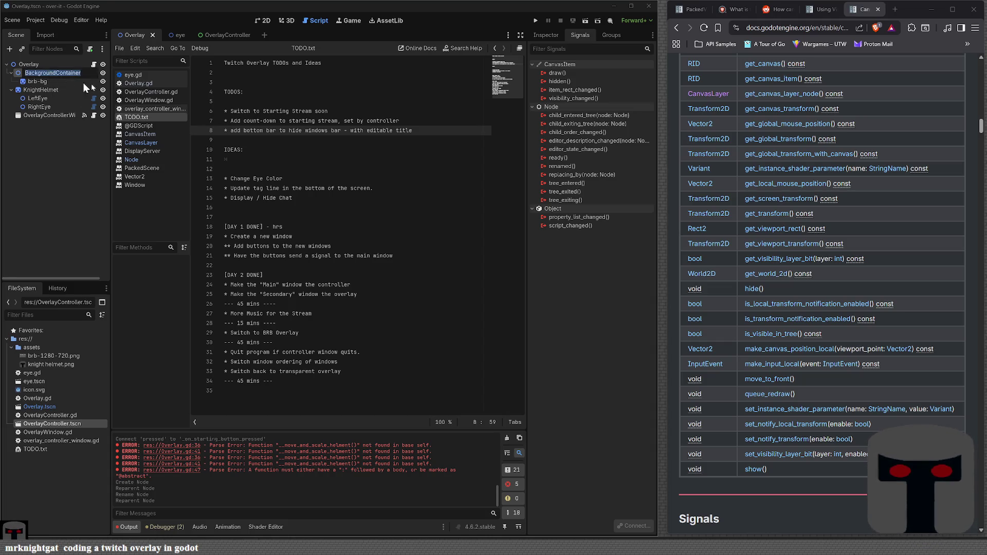
pyautogui.press('Return')
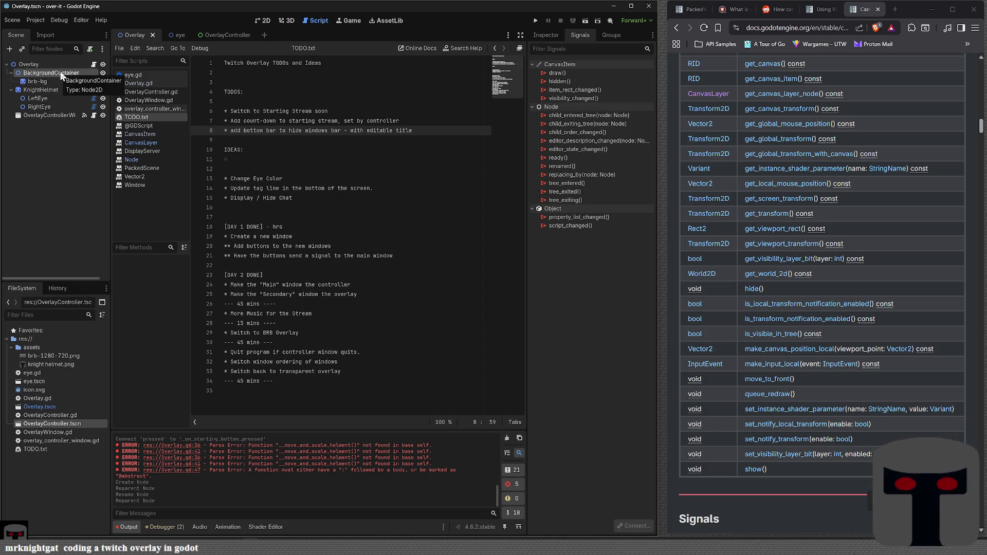
pyautogui.click(146, 82)
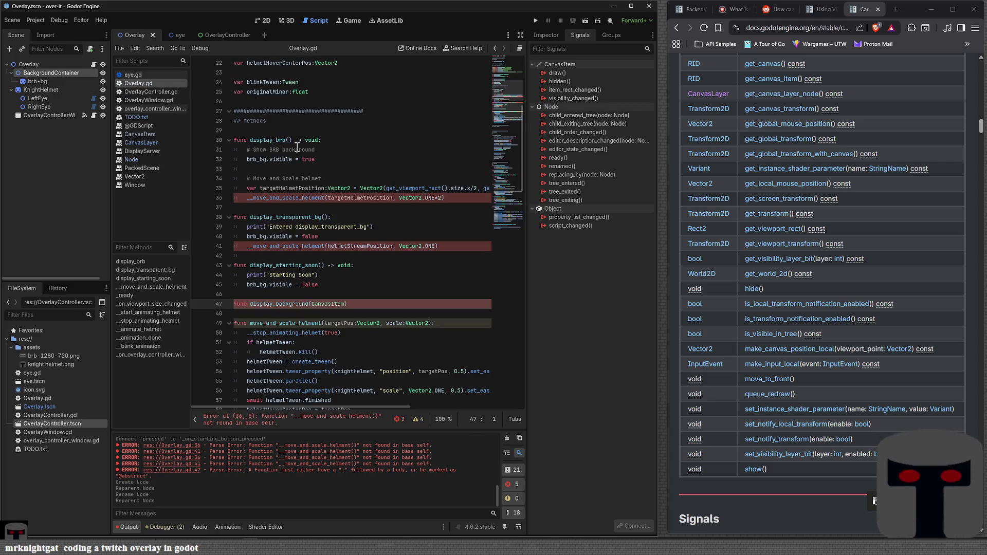
pyautogui.scroll(4, 301, 152)
pyautogui.scroll(2, 305, 182)
pyautogui.click(319, 189)
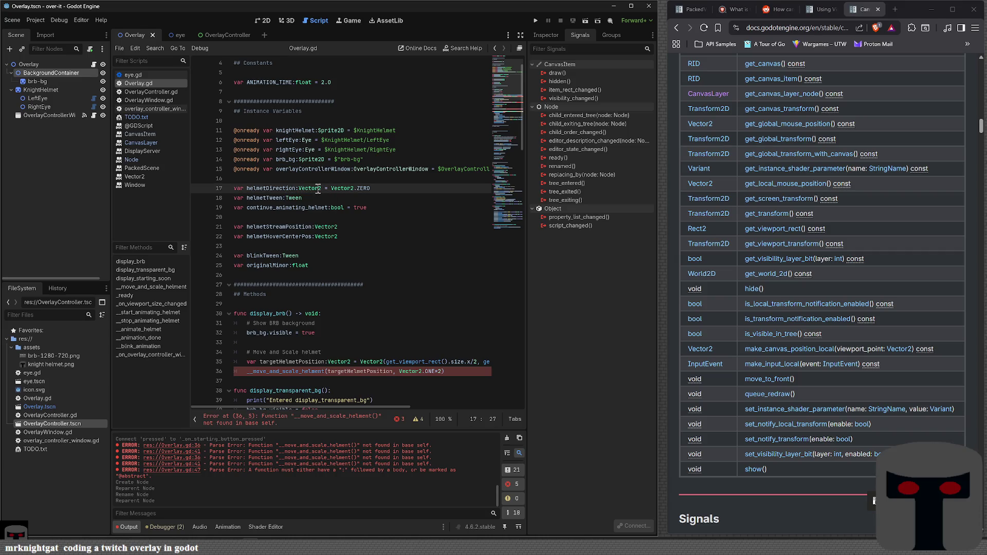
pyautogui.press('Up')
pyautogui.press('Return')
pyautogui.press('Return')
pyautogui.press('Up')
pyautogui.write('@onready var ')
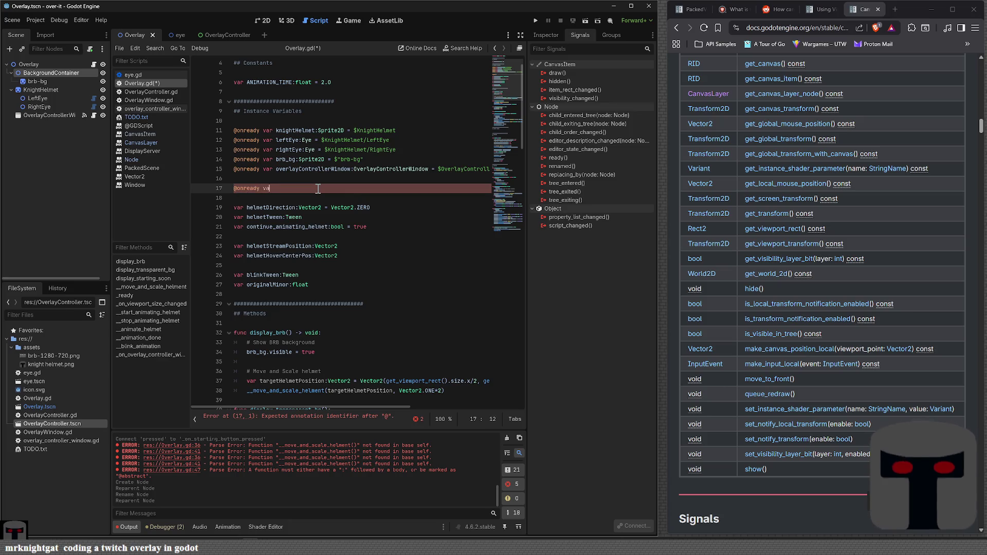
pyautogui.write('backgr')
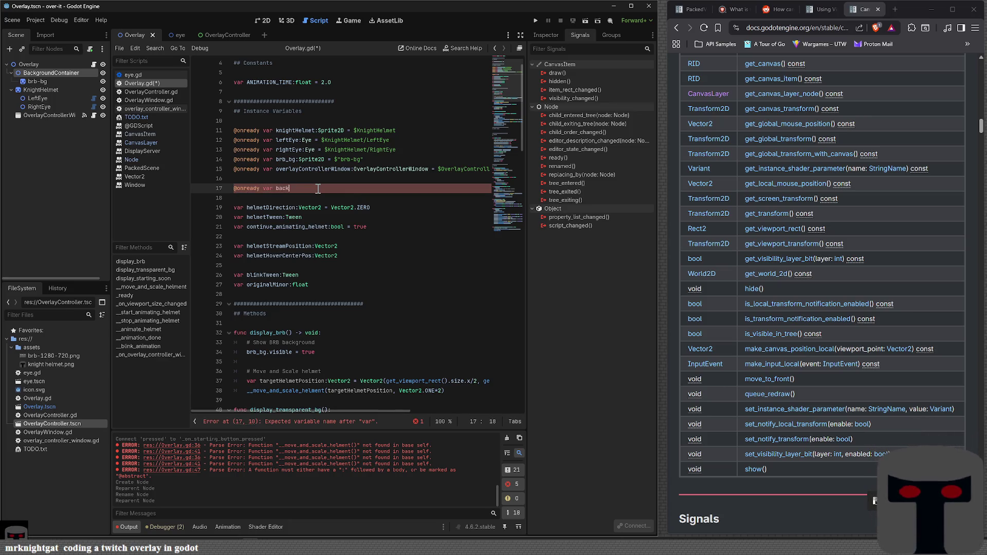
pyautogui.write('oundContainer')
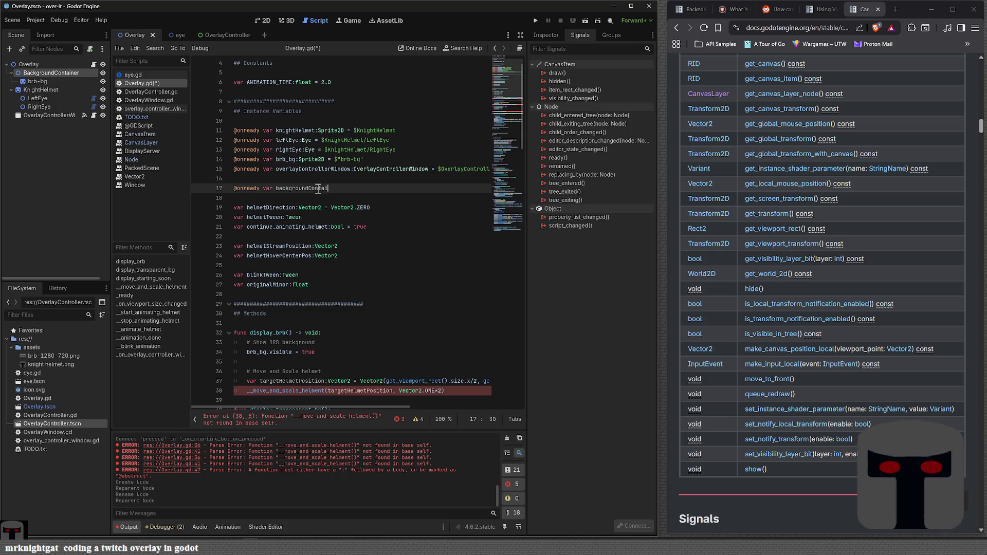
pyautogui.hotkey('ctrl', 's')
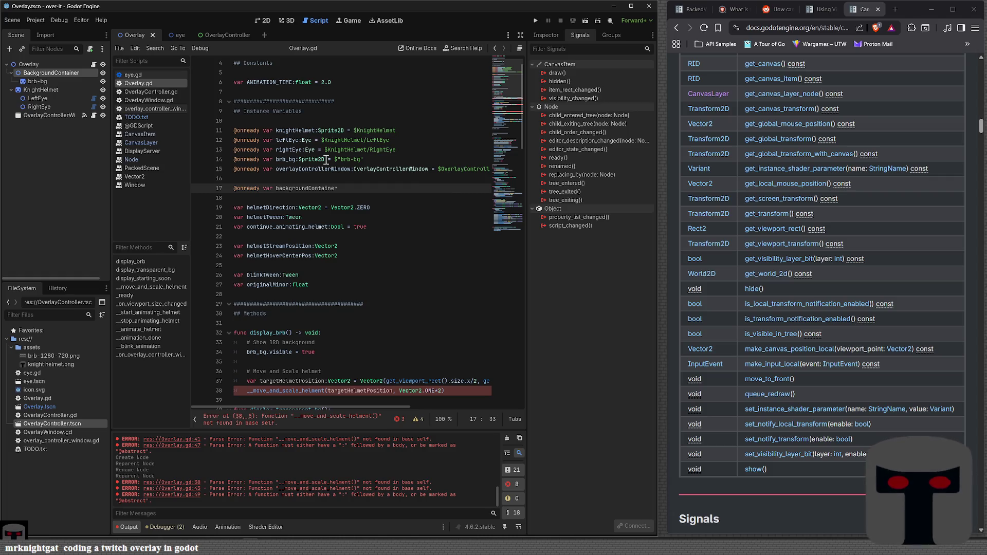
pyautogui.write('=')
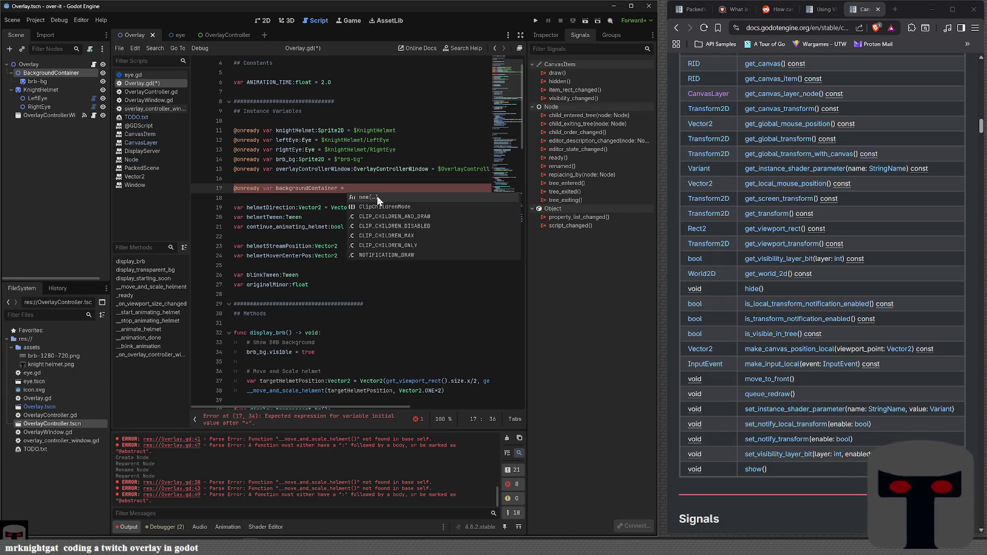
pyautogui.write('$Bac')
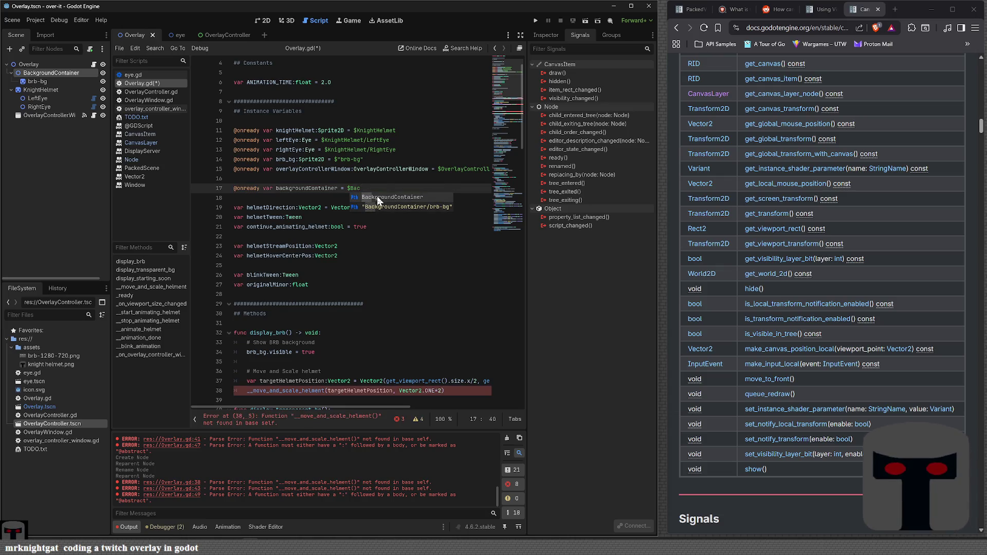
pyautogui.press('Return')
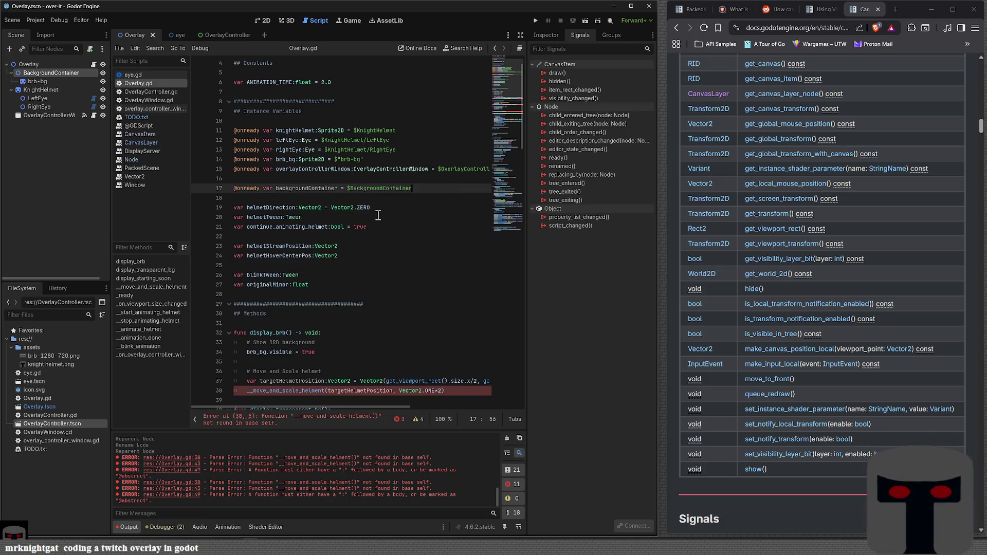
pyautogui.scroll(-6, 378, 215)
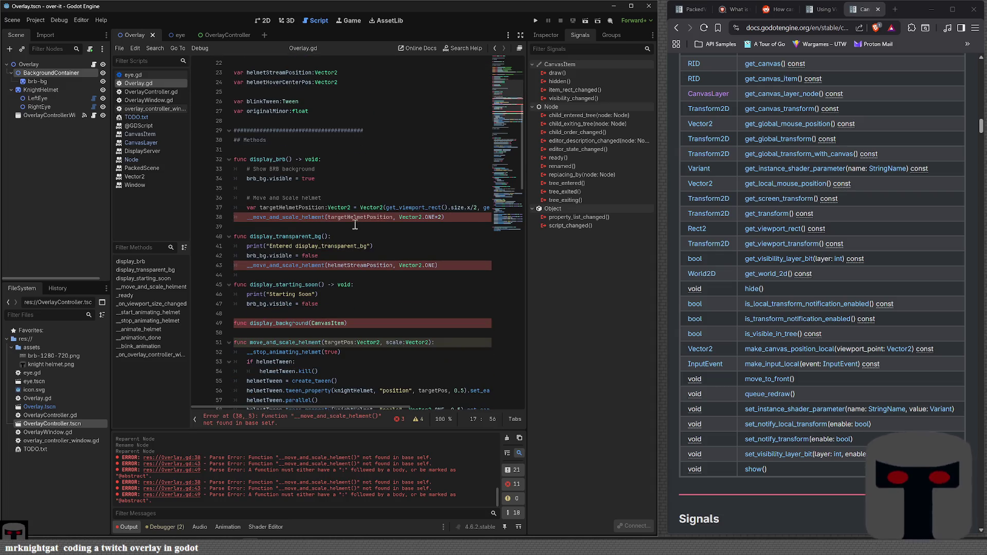
pyautogui.moveTo(358, 218)
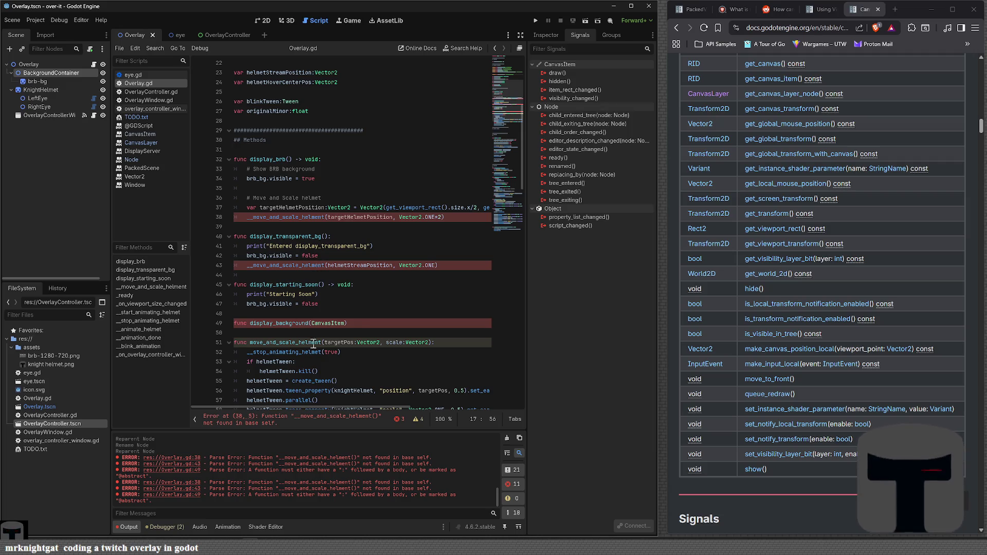
pyautogui.scroll(-2, 359, 332)
# Change display_background's parameter from CanvasItem to background:Node and save the script
pyautogui.click(371, 259)
pyautogui.click(370, 269)
pyautogui.hotkey('shift', 'Left')
pyautogui.hotkey('shift', 'Left')
pyautogui.hotkey('shift', 'Left')
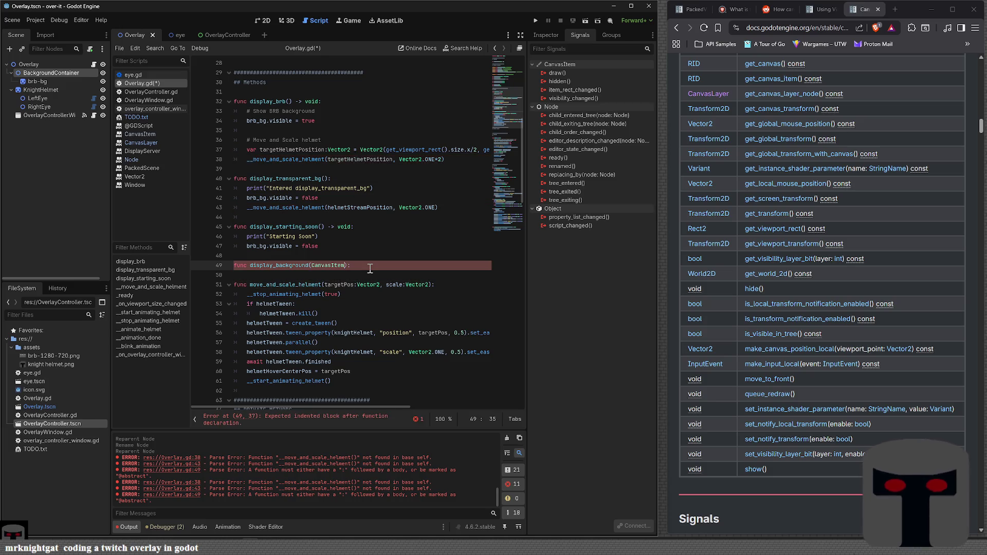
pyautogui.hotkey('shift', 'Left')
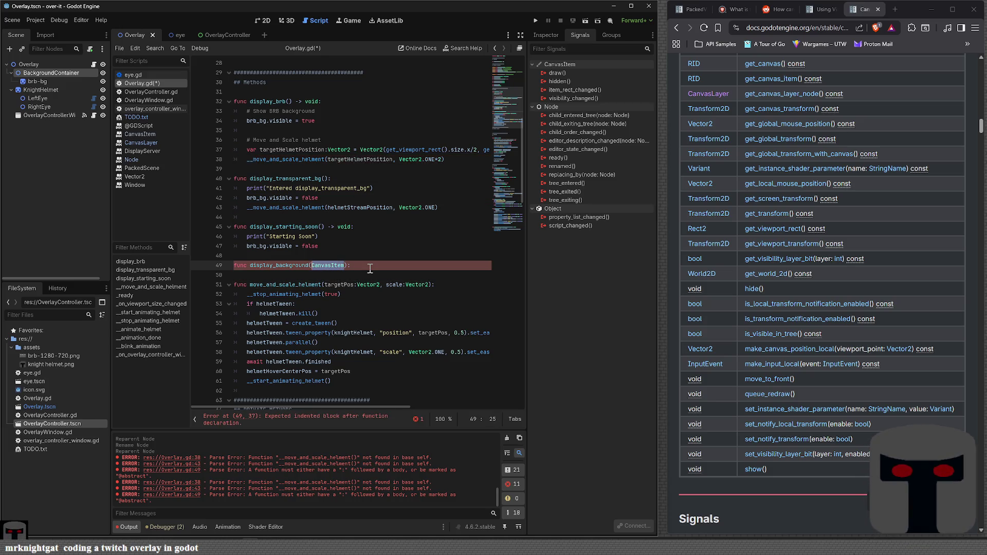
pyautogui.write('Node')
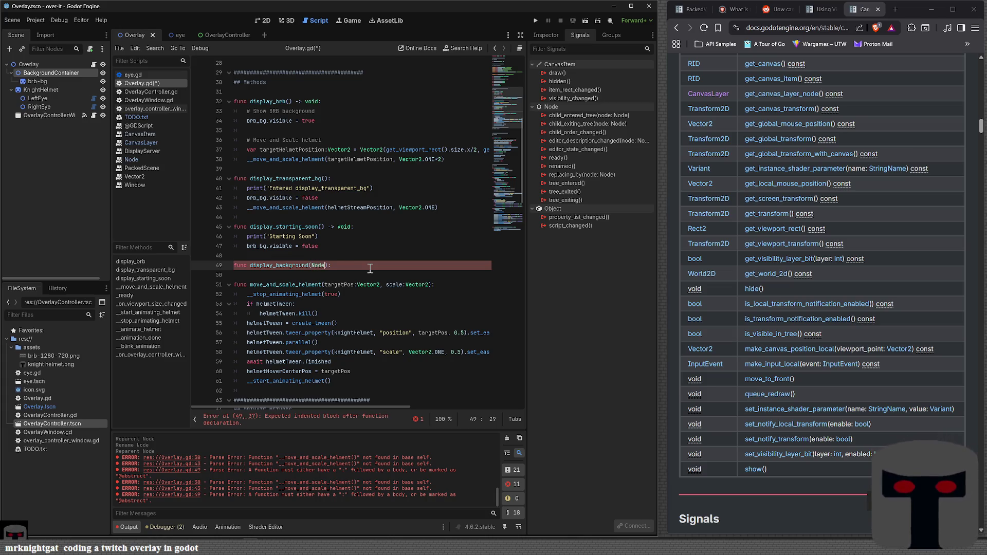
pyautogui.write('2D')
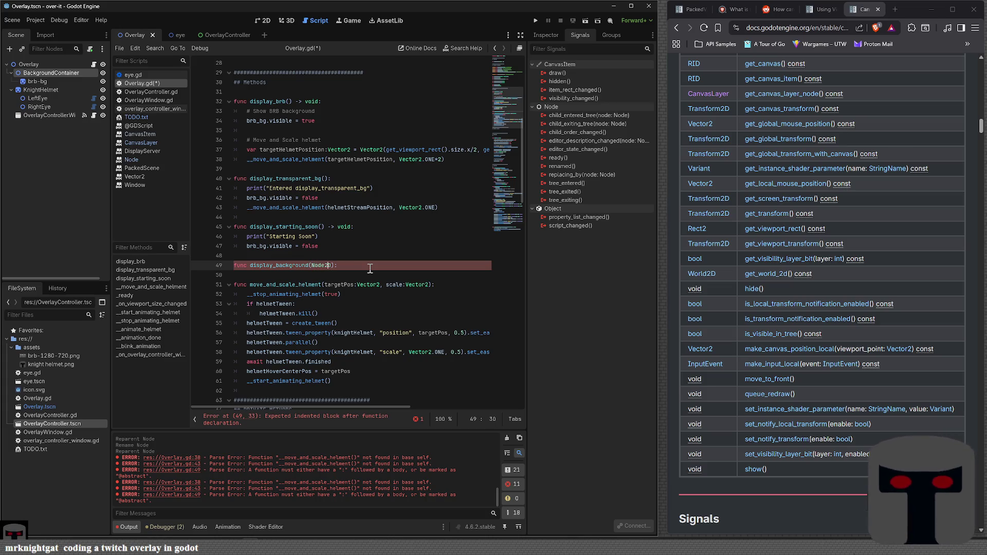
pyautogui.press('Left')
pyautogui.press('Left')
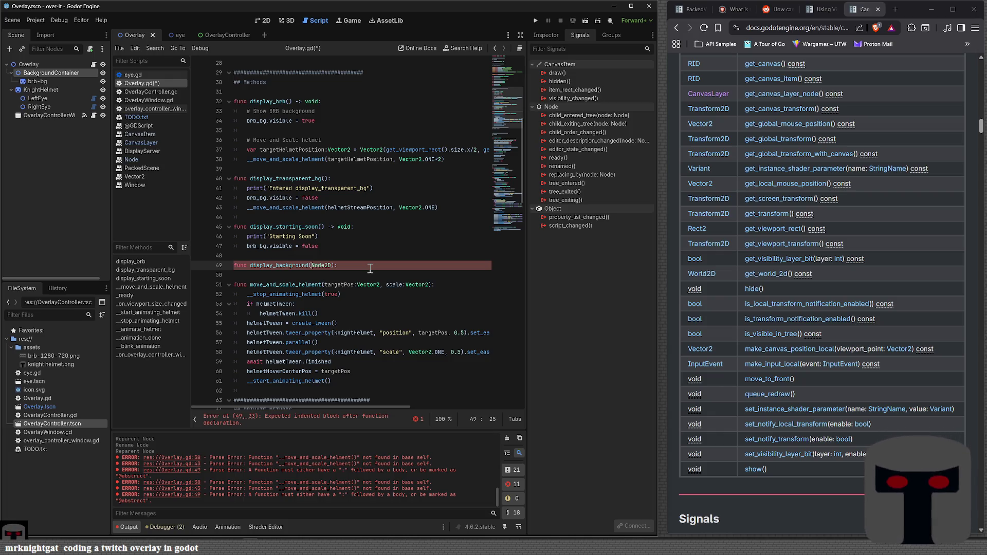
pyautogui.hotkey('shift', 'Right')
pyautogui.hotkey('shift', 'Right')
pyautogui.hotkey('shift', 'Right')
pyautogui.write('Node')
pyautogui.press('Left')
pyautogui.press('Left')
pyautogui.press('Left')
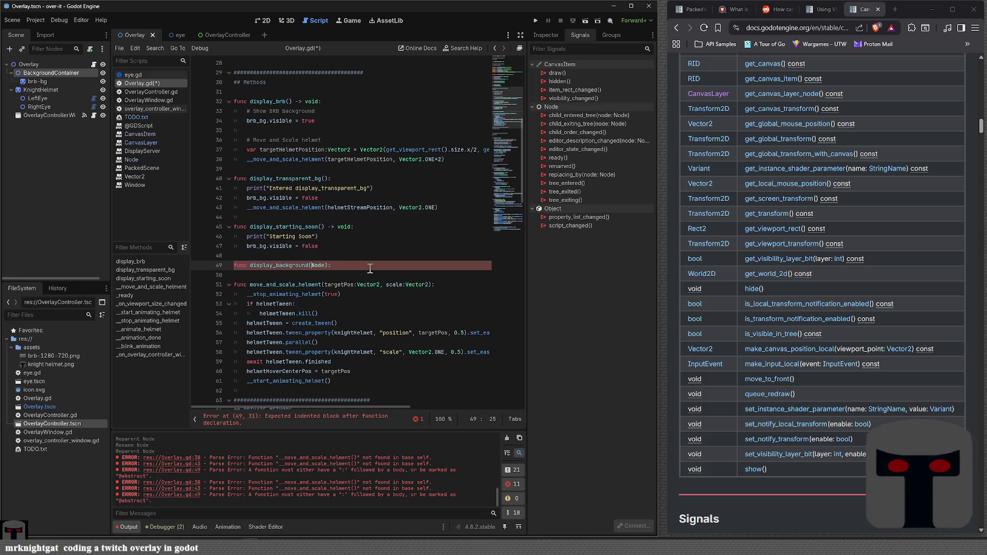
pyautogui.write('node:')
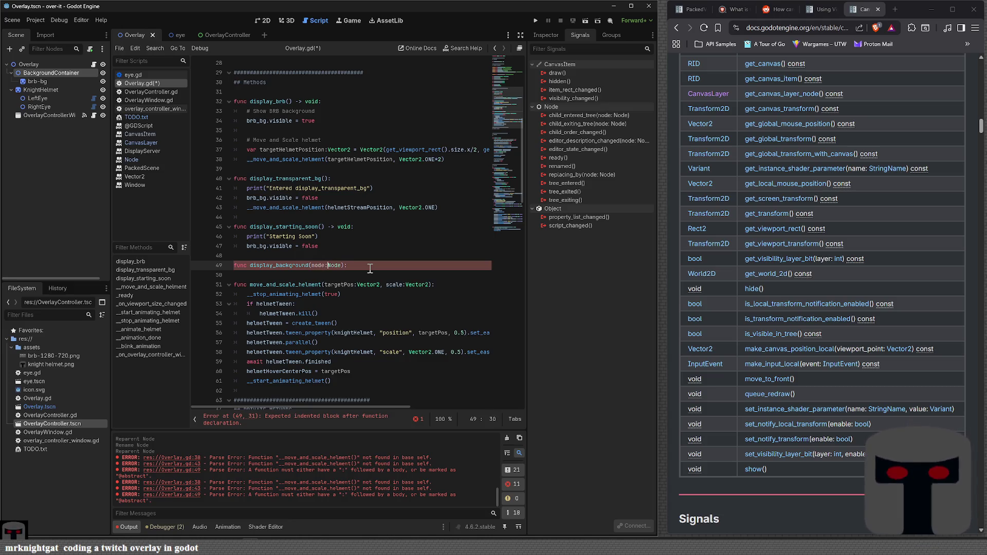
pyautogui.hotkey('ctrl', 'z')
pyautogui.write('backgrou')
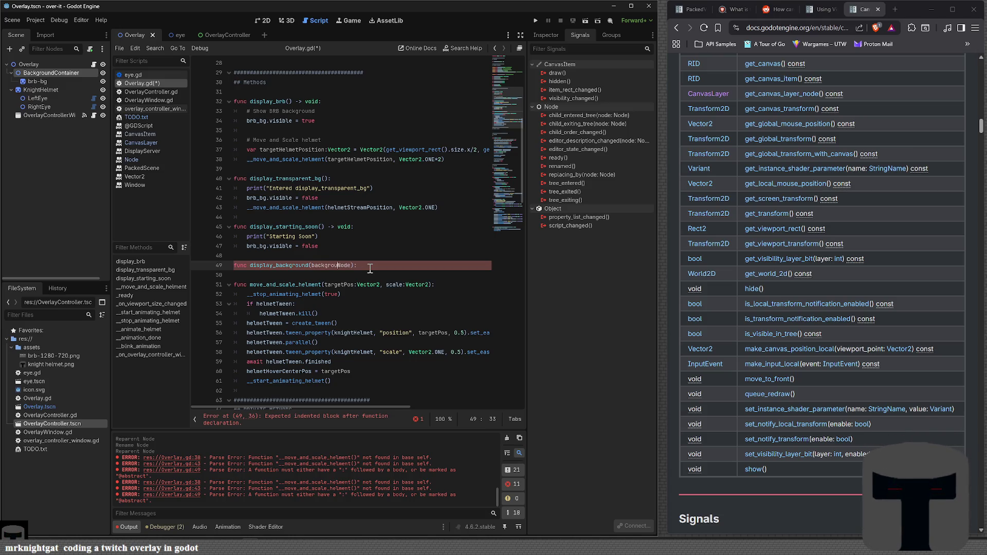
pyautogui.press('BackSpace')
pyautogui.press('BackSpace')
pyautogui.press('BackSpace')
pyautogui.write('bg')
pyautogui.press('BackSpace')
pyautogui.press('BackSpace')
pyautogui.write('background')
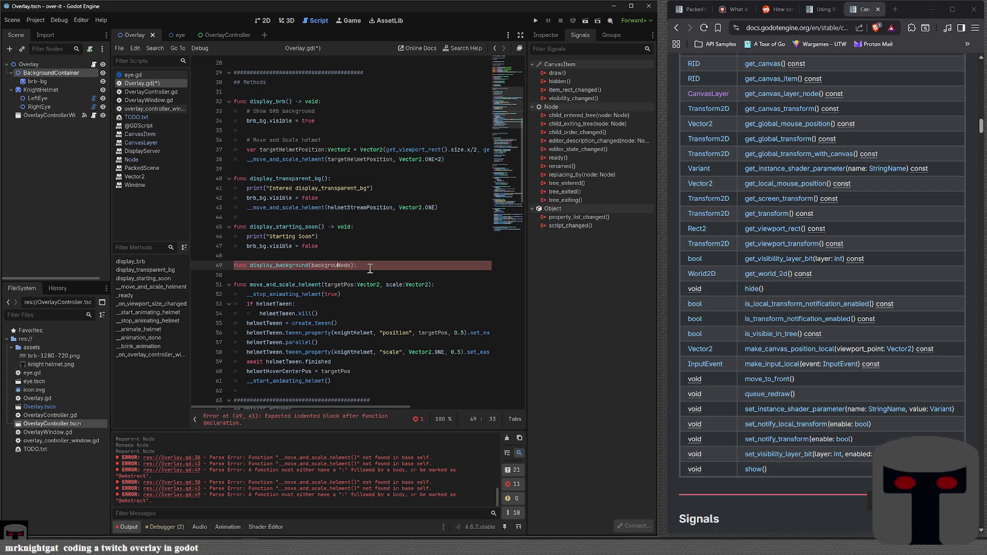
pyautogui.write(':')
pyautogui.hotkey('ctrl', 's')
# Add add_child(backgroundContainer) to the display_background body
pyautogui.press('Return')
pyautogui.write('\\')
pyautogui.press('BackSpace')
pyautogui.write('add_chi')
pyautogui.press('Return')
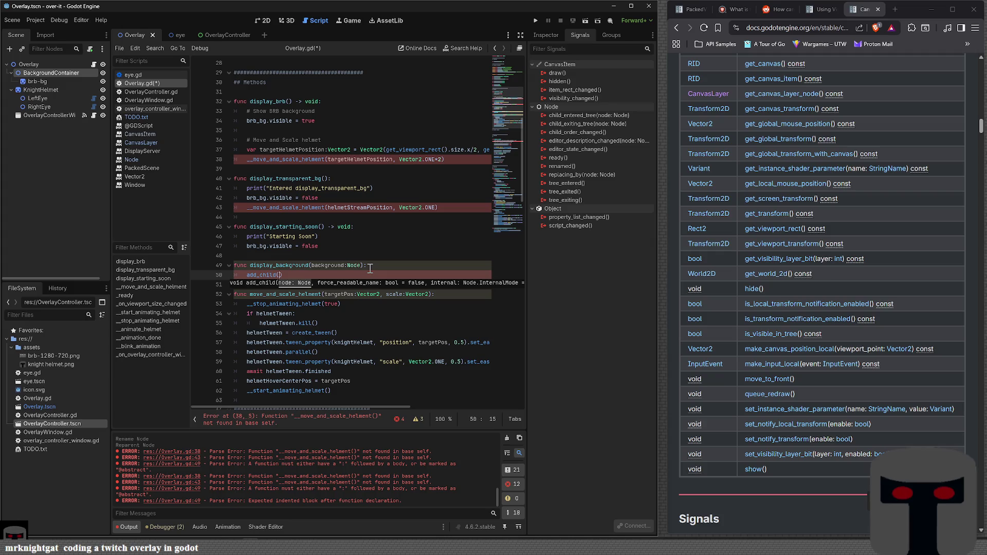
pyautogui.write('b')
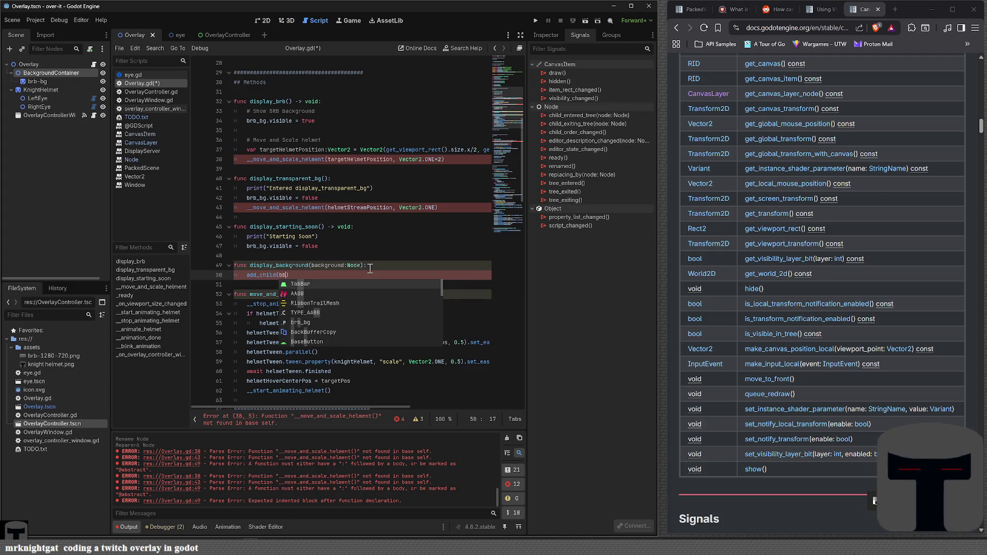
pyautogui.press('BackSpace')
pyautogui.write('Back')
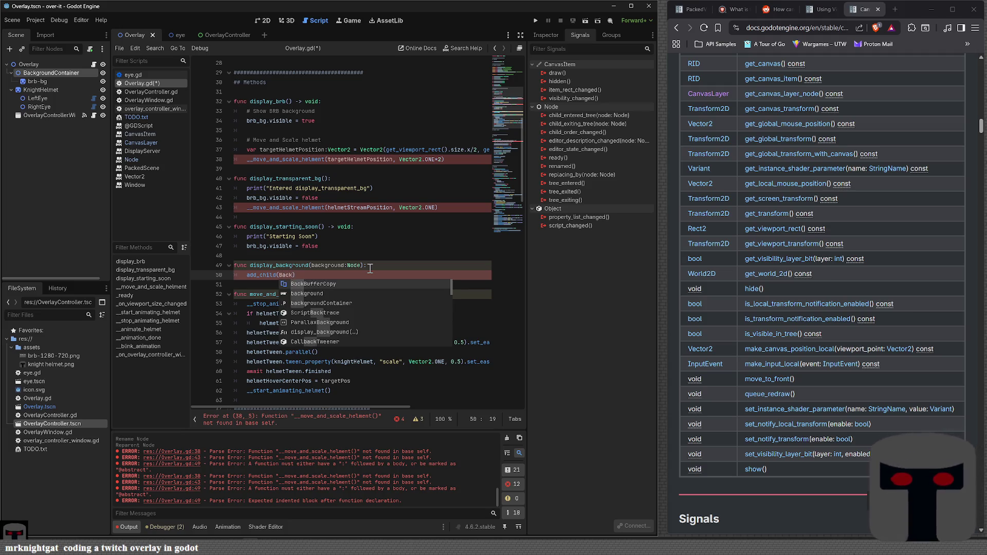
pyautogui.press('Down')
pyautogui.press('Down')
pyautogui.press('Return')
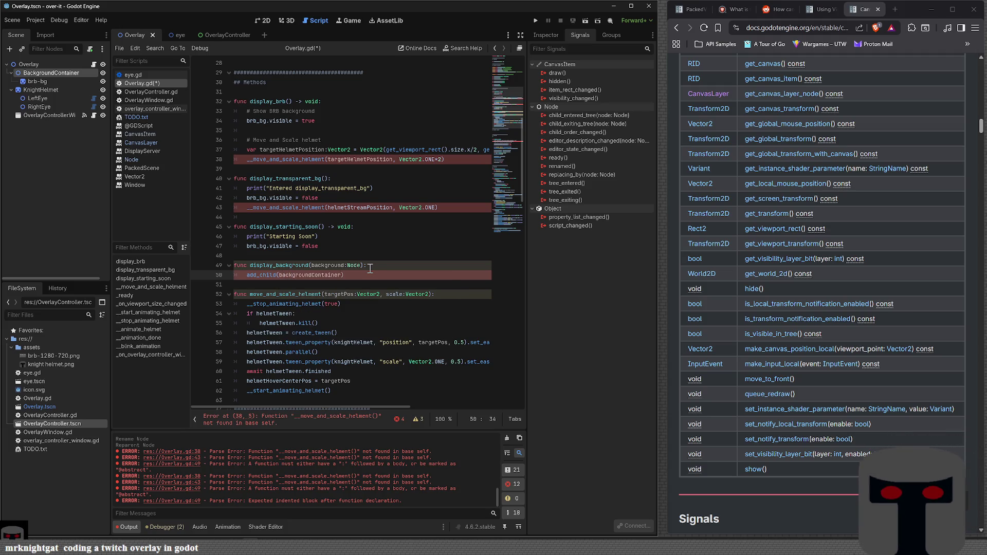
# Try a background.position line, delete it again, and save Overlay.gd
pyautogui.press('Home')
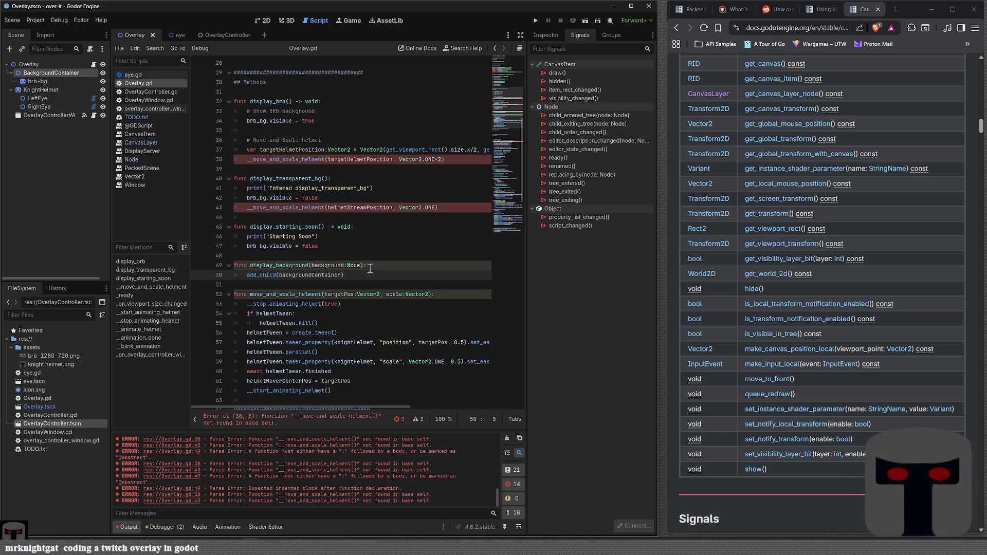
pyautogui.press('Down')
pyautogui.press('Up')
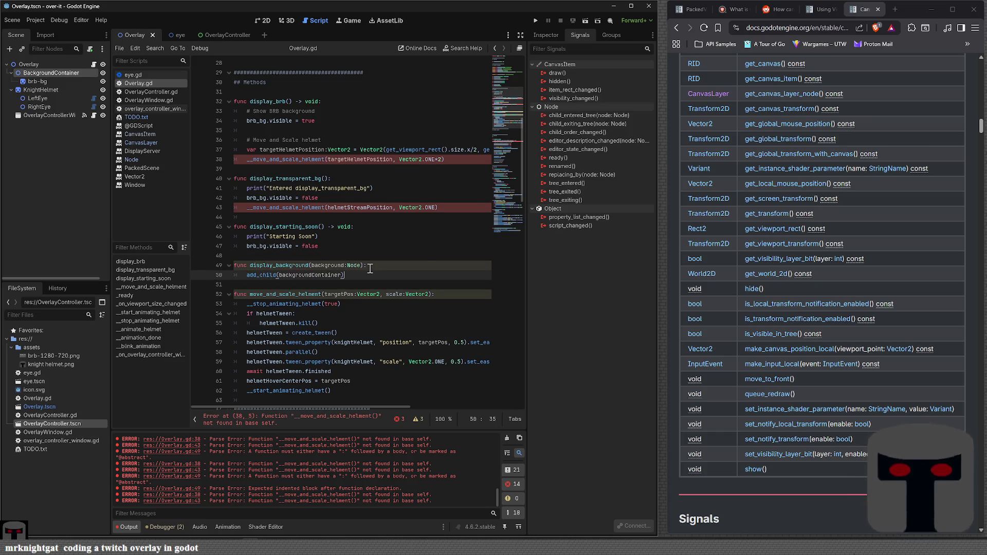
pyautogui.click(369, 268)
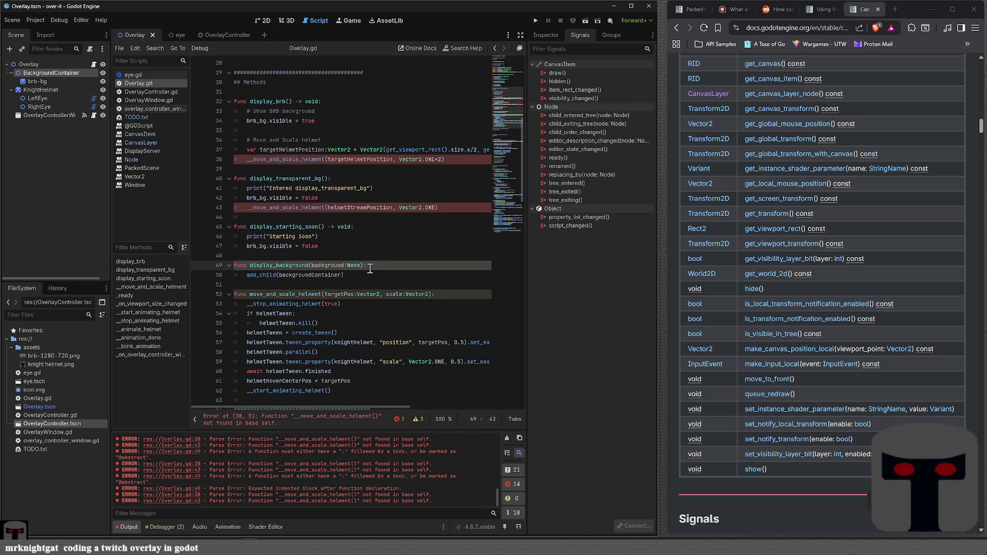
pyautogui.press('Return')
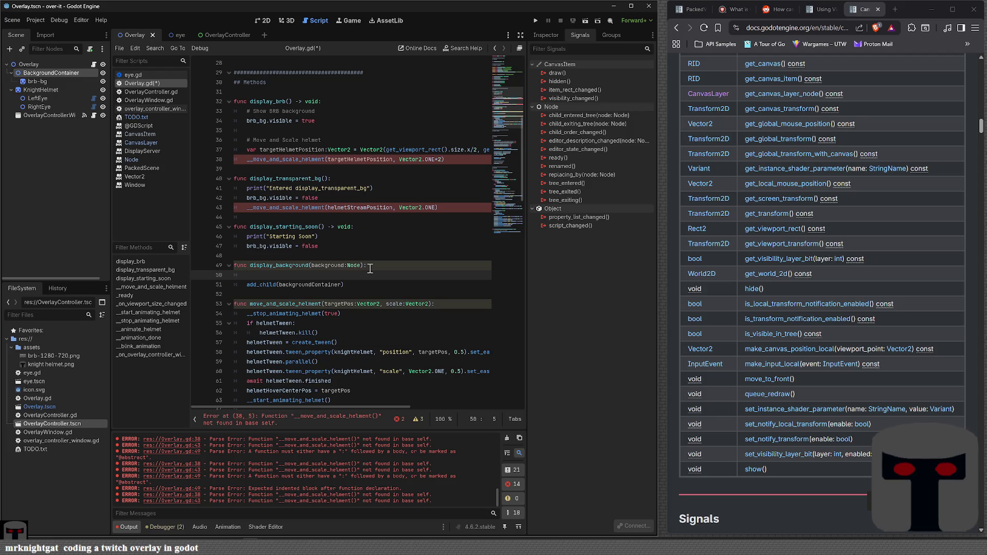
pyautogui.write('backgro')
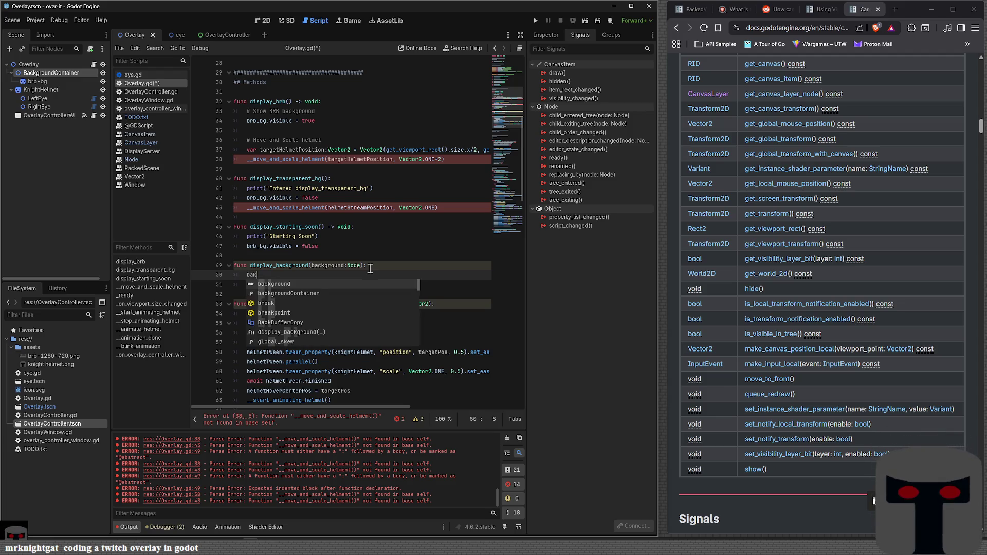
pyautogui.write('und.')
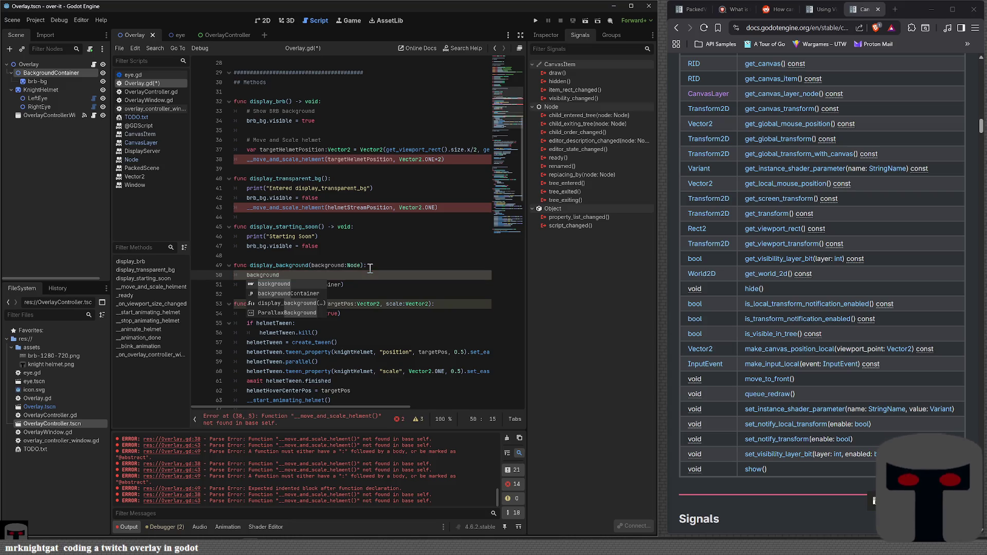
pyautogui.write('pol')
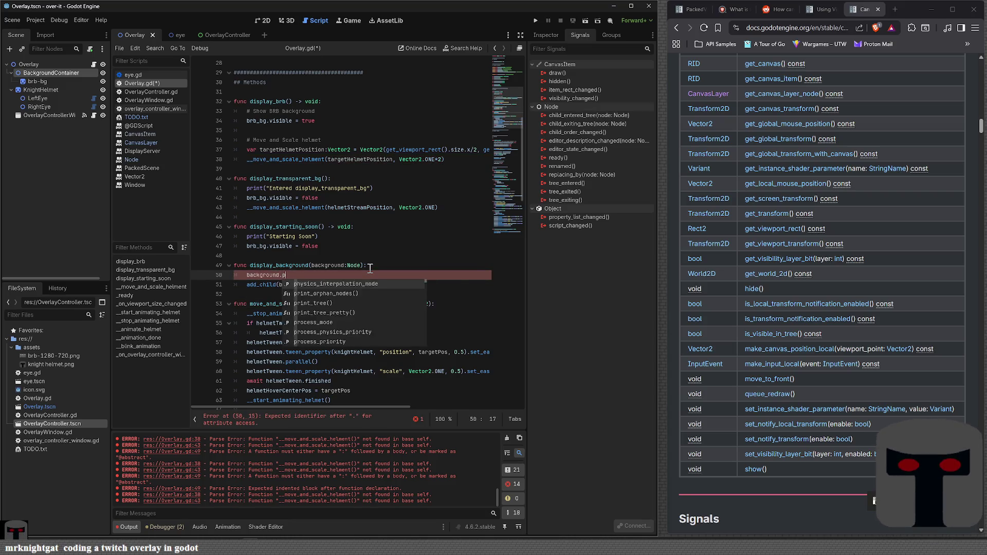
pyautogui.press('BackSpace')
pyautogui.write('sitio')
pyautogui.press('BackSpace')
pyautogui.press('BackSpace')
pyautogui.press('BackSpace')
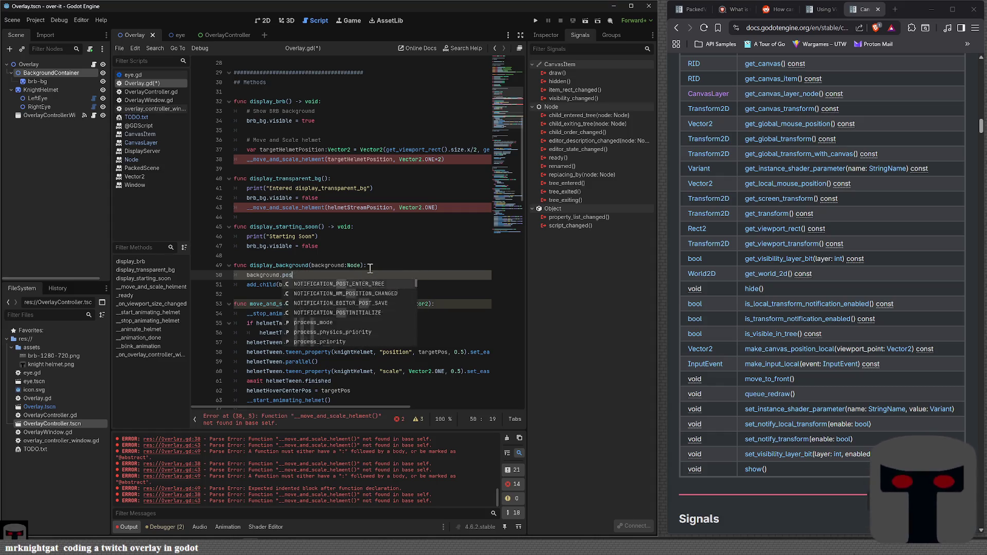
pyautogui.hotkey('ctrl', 's')
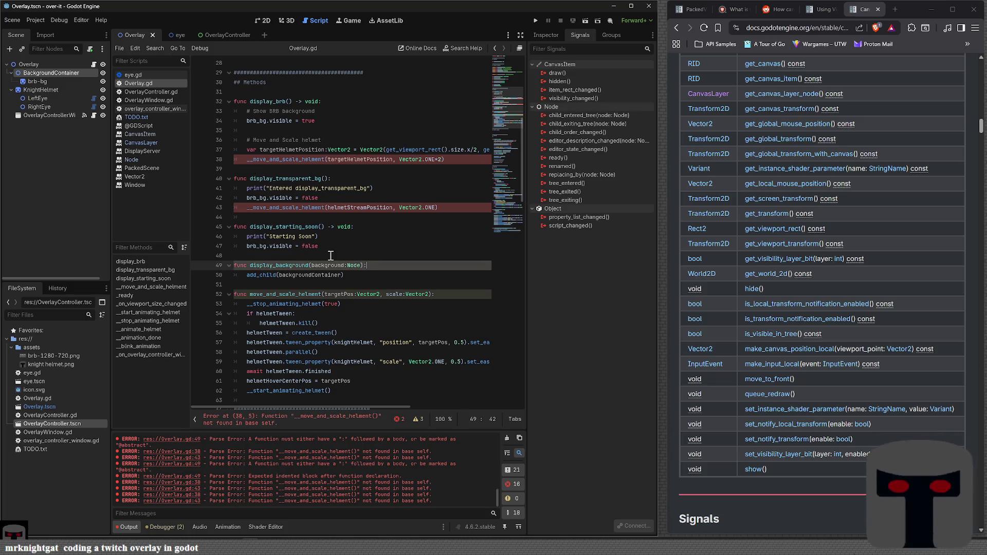
pyautogui.moveTo(307, 275)
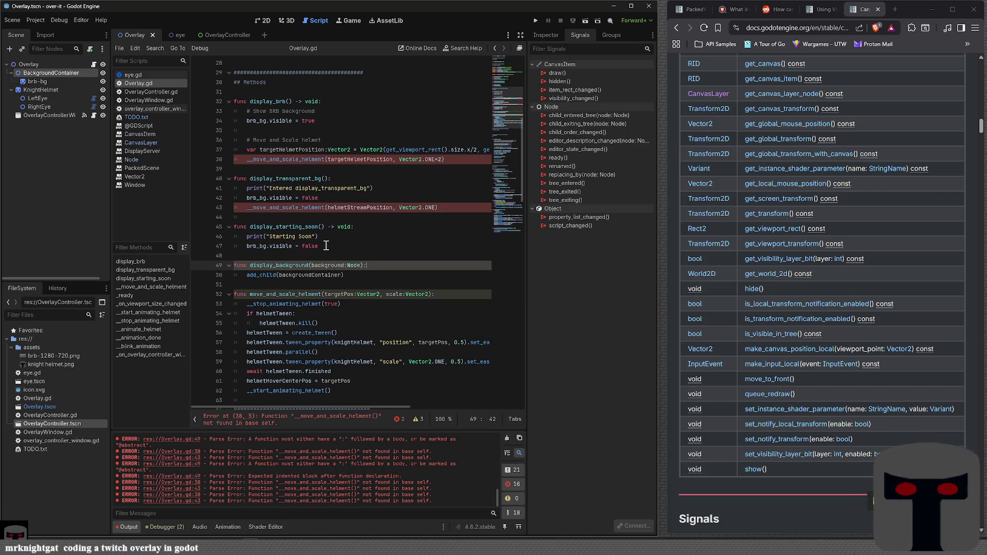
pyautogui.doubleClick(340, 265)
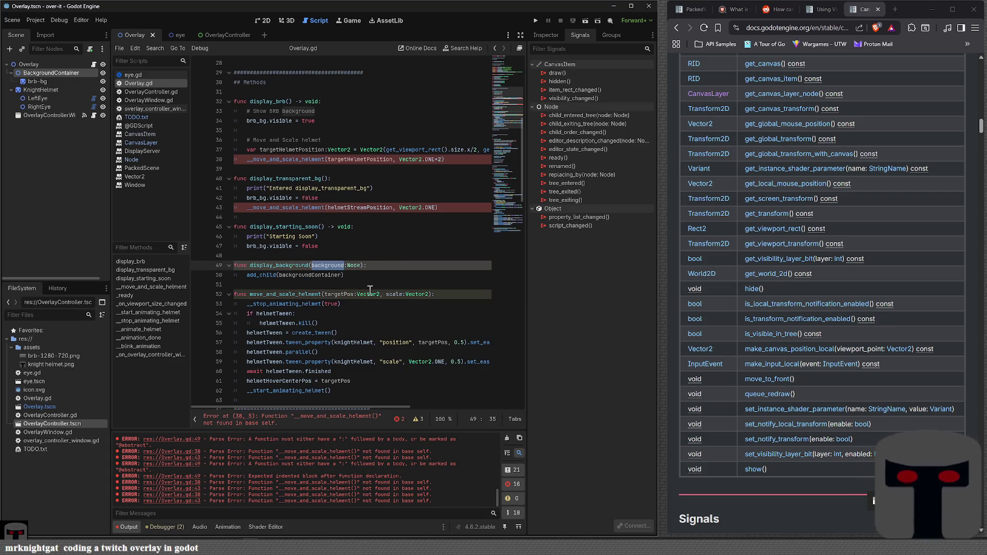
pyautogui.scroll(7, 350, 204)
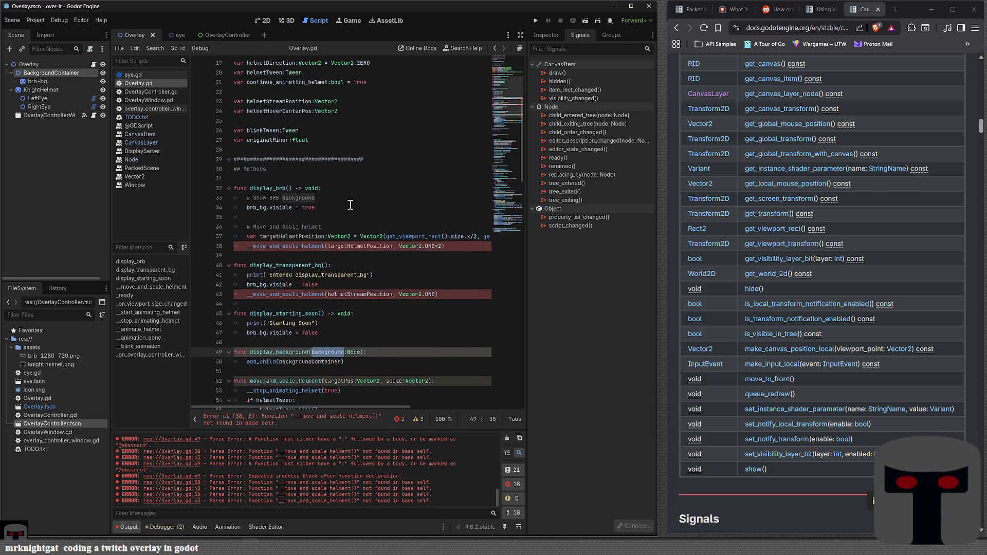
# Below '## Hide them backgrounds' in _ready, start a backgroundContainer.set_position line
pyautogui.scroll(-10, 350, 205)
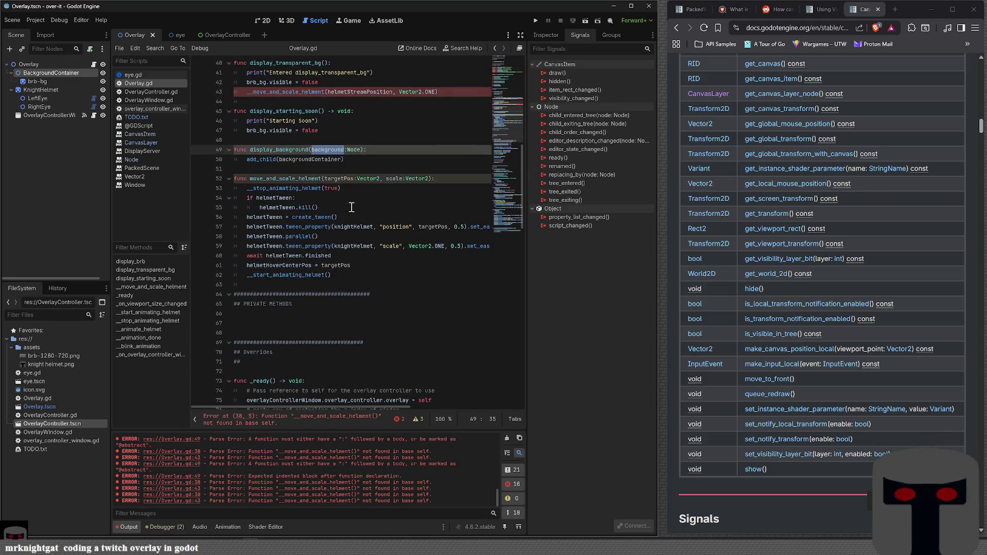
pyautogui.scroll(-4, 352, 206)
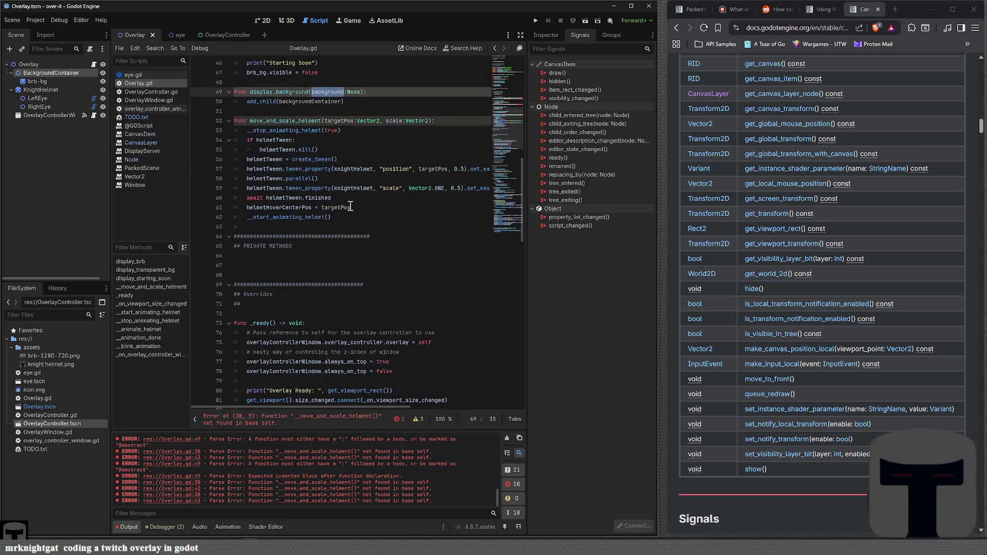
pyautogui.scroll(-4, 351, 206)
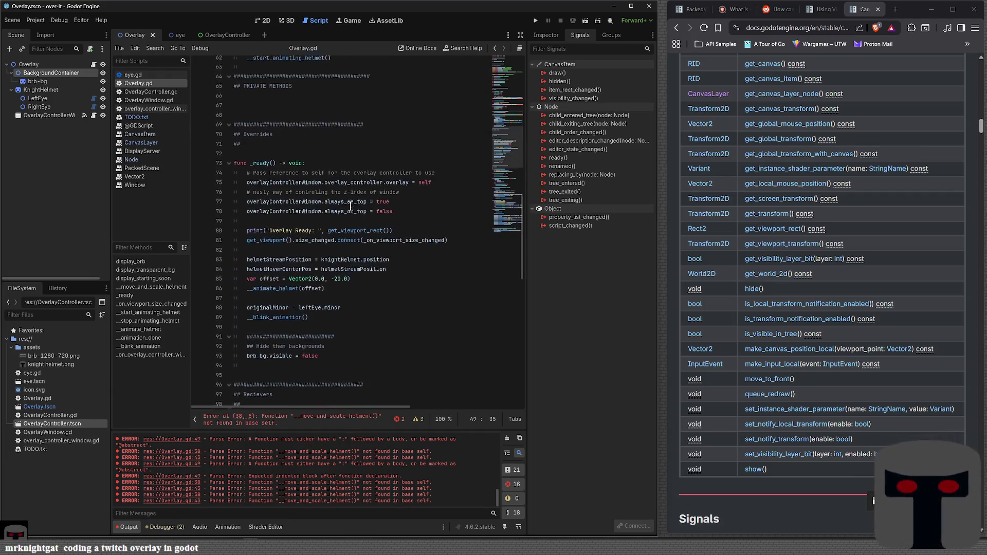
pyautogui.click(364, 342)
pyautogui.press('Up')
pyautogui.press('Return')
pyautogui.write('b')
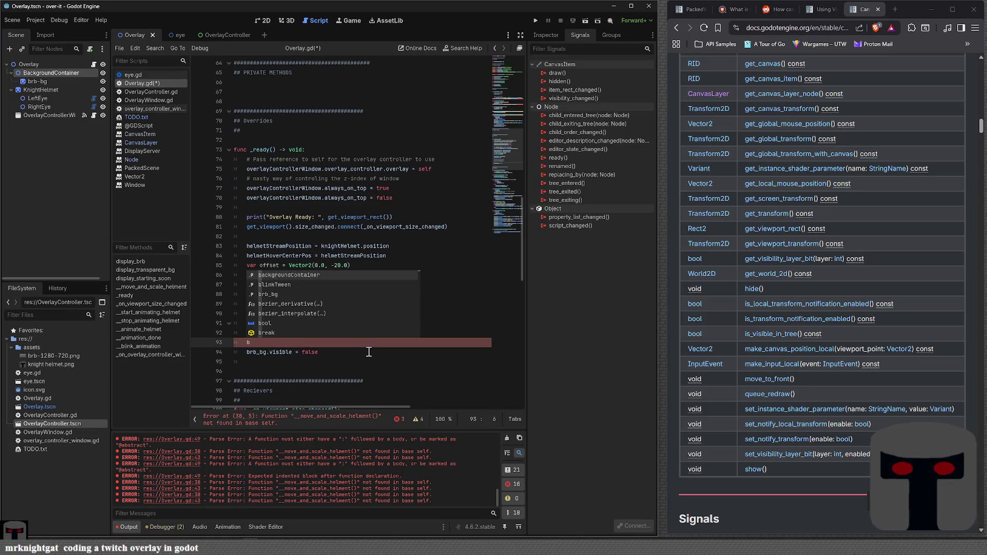
pyautogui.press('Return')
pyautogui.write('.')
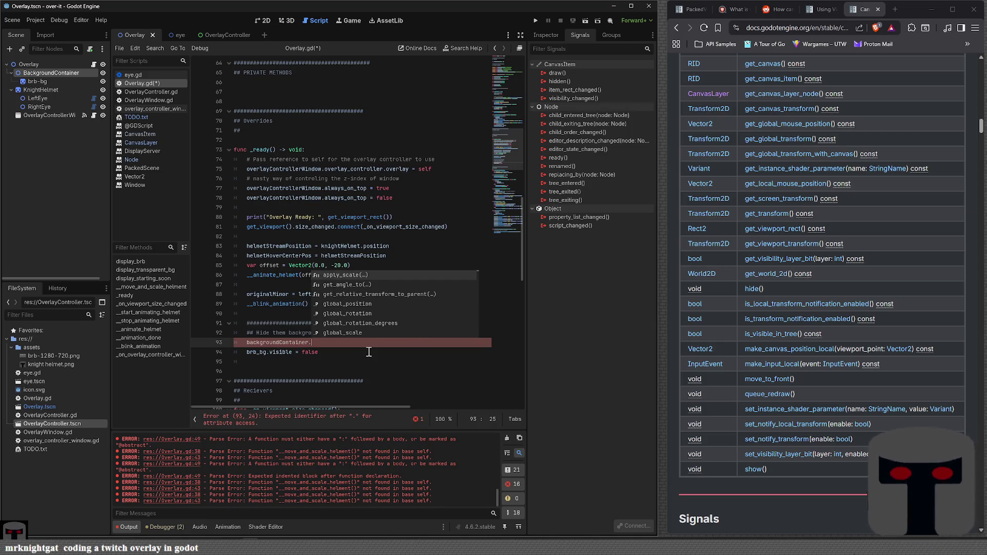
pyautogui.write('set_pos')
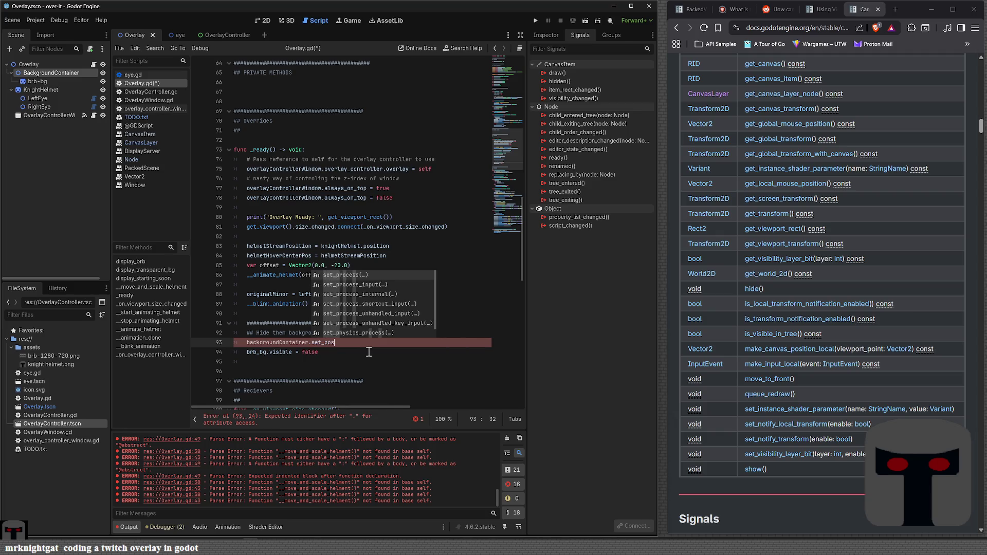
pyautogui.press('BackSpace')
pyautogui.press('BackSpace')
pyautogui.press('BackSpace')
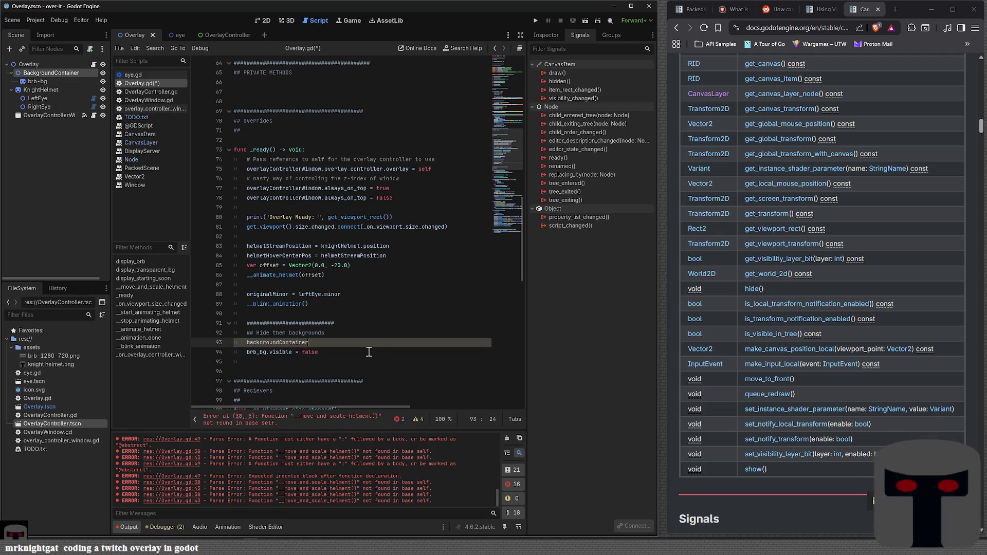
pyautogui.write('_position')
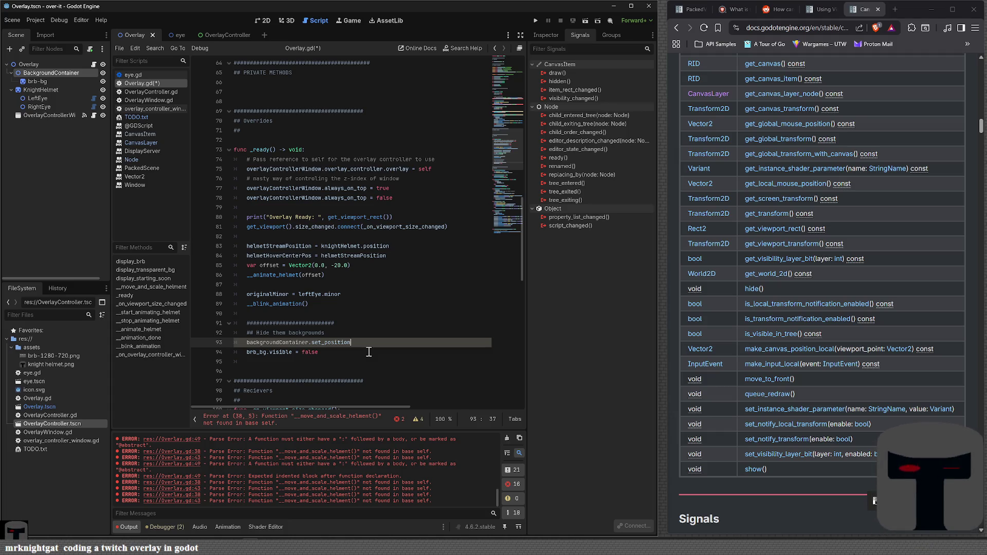
# Add print("viewport_rect: ", get_viewport_rect()) above it and assign set_position = Vector2.ZERO
pyautogui.hotkey('ctrl', 'shift', 'Return')
pyautogui.write('print(')
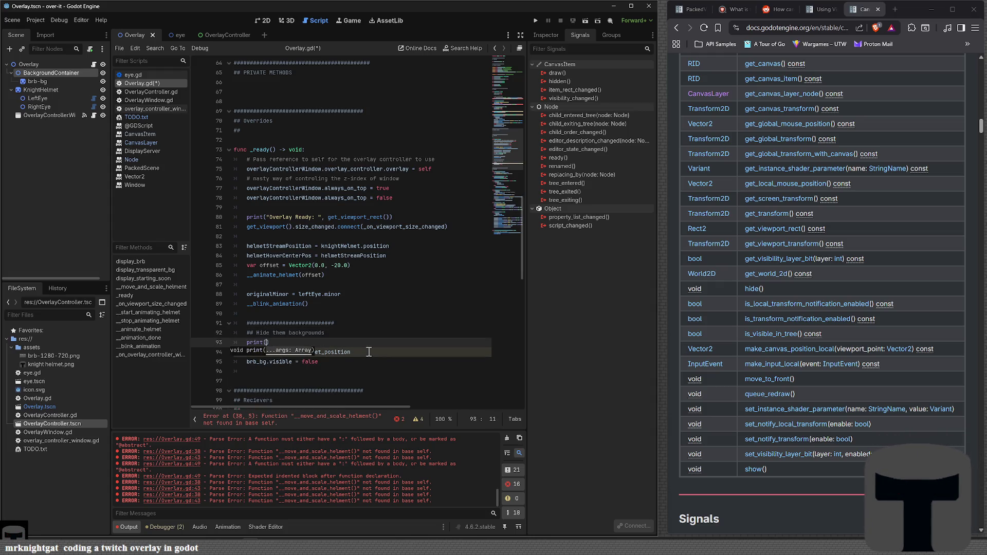
pyautogui.write('"get_viewpo')
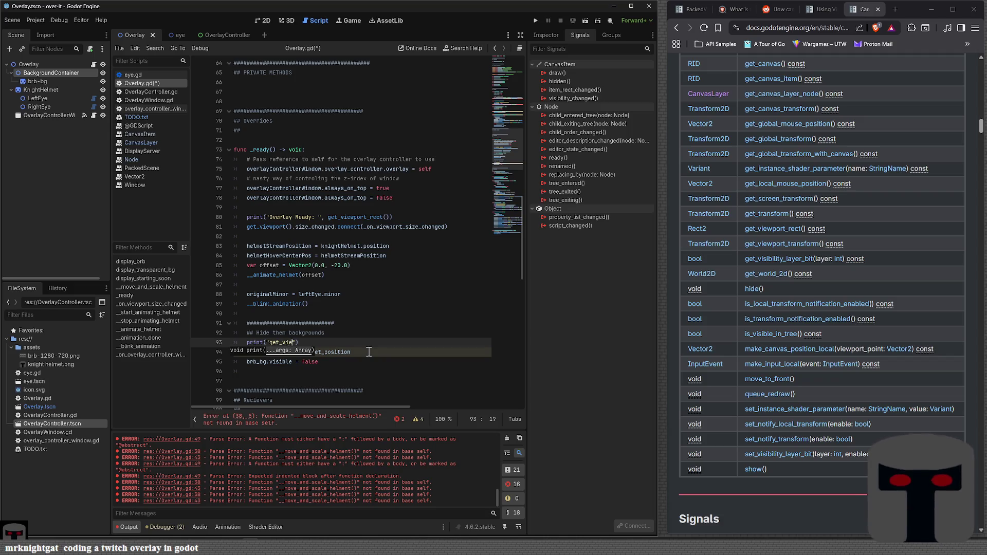
pyautogui.write('rt_rect')
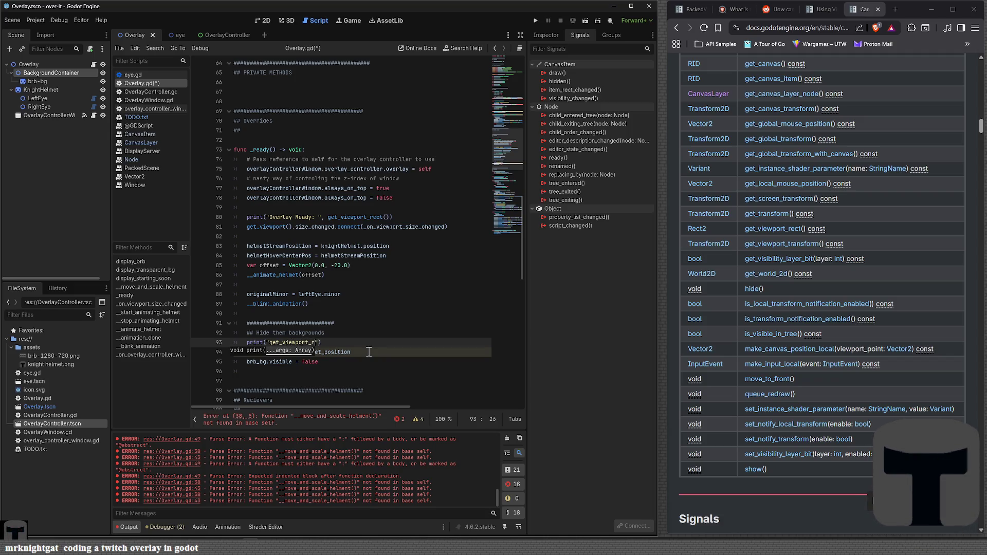
pyautogui.write(': ", ')
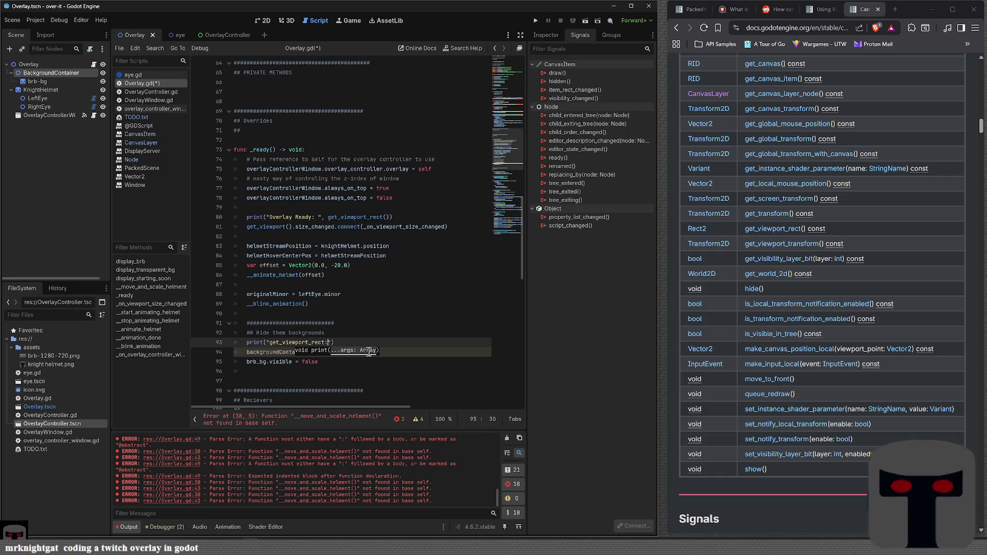
pyautogui.write('get_view')
pyautogui.press('Return')
pyautogui.press('Right')
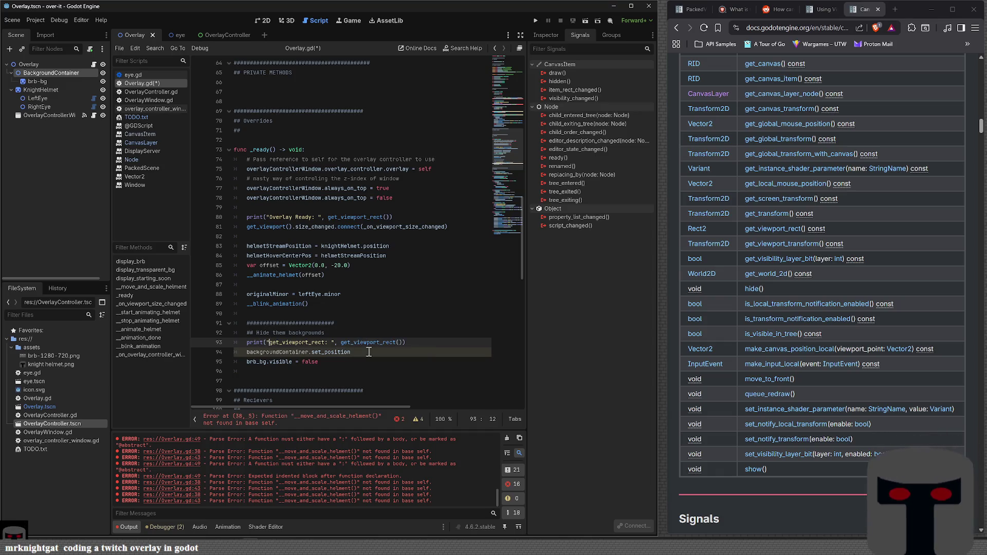
pyautogui.press('Delete')
pyautogui.press('Delete')
pyautogui.press('Delete')
pyautogui.press('Down')
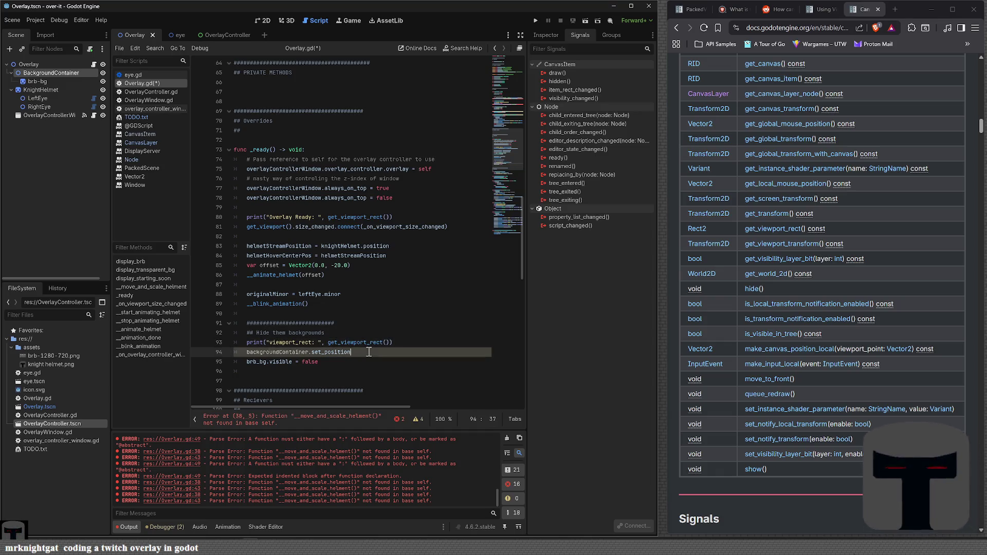
pyautogui.write('Vector2D')
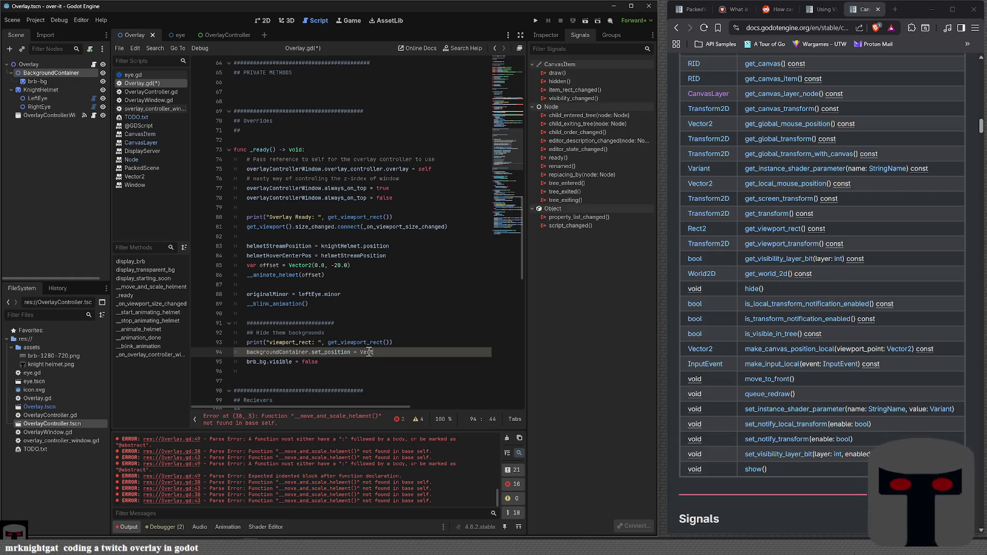
pyautogui.press('BackSpace')
pyautogui.press('BackSpace')
pyautogui.press('BackSpace')
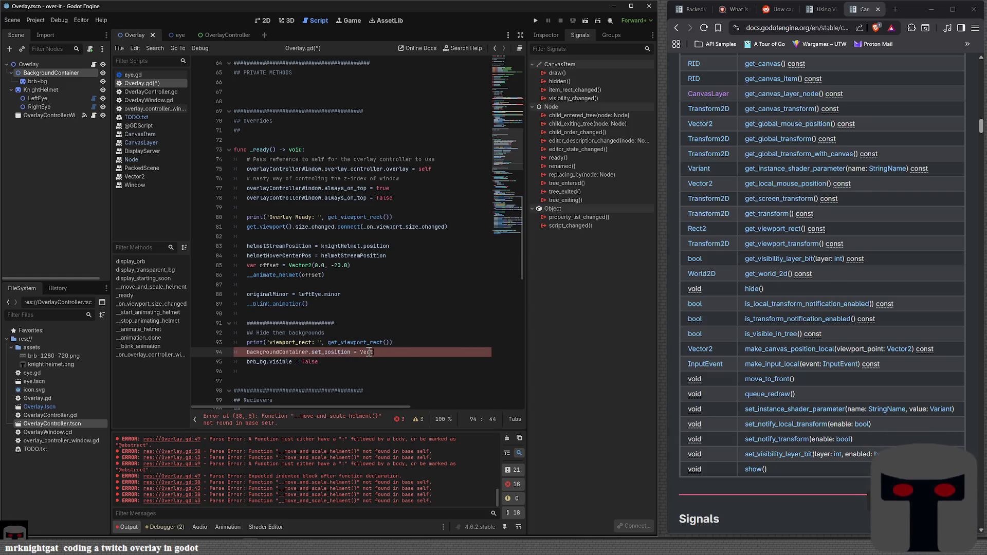
pyautogui.write('r2.ZERO')
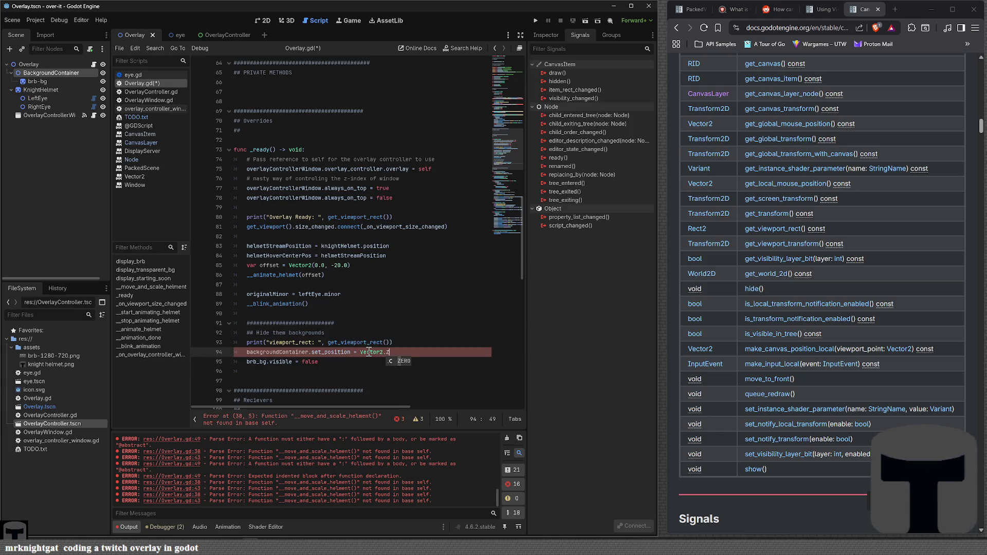
# Discard an unfinished backgroundContainer line, save the script, and run the project
pyautogui.press('Return')
pyautogui.write('background')
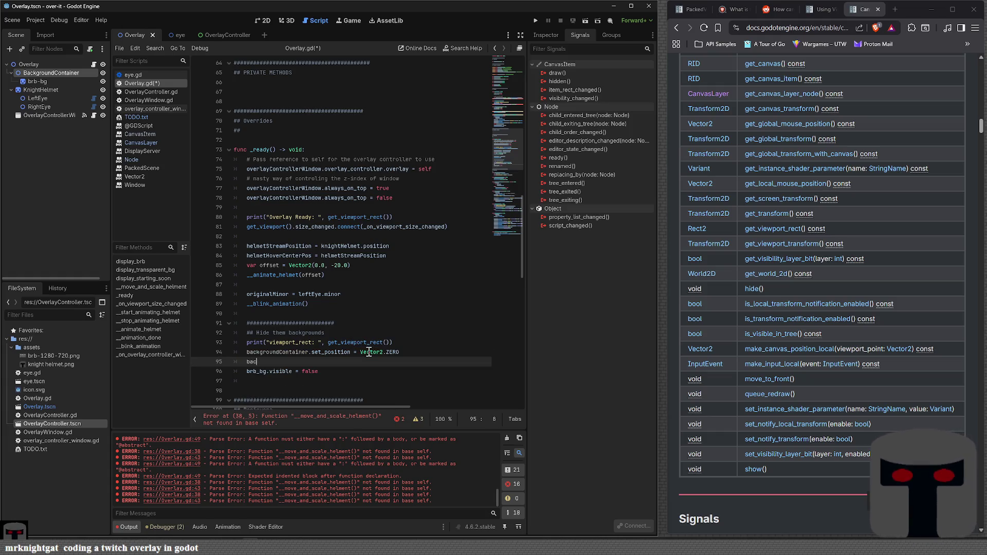
pyautogui.write('COn')
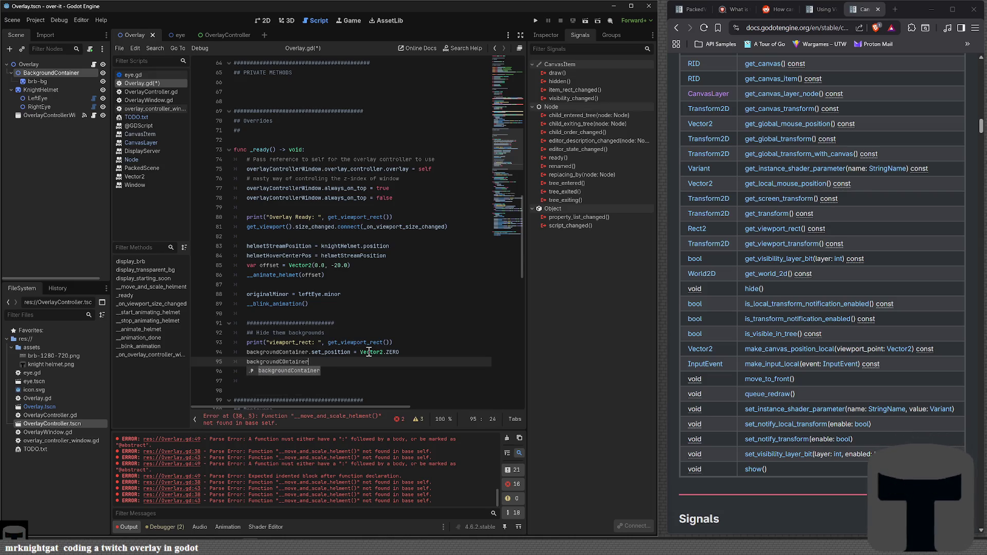
pyautogui.press('Return')
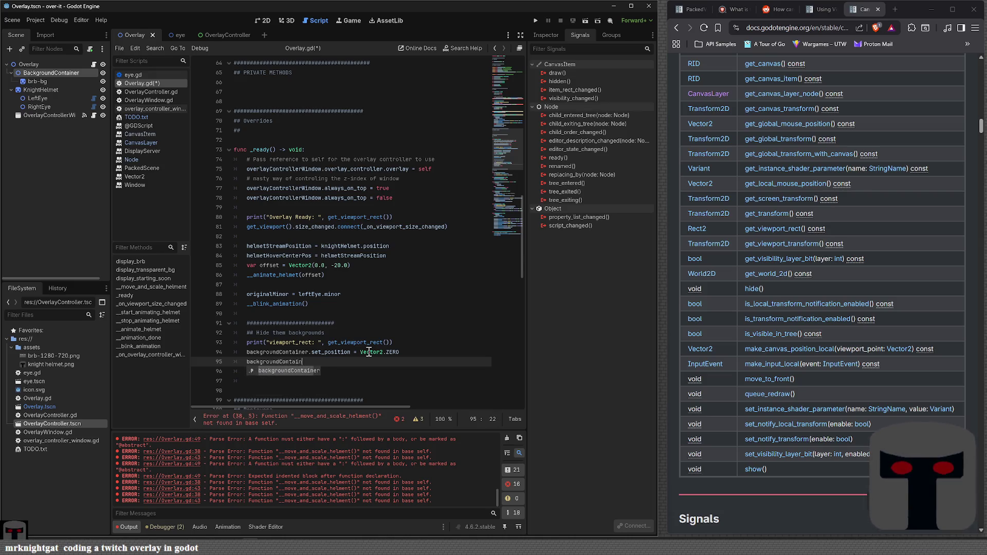
pyautogui.write('.set')
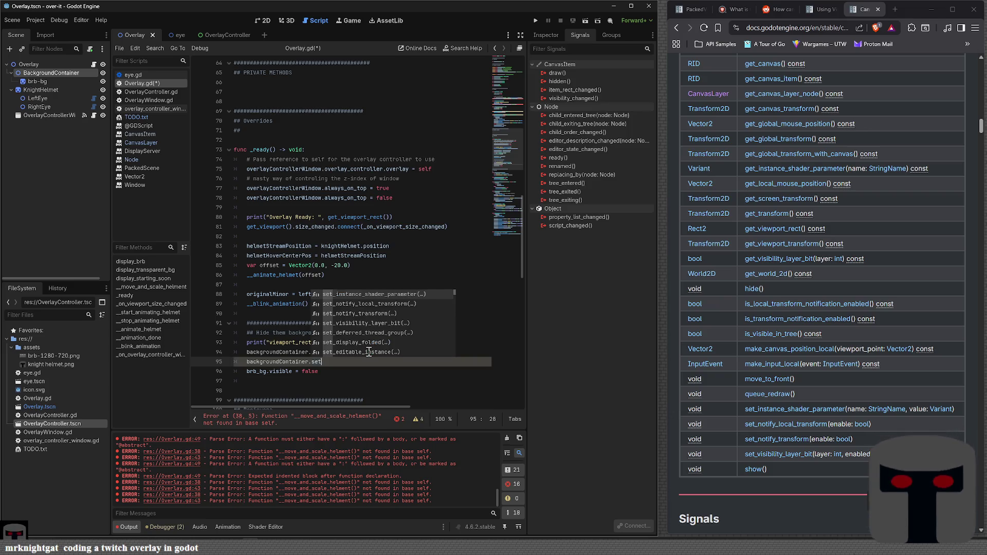
pyautogui.write('_')
pyautogui.press('BackSpace')
pyautogui.press('BackSpace')
pyautogui.press('BackSpace')
pyautogui.write('size')
pyautogui.press('BackSpace')
pyautogui.press('BackSpace')
pyautogui.press('BackSpace')
pyautogui.write('.')
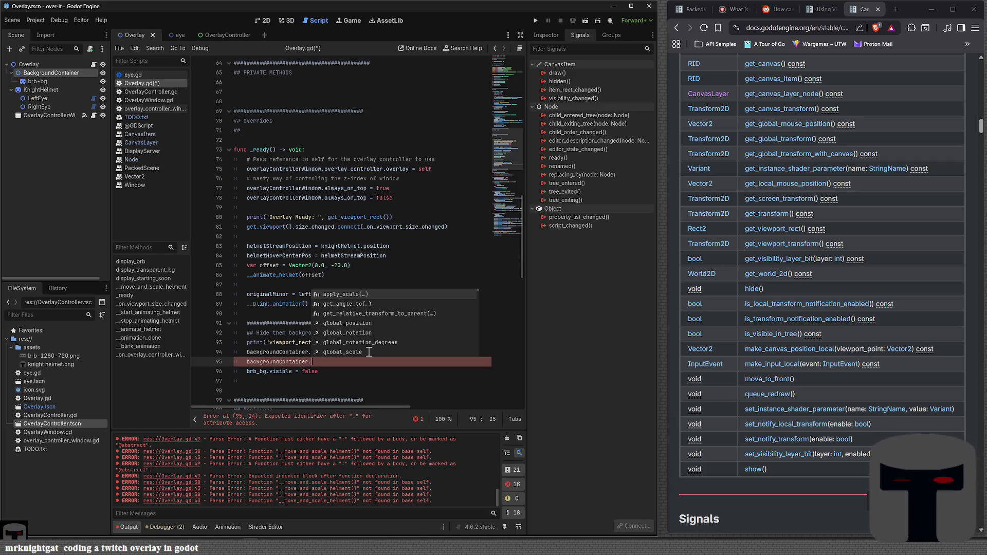
pyautogui.hotkey('shift', 'Home')
pyautogui.press('BackSpace')
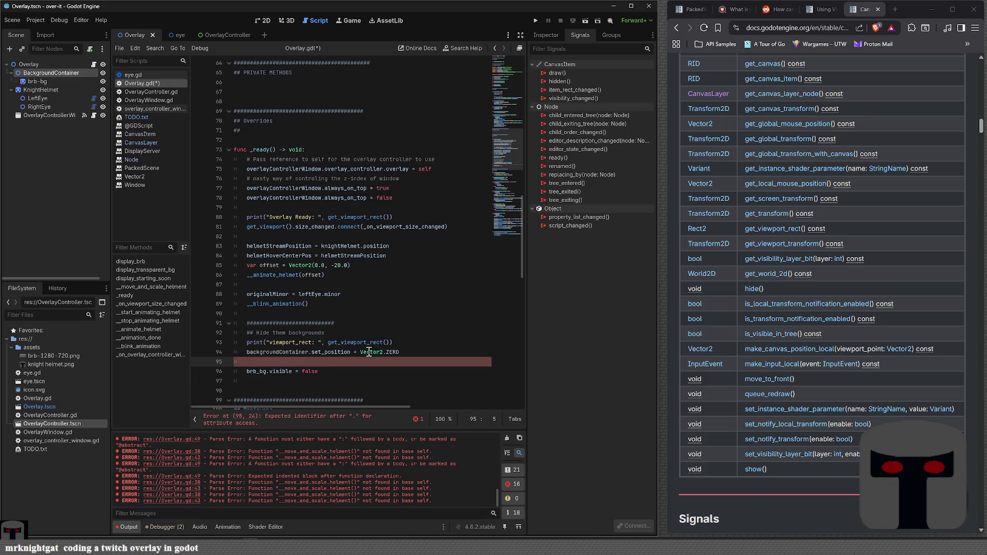
pyautogui.press('Up')
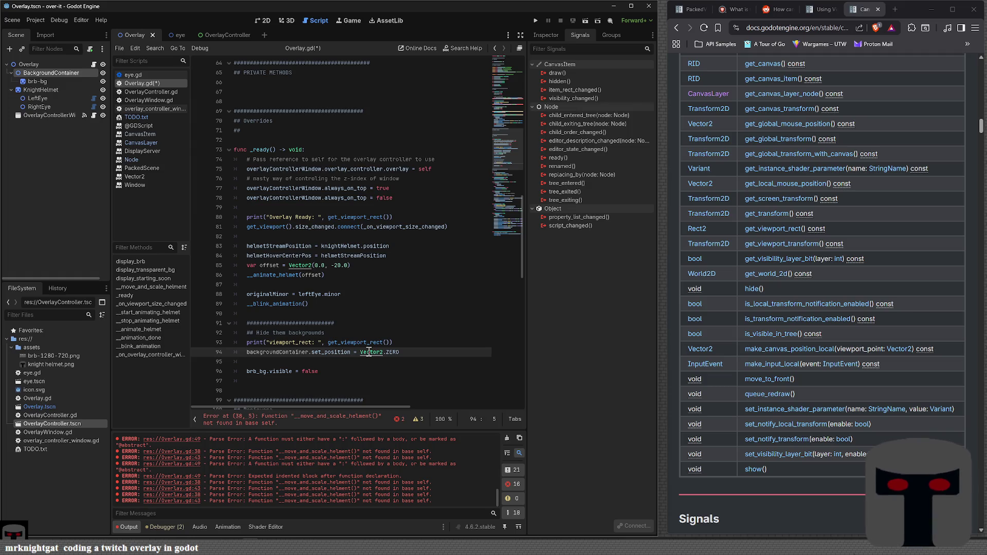
pyautogui.hotkey('ctrl', 's')
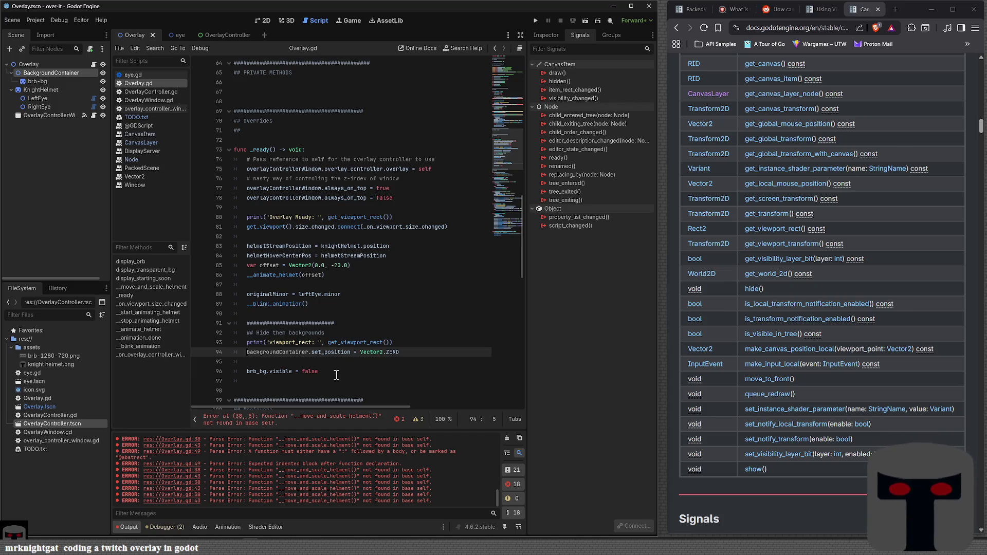
pyautogui.press('F5')
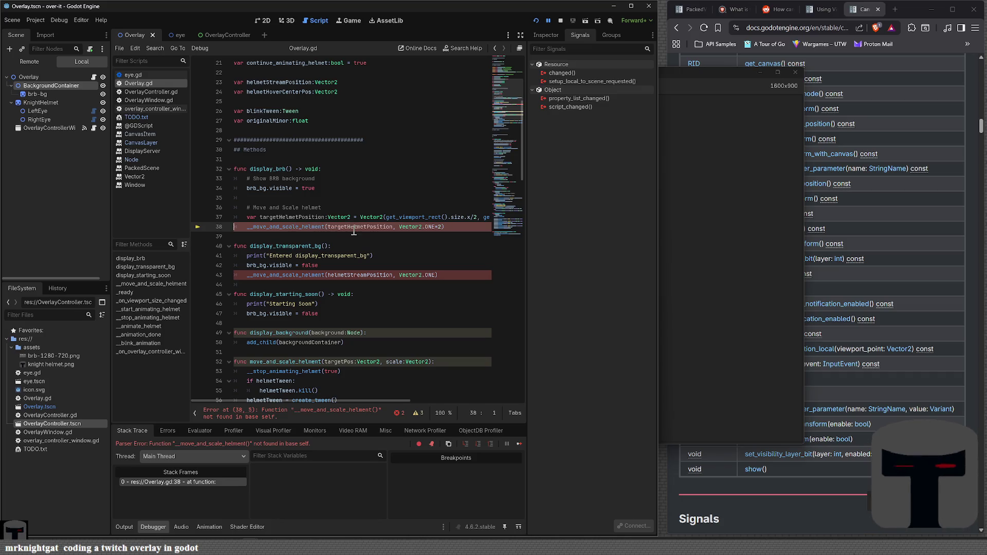
# Inspect the line-38 parse error and the move_and_scale_helment header, then dismiss the failed scene save
pyautogui.click(168, 431)
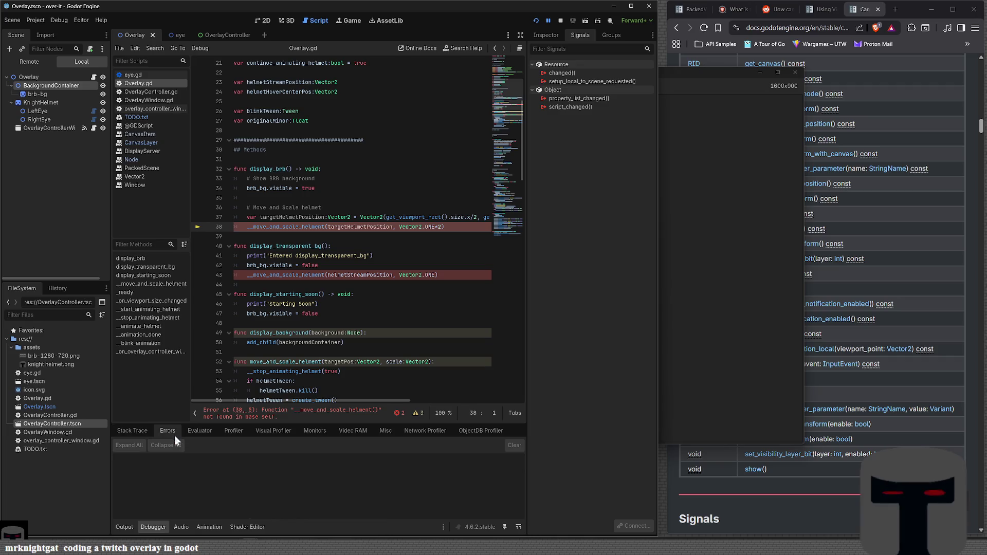
pyautogui.click(132, 431)
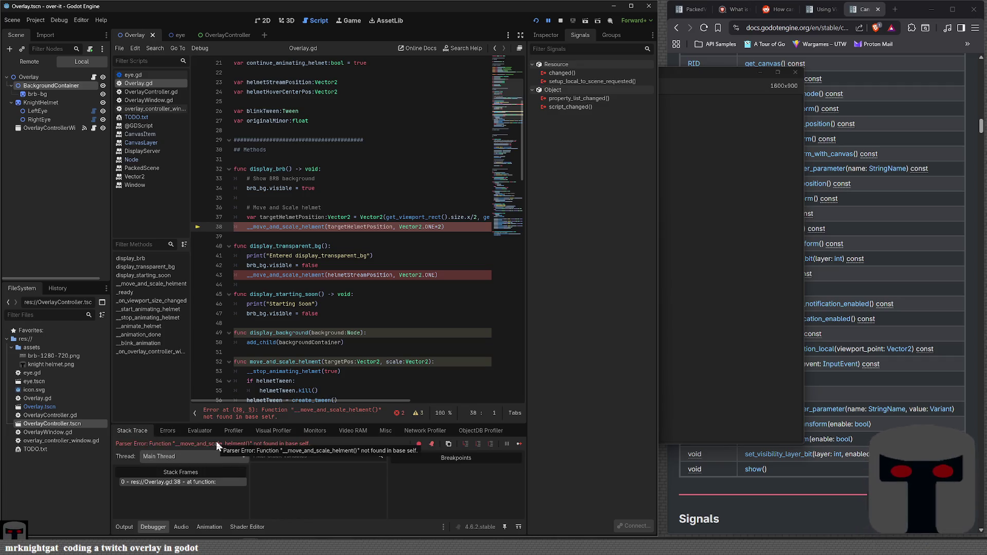
pyautogui.scroll(-4, 344, 253)
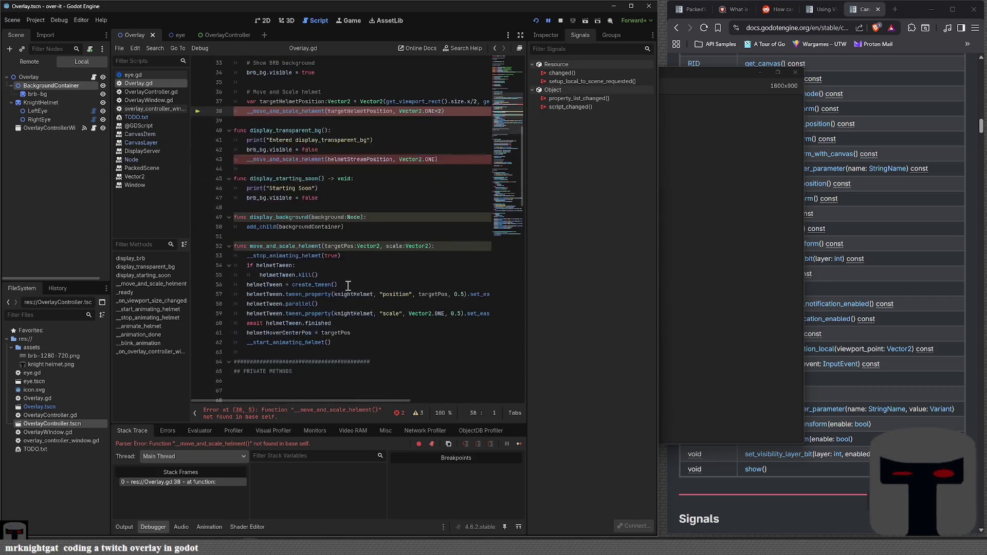
pyautogui.scroll(3, 348, 286)
pyautogui.click(289, 333)
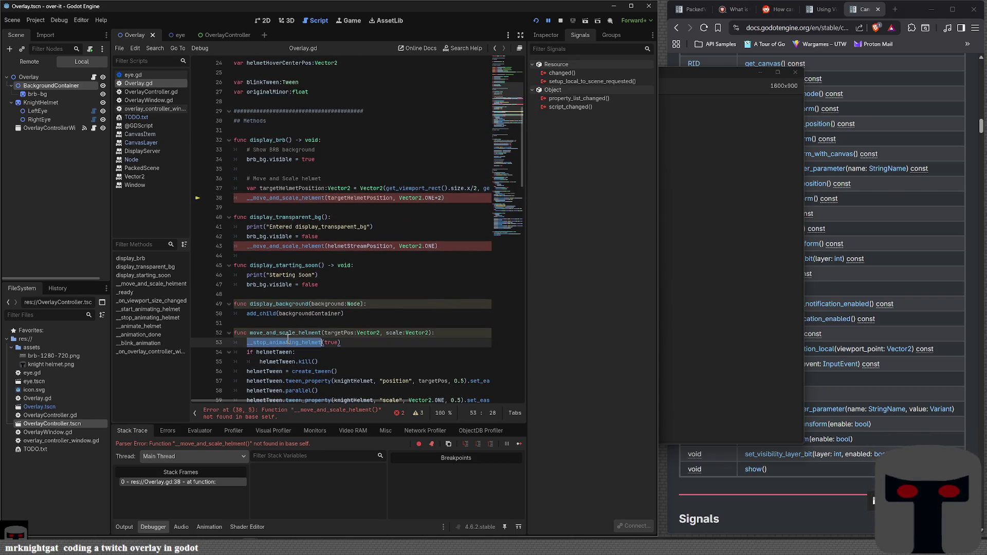
pyautogui.doubleClick(289, 333)
pyautogui.hotkey('ctrl', 'c')
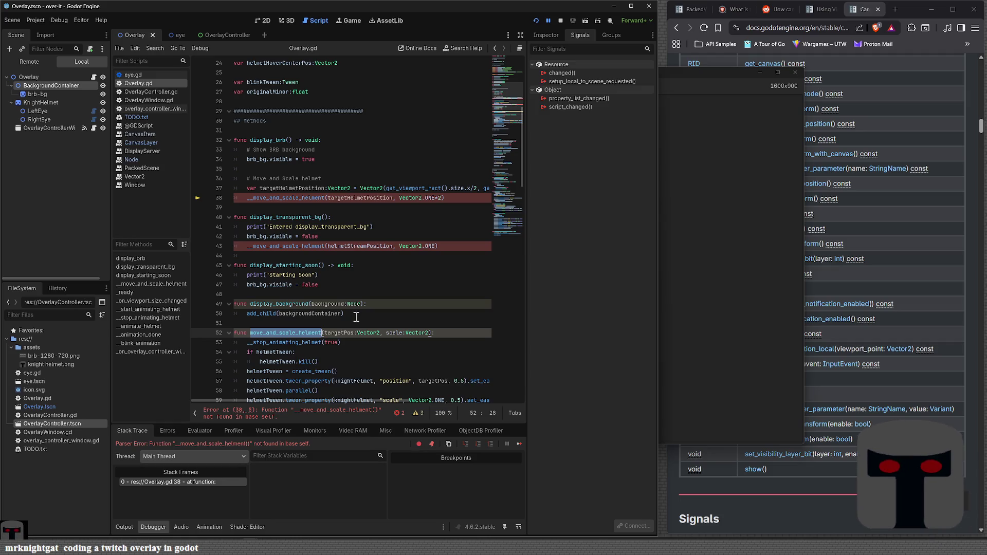
pyautogui.hotkey('ctrl', 's')
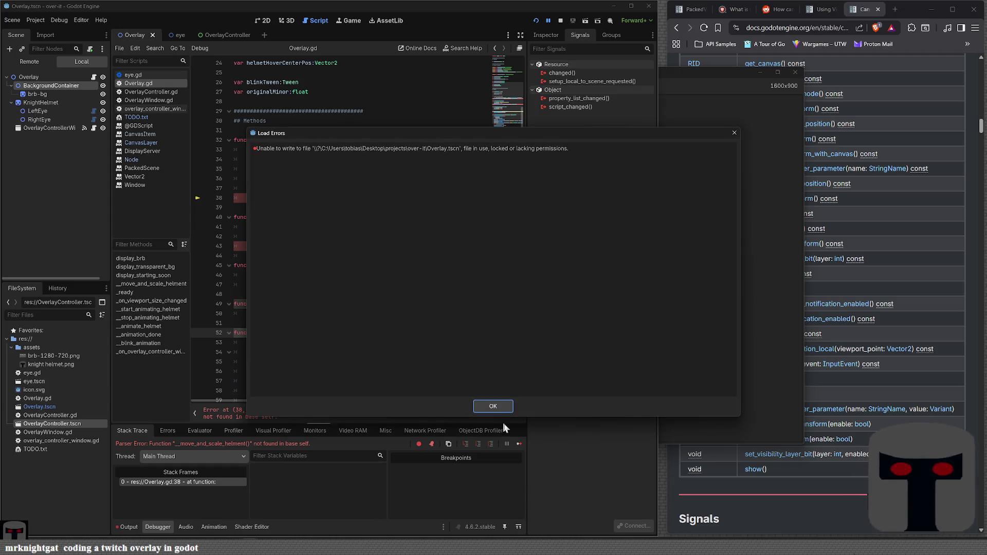
pyautogui.click(502, 410)
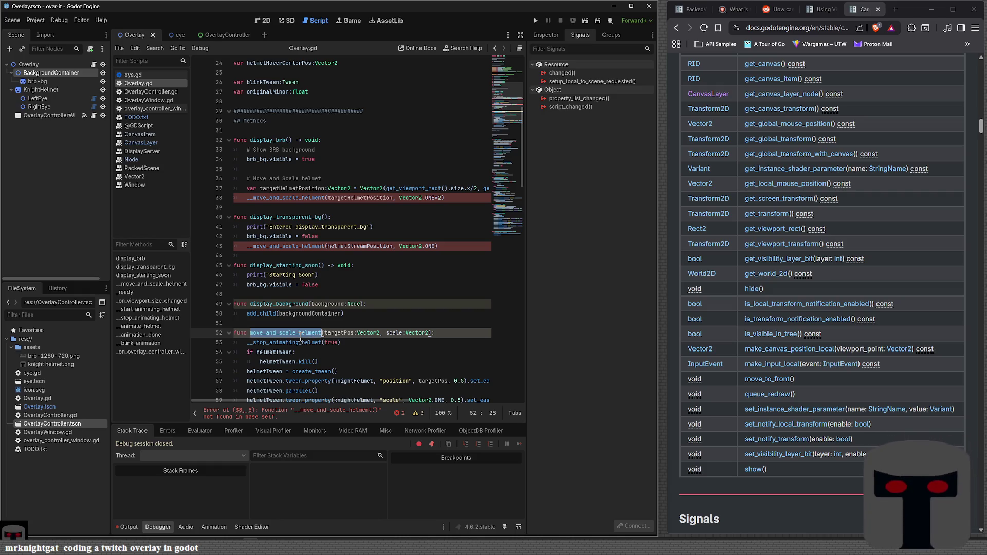
# Replace the misnamed calls on lines 43 and 38 with move_and_scale_helment, save, and rerun
pyautogui.doubleClick(300, 246)
pyautogui.hotkey('ctrl', 'v')
pyautogui.doubleClick(302, 198)
pyautogui.hotkey('ctrl', 'v')
pyautogui.hotkey('ctrl', 's')
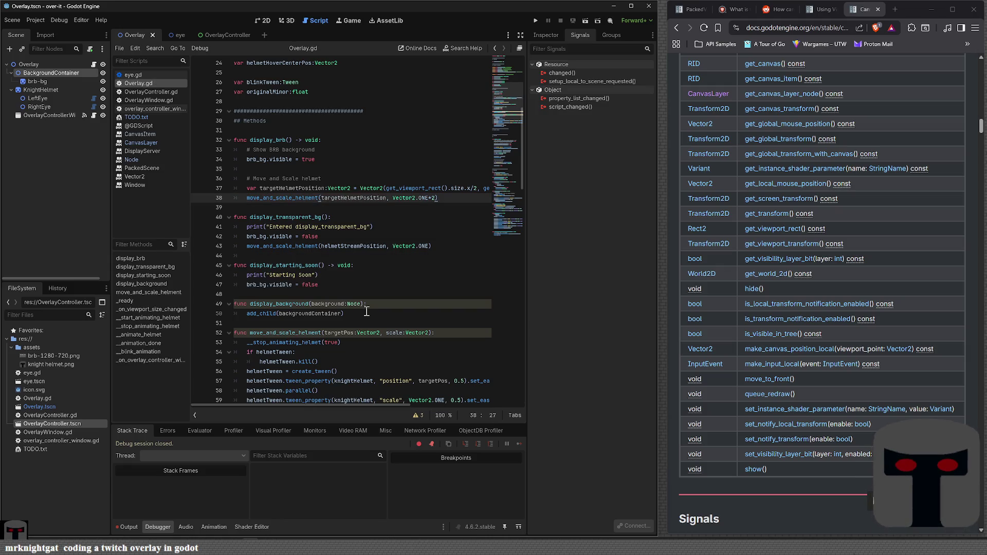
pyautogui.press('F5')
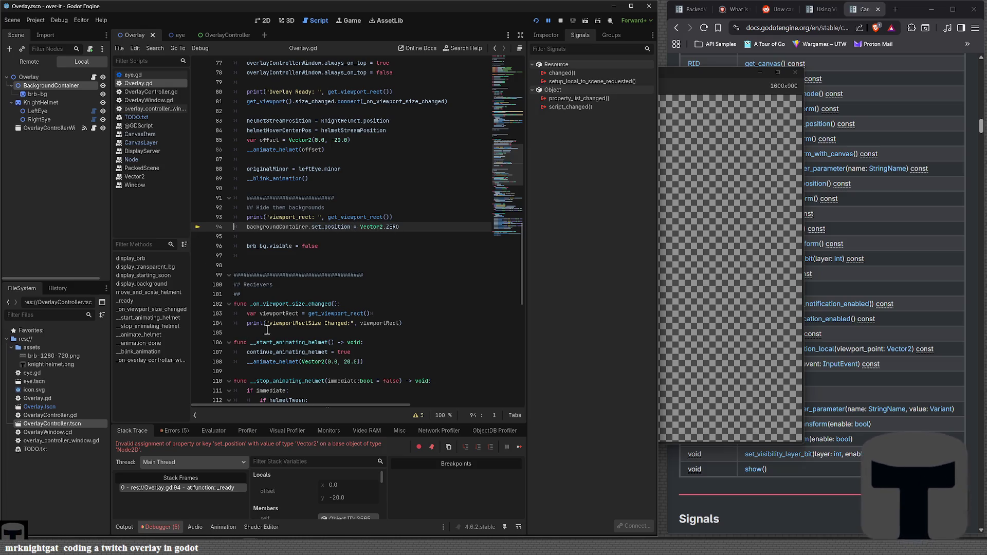
# Stop the game, make line 94 assign backgroundContainer.position = Vector2.ZERO, and start a new line
pyautogui.click(342, 260)
pyautogui.click(346, 240)
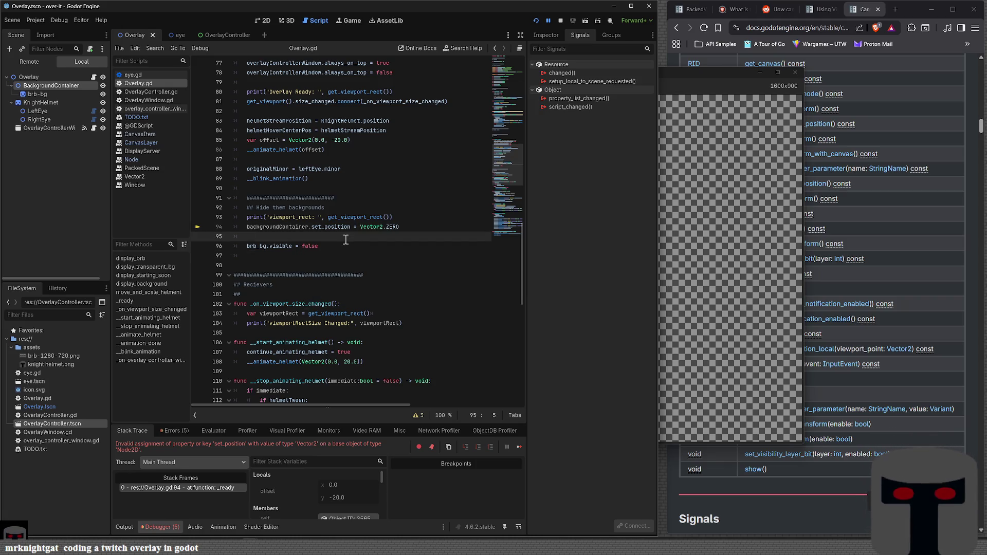
pyautogui.press('F8')
pyautogui.click(350, 227)
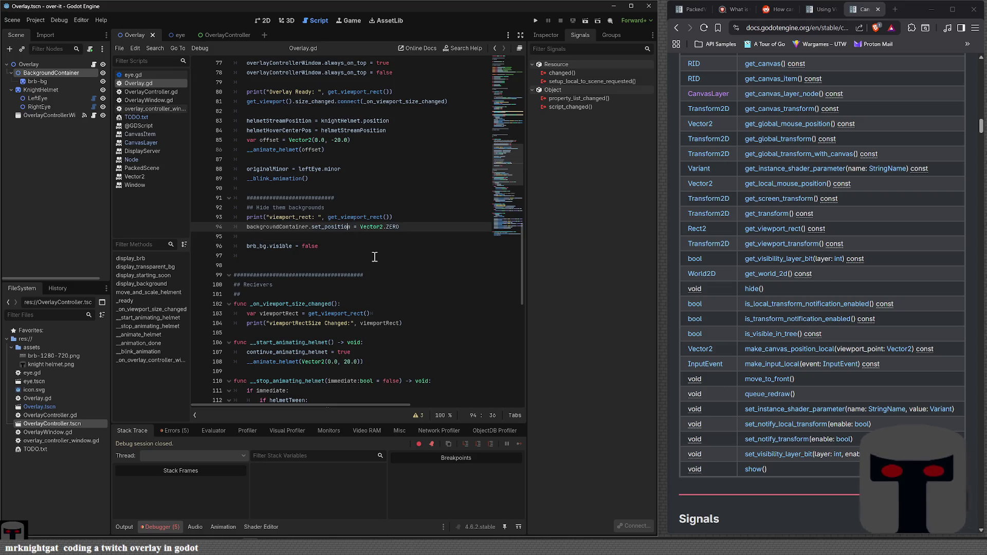
pyautogui.press('BackSpace')
pyautogui.press('BackSpace')
pyautogui.press('Delete')
pyautogui.press('Delete')
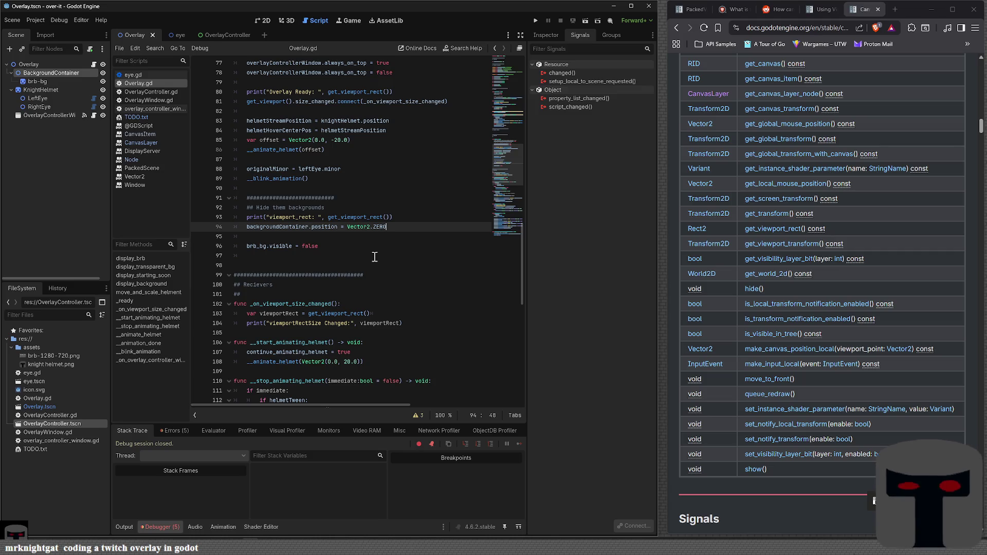
pyautogui.press('Return')
pyautogui.write('background')
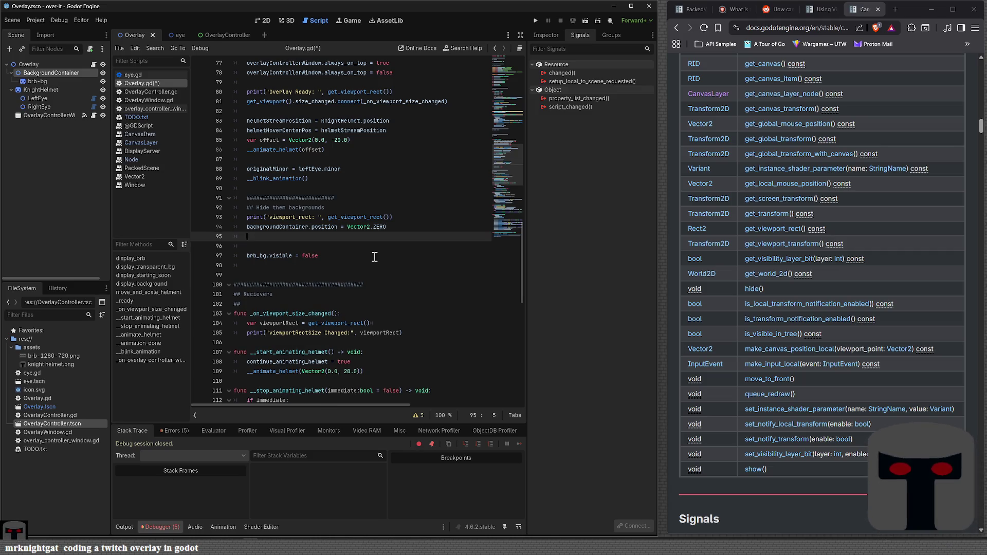
pyautogui.write('Container.')
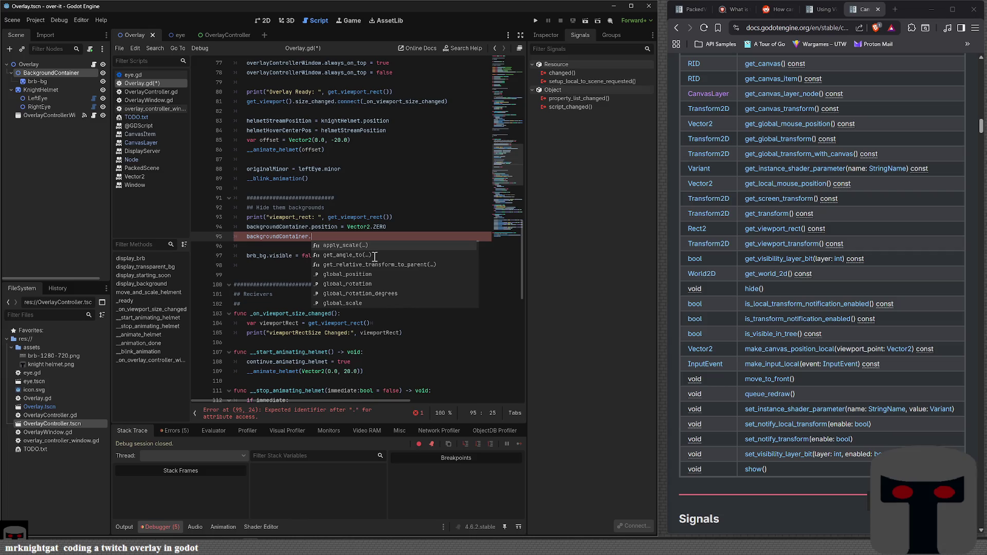
# Type backgroundContainer. on line 95 and browse the autocomplete list for a size member
pyautogui.scroll(-11, 375, 256)
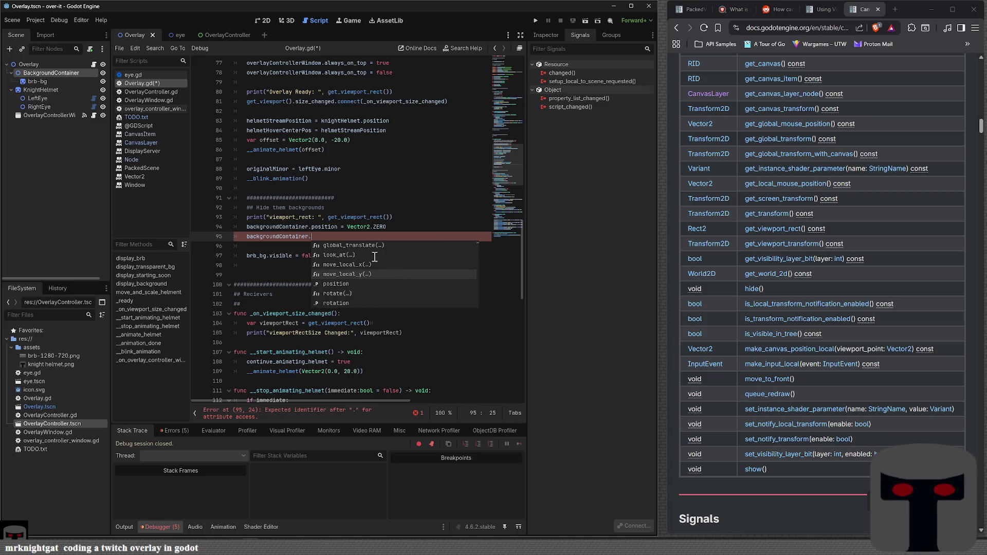
pyautogui.scroll(-1, 375, 256)
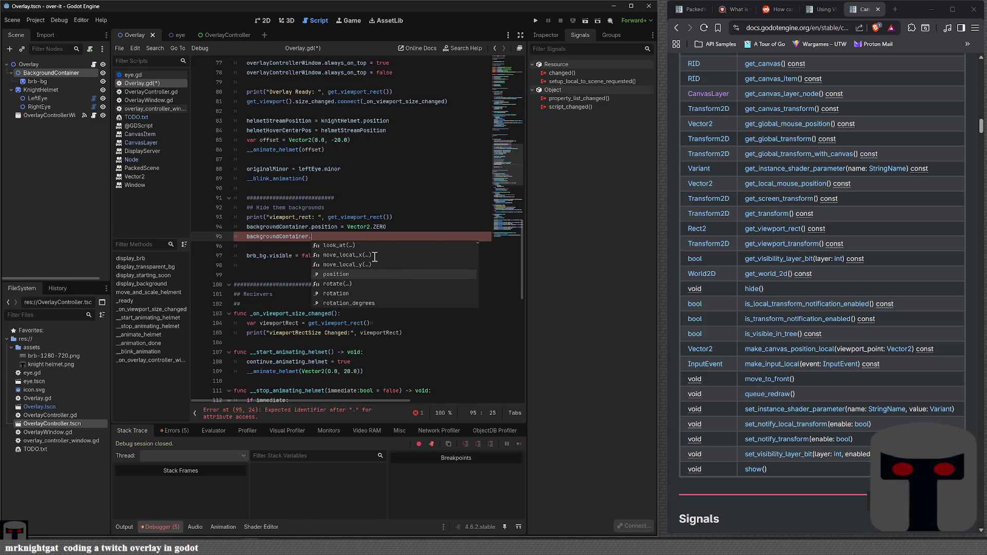
pyautogui.scroll(-11, 375, 256)
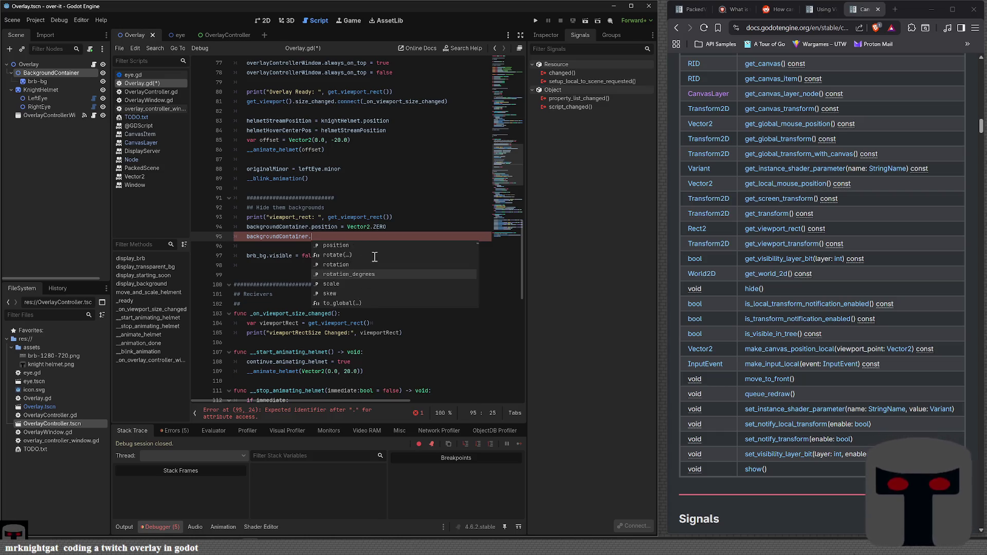
pyautogui.scroll(6, 375, 256)
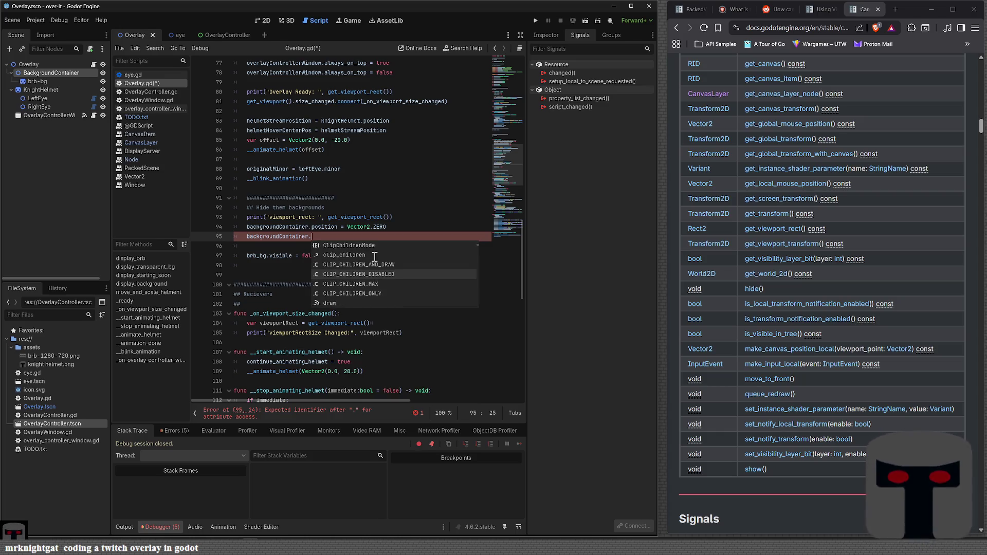
pyautogui.write('size')
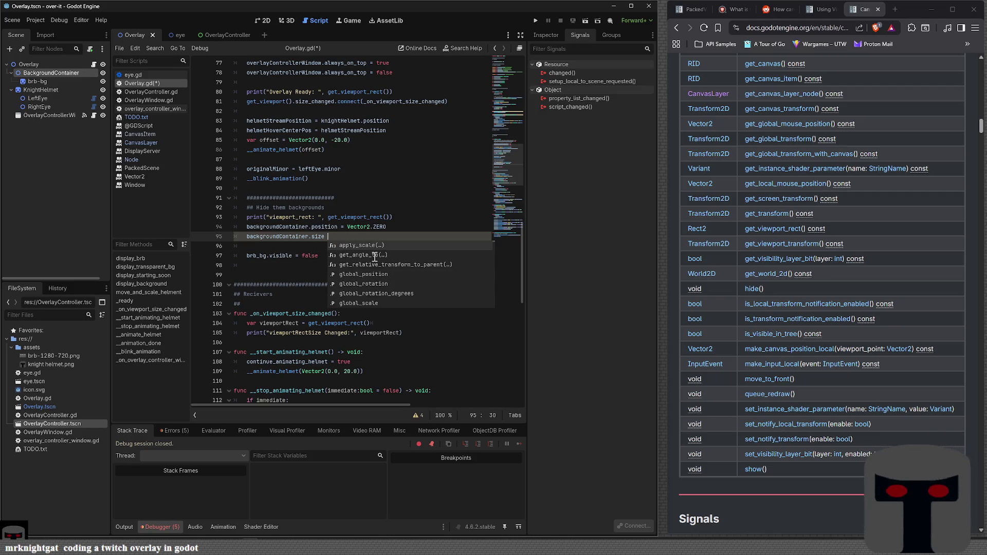
pyautogui.scroll(6, 375, 257)
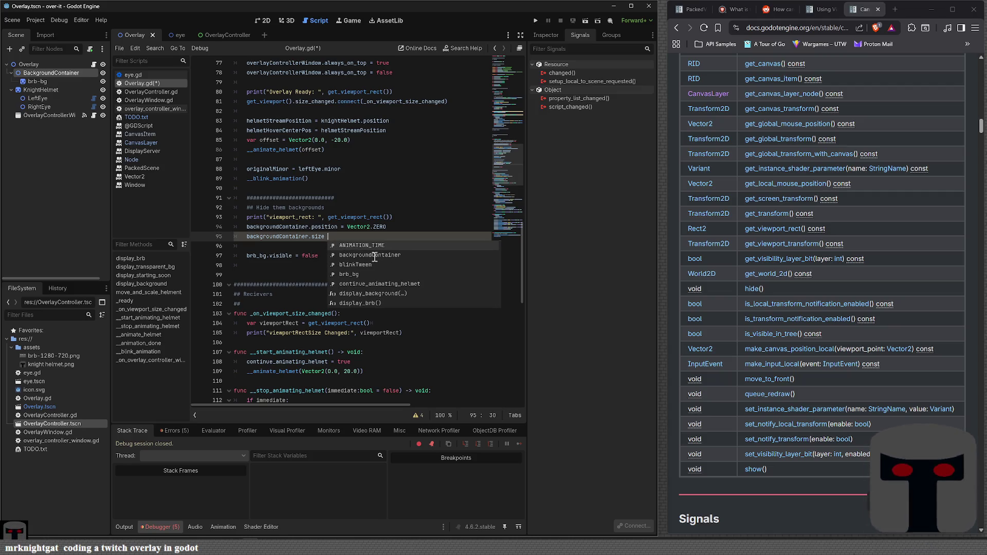
pyautogui.press('BackSpace')
pyautogui.press('BackSpace')
pyautogui.press('BackSpace')
pyautogui.hotkey('ctrl', 'BackSpace')
pyautogui.hotkey('ctrl', 'BackSpace')
pyautogui.hotkey('ctrl', 'BackSpace')
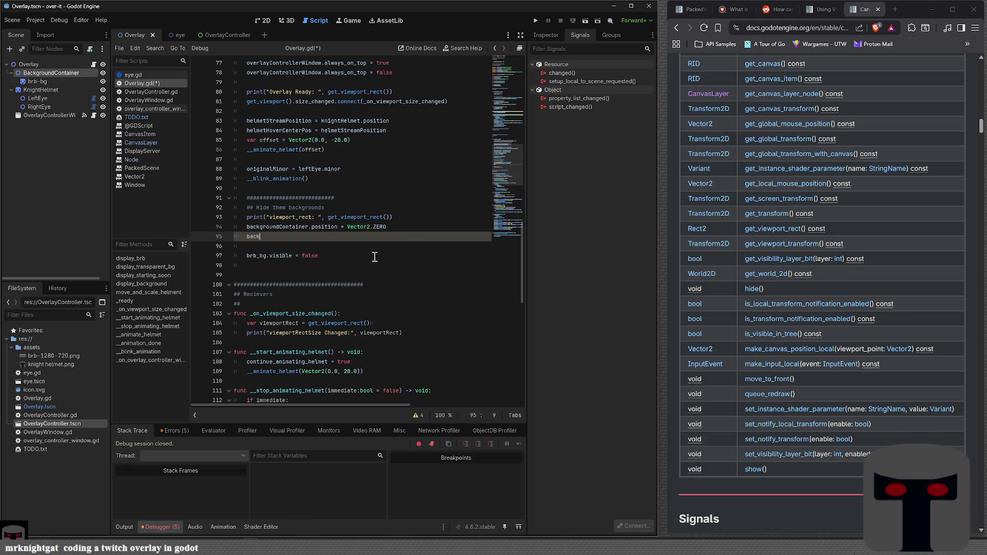
pyautogui.write('Container.')
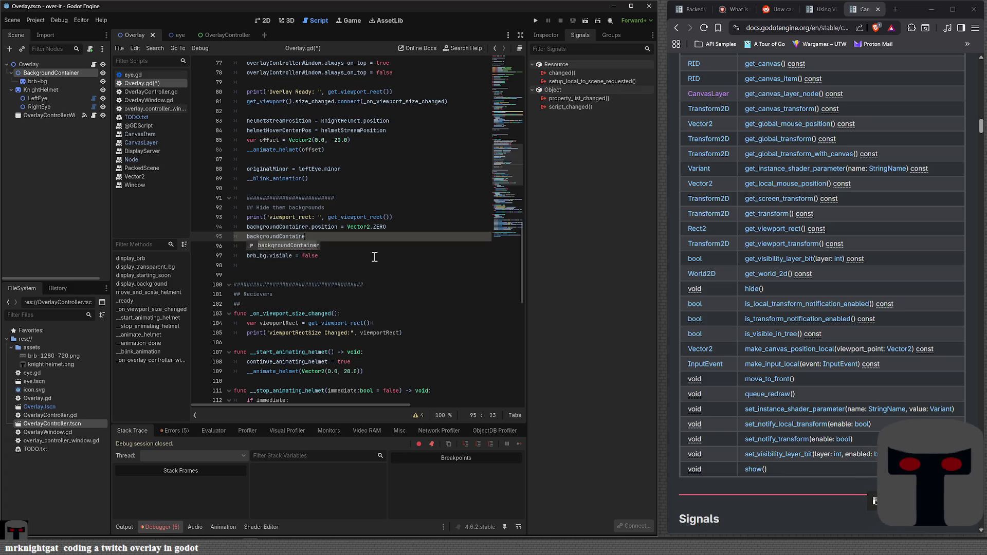
pyautogui.press('Down')
pyautogui.press('Down')
pyautogui.press('Down')
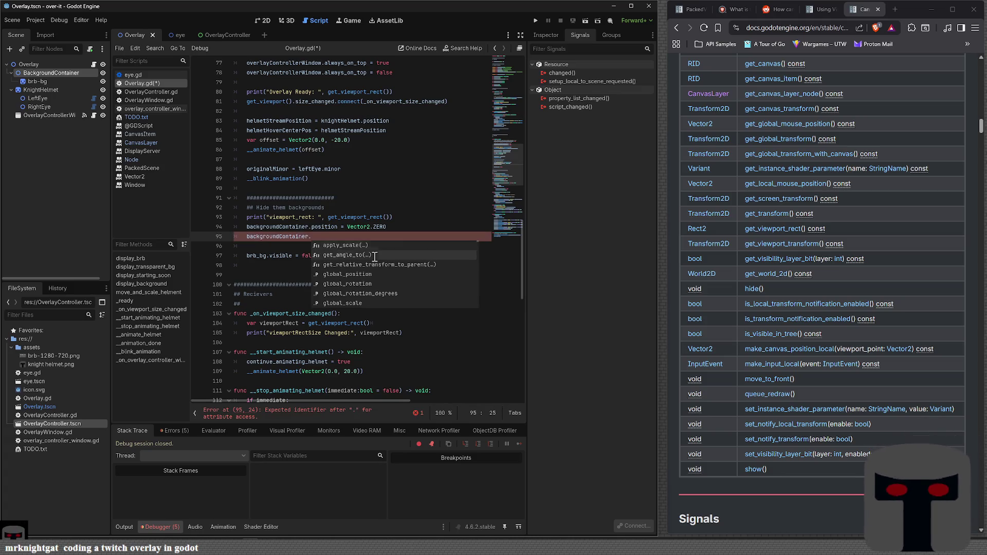
pyautogui.press('Down')
pyautogui.press('Down')
pyautogui.press('Down')
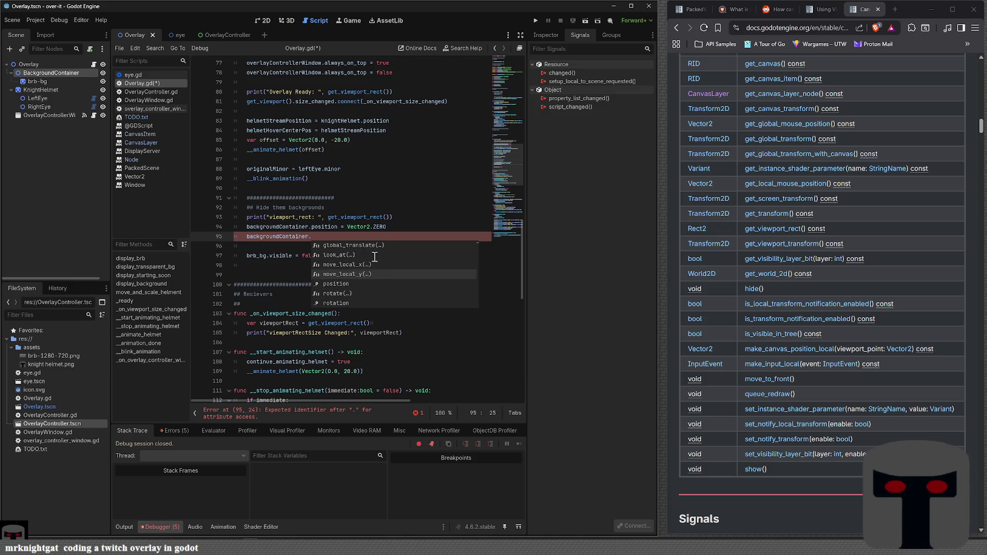
pyautogui.press('Down')
pyautogui.press('Down')
pyautogui.press('Down')
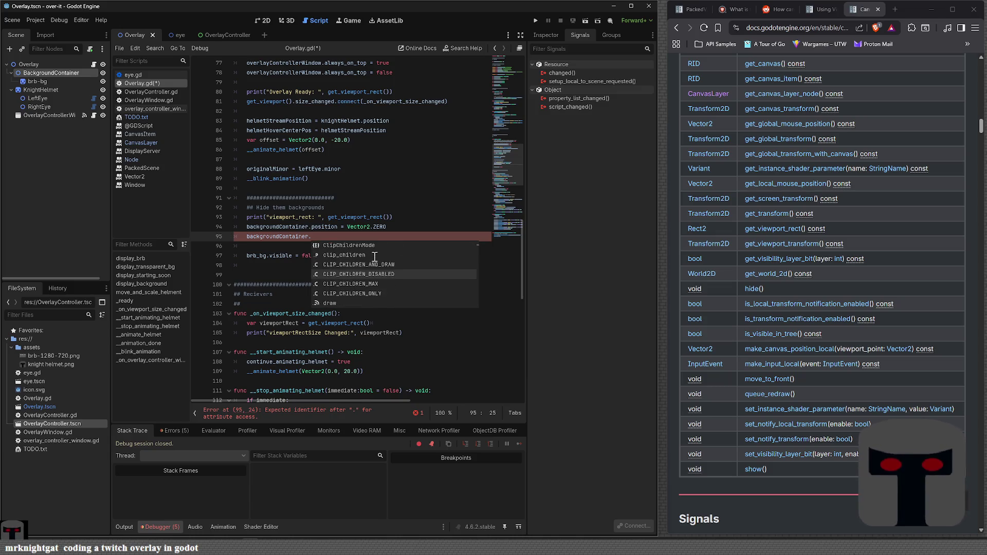
pyautogui.press('Down')
pyautogui.press('Down')
pyautogui.press('Down')
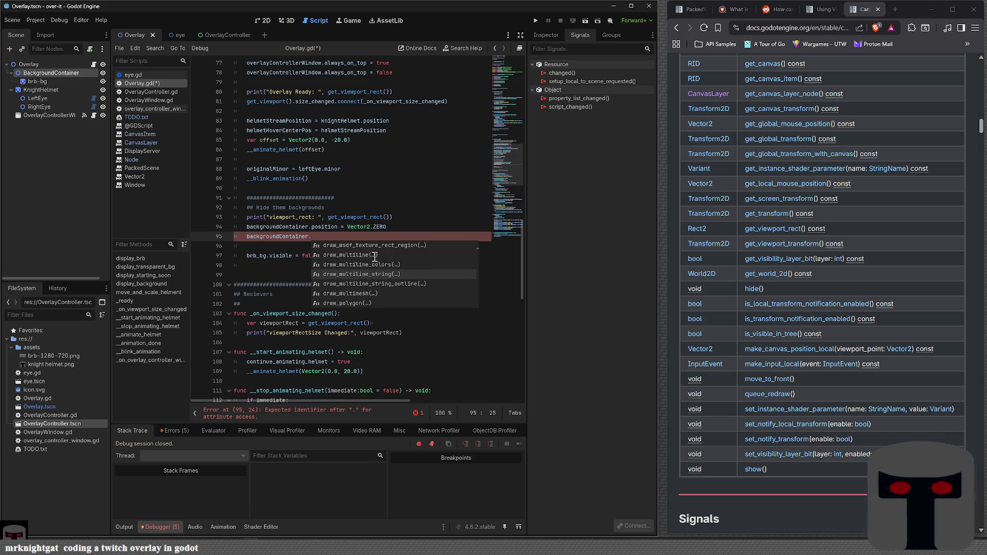
pyautogui.press('Escape')
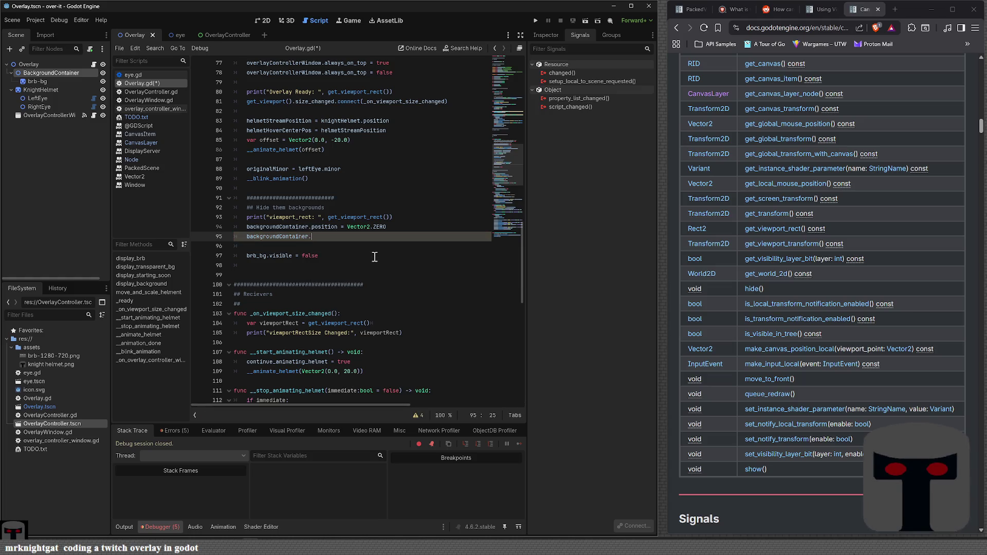
pyautogui.hotkey('ctrl', 'space')
# Delete the trial backgroundContainer.size line and its blank line, then save Overlay.gd
pyautogui.hotkey('ctrl', 'BackSpace')
pyautogui.hotkey('ctrl', 'BackSpace')
pyautogui.hotkey('ctrl', 'BackSpace')
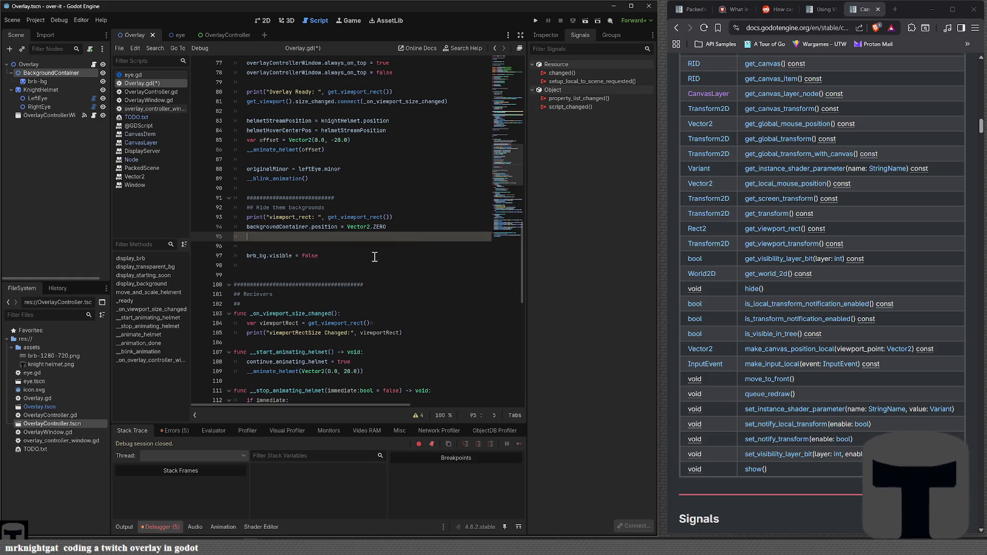
pyautogui.press('BackSpace')
pyautogui.hotkey('ctrl', 's')
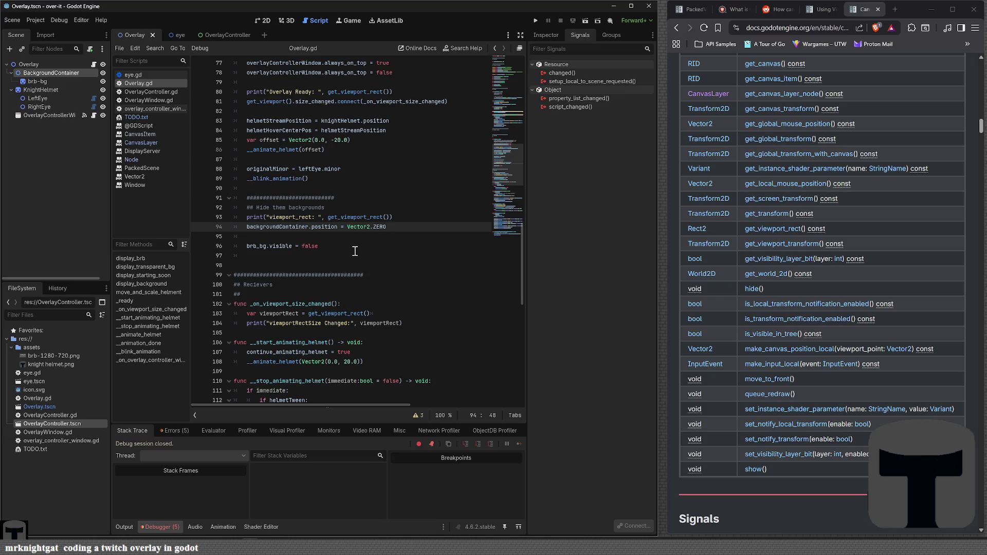
# Run the project and inspect the null-instance brb_bg.visible error on line 96
pyautogui.press('F5')
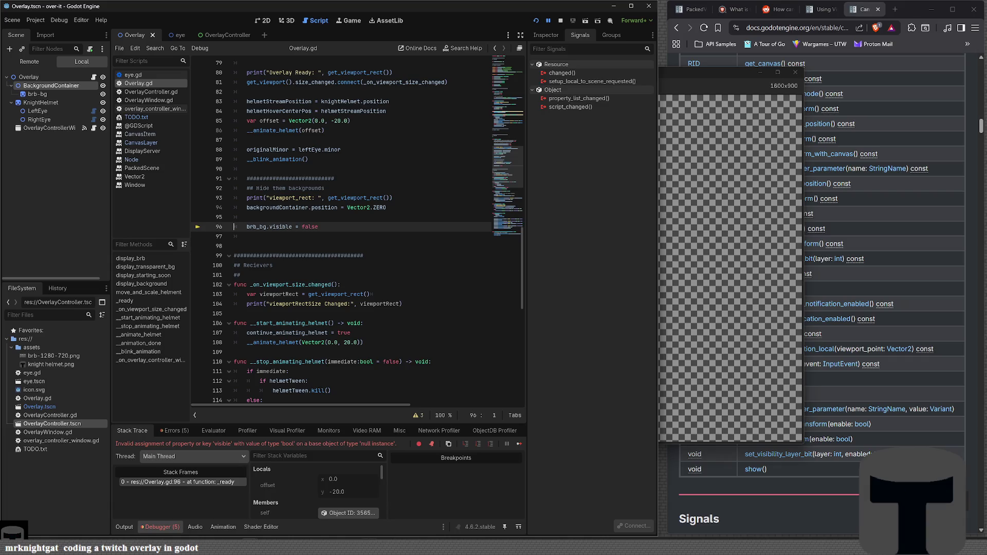
pyautogui.moveTo(369, 532)
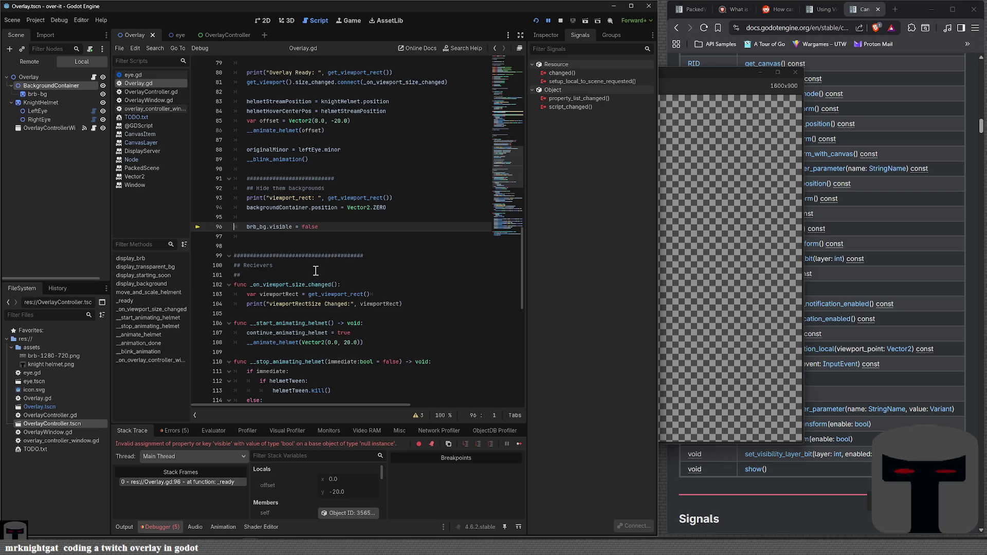
pyautogui.click(335, 246)
pyautogui.click(251, 227)
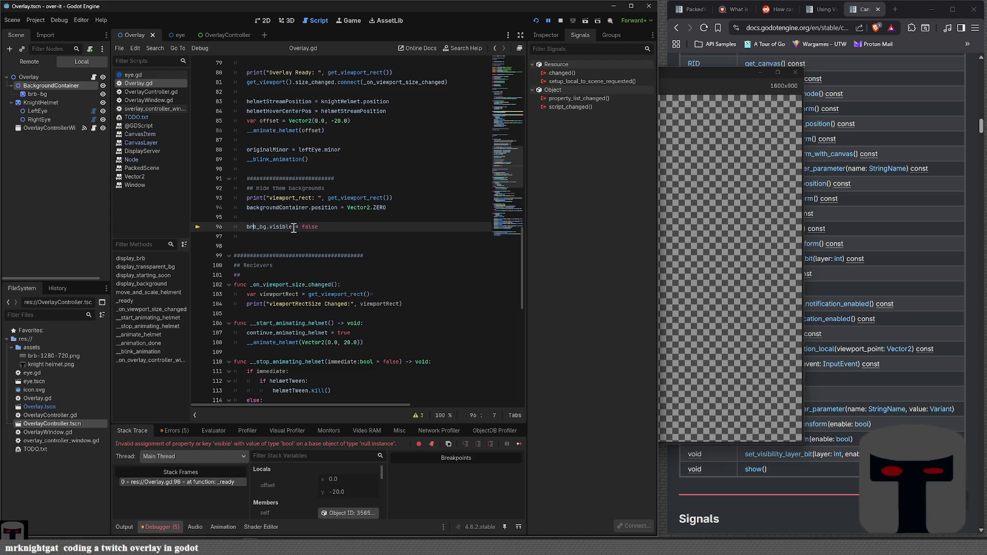
pyautogui.moveTo(288, 228)
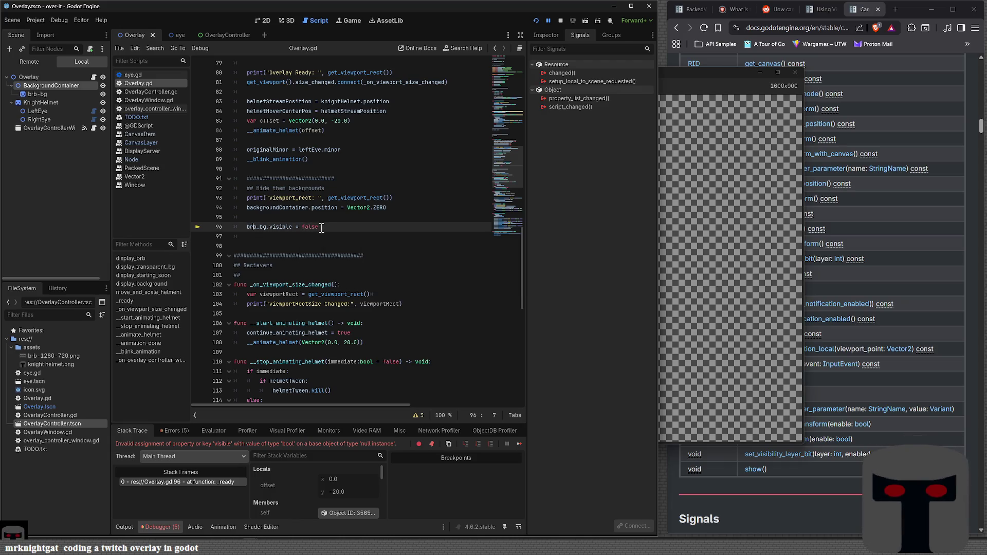
pyautogui.moveTo(352, 546)
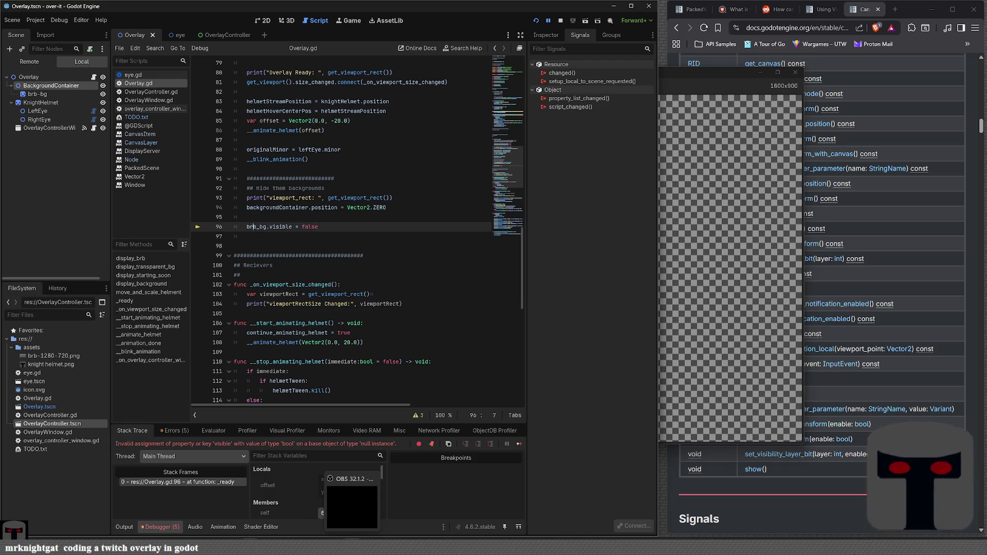
pyautogui.click(344, 236)
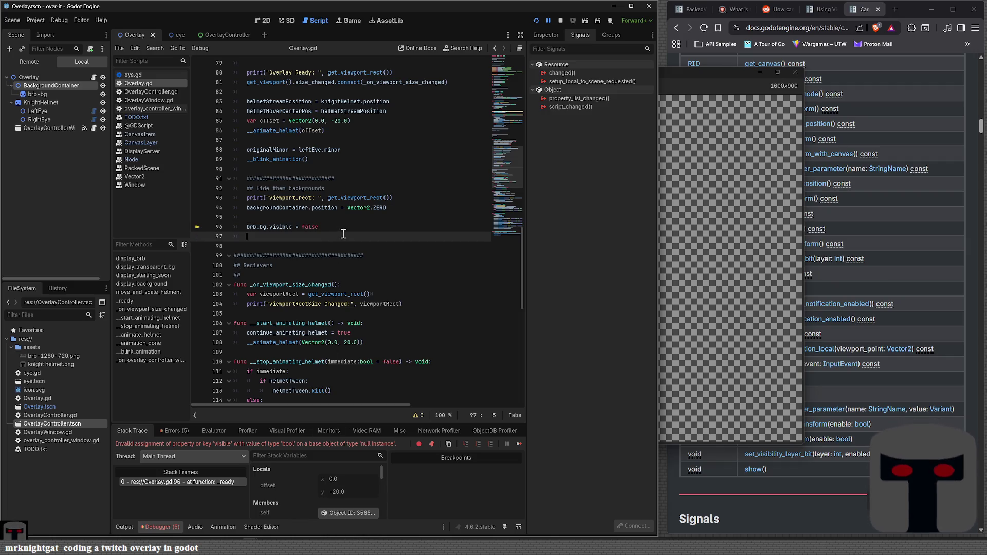
pyautogui.doubleClick(260, 226)
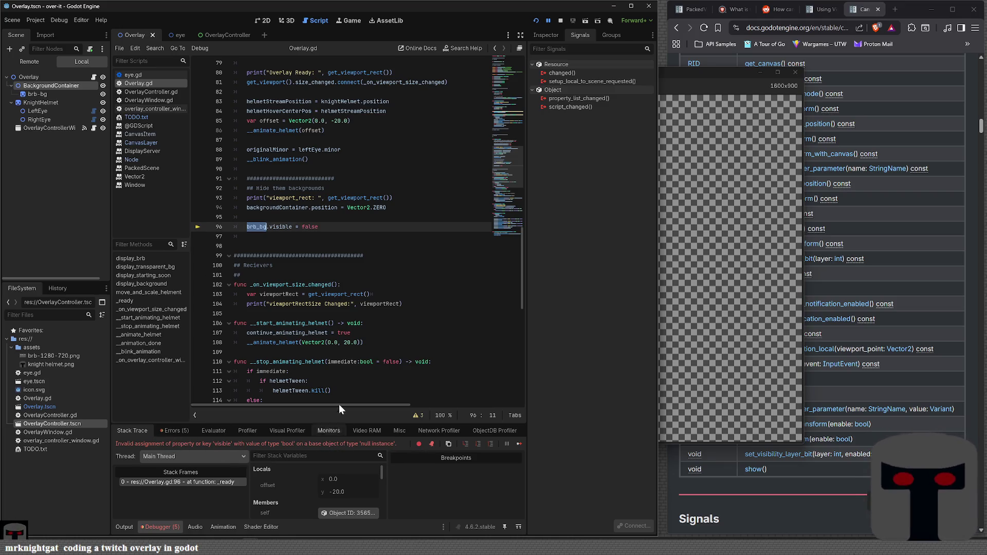
pyautogui.click(346, 219)
pyautogui.scroll(10, 346, 219)
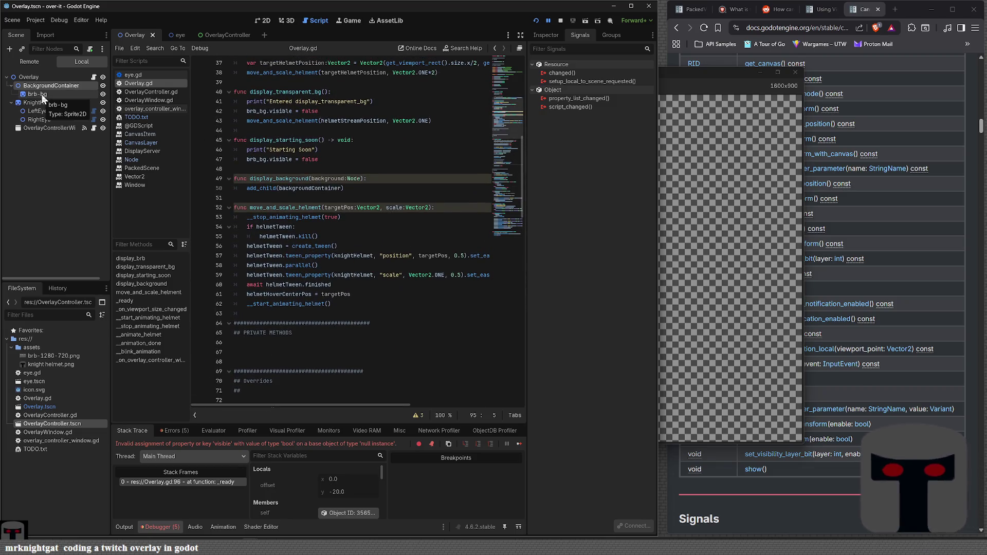
# Point brb_bg at $"BackgroundContainer/brb-bg" on line 14 and rerun the project
pyautogui.scroll(3, 463, 236)
pyautogui.scroll(10, 462, 237)
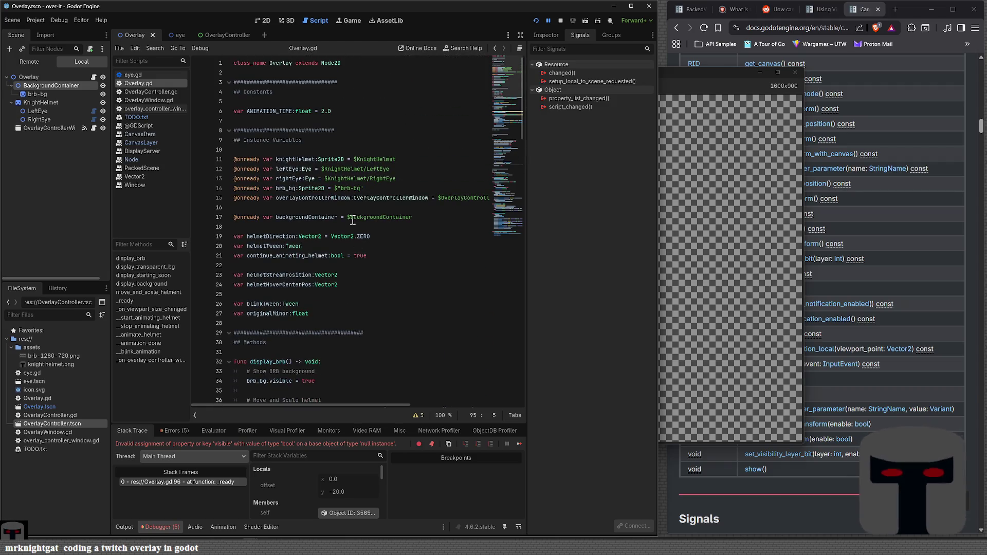
pyautogui.click(414, 217)
pyautogui.press('Up')
pyautogui.press('Up')
pyautogui.press('Up')
pyautogui.press('Down')
pyautogui.press('Left')
pyautogui.press('Left')
pyautogui.write('Background')
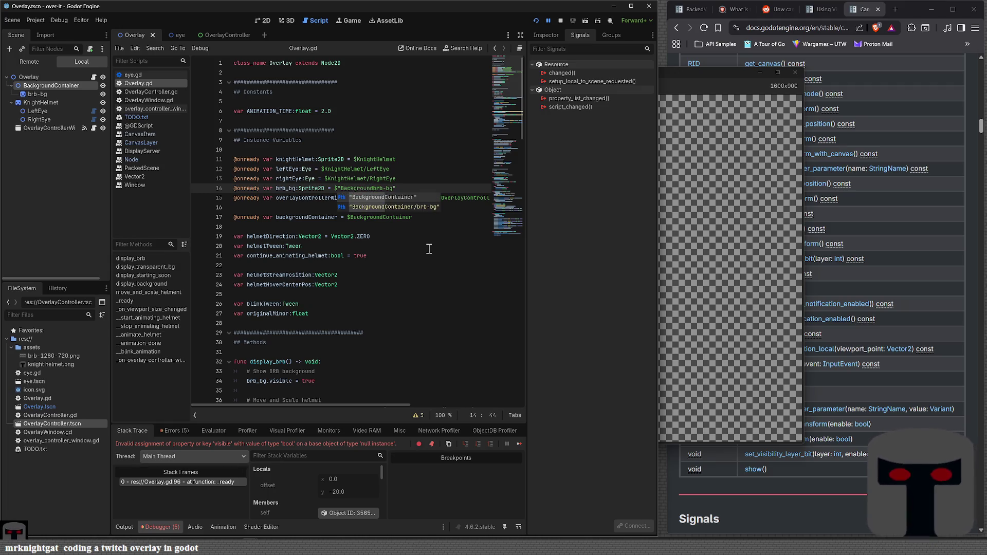
pyautogui.press('Down')
pyautogui.press('Return')
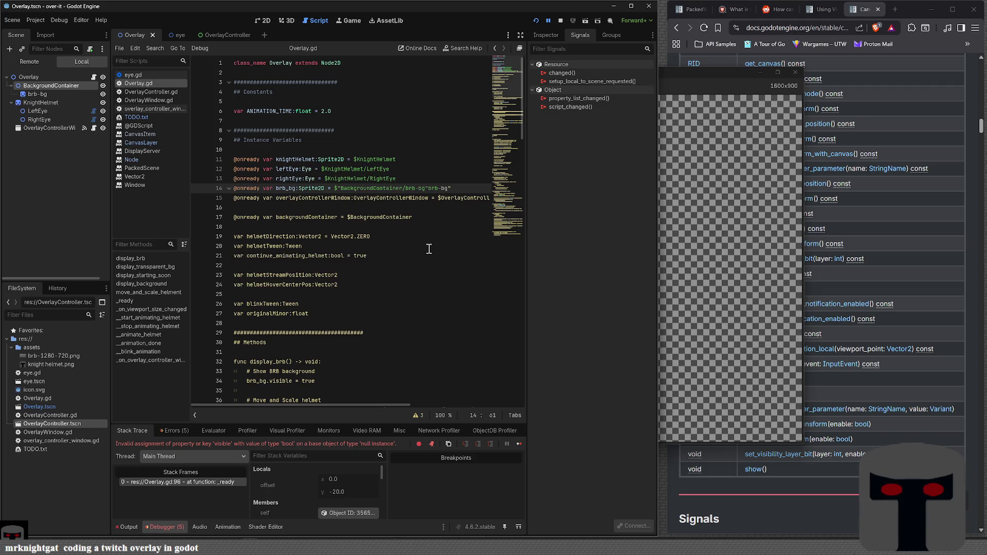
pyautogui.hotkey('shift', 'End')
pyautogui.press('Delete')
pyautogui.press('F5')
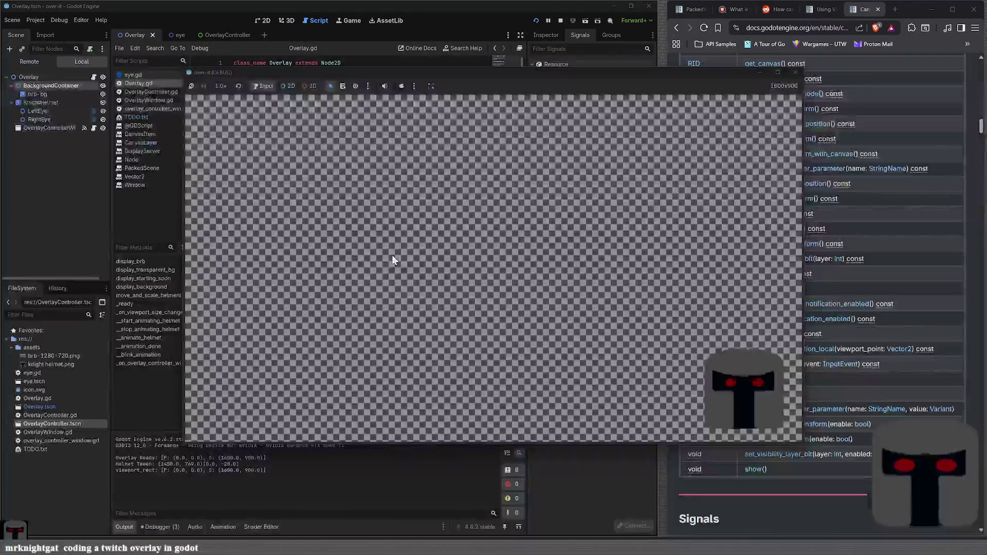
# Test Activate BRB, Return to Stream and Activate Starting Soon in the running overlay, then close it
pyautogui.moveTo(449, 70)
pyautogui.mouseDown()
pyautogui.moveTo(457, 265)
pyautogui.moveTo(444, 210)
pyautogui.mouseUp()
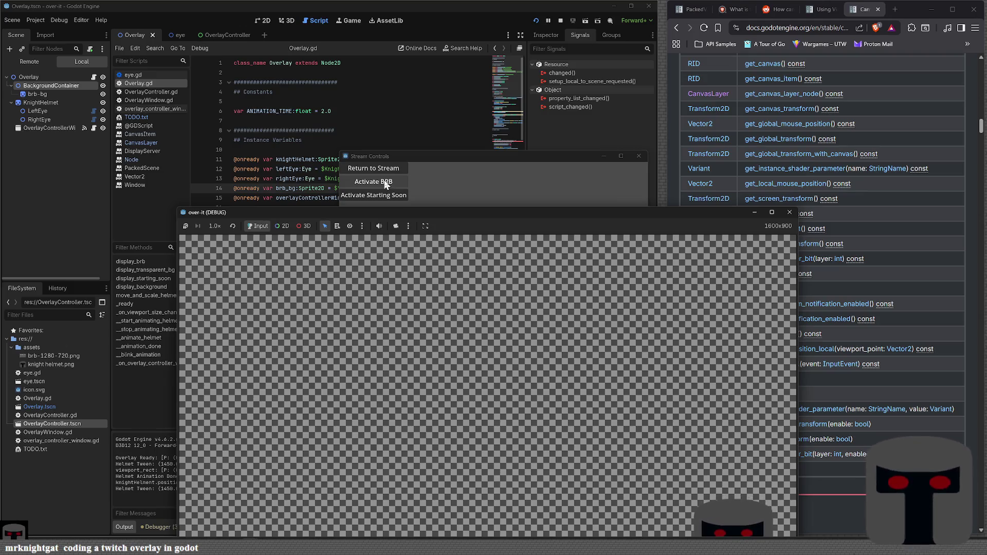
pyautogui.click(385, 183)
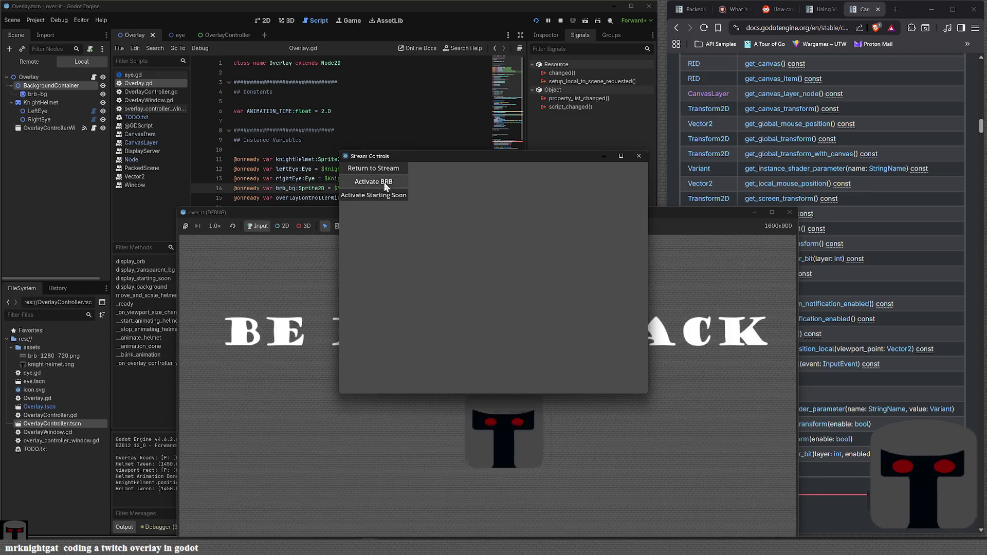
pyautogui.click(386, 171)
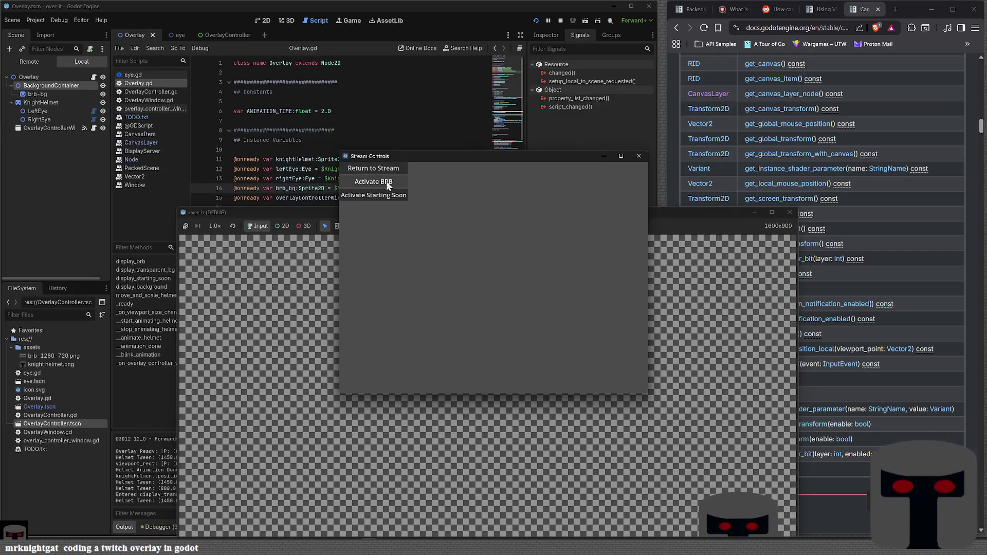
pyautogui.click(387, 181)
pyautogui.click(387, 168)
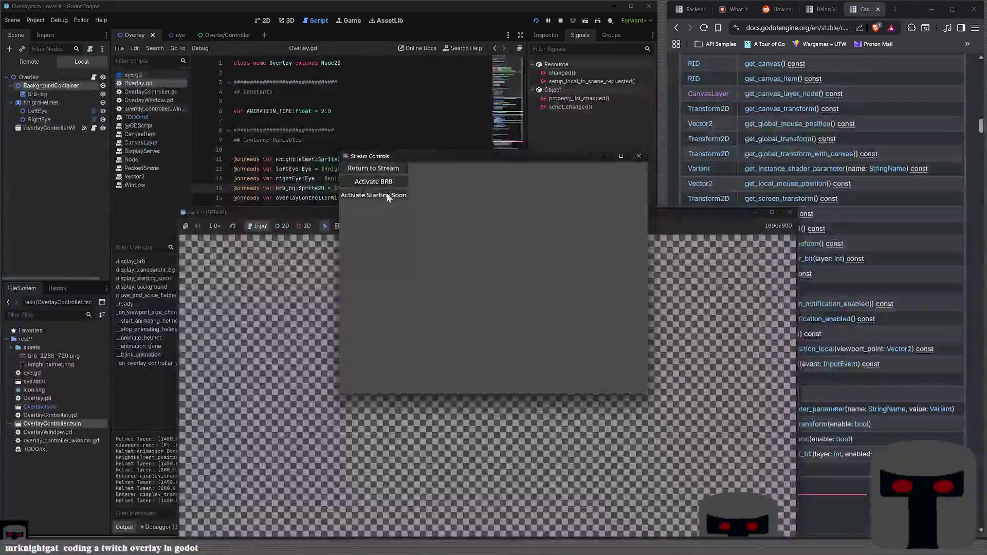
pyautogui.click(640, 156)
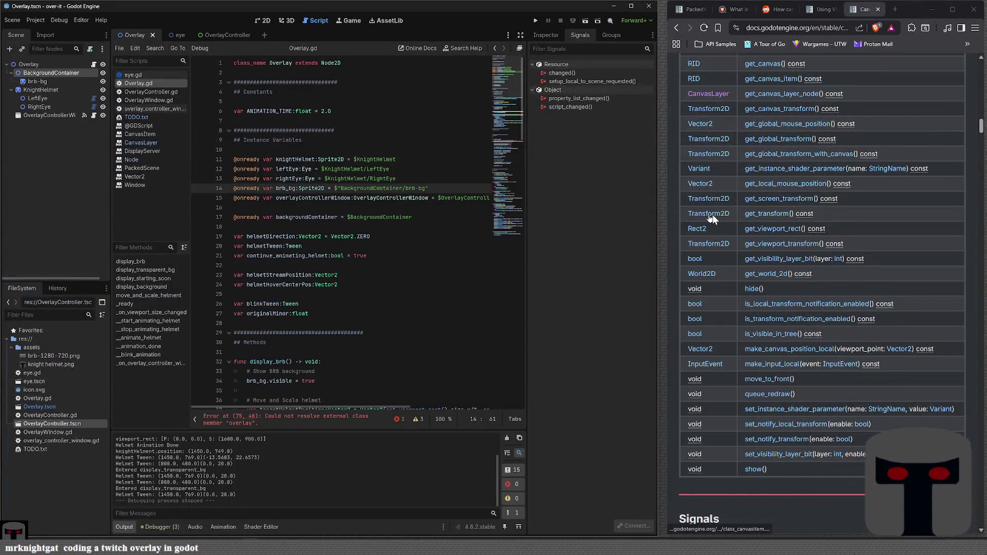
pyautogui.click(331, 218)
pyautogui.scroll(-15, 334, 226)
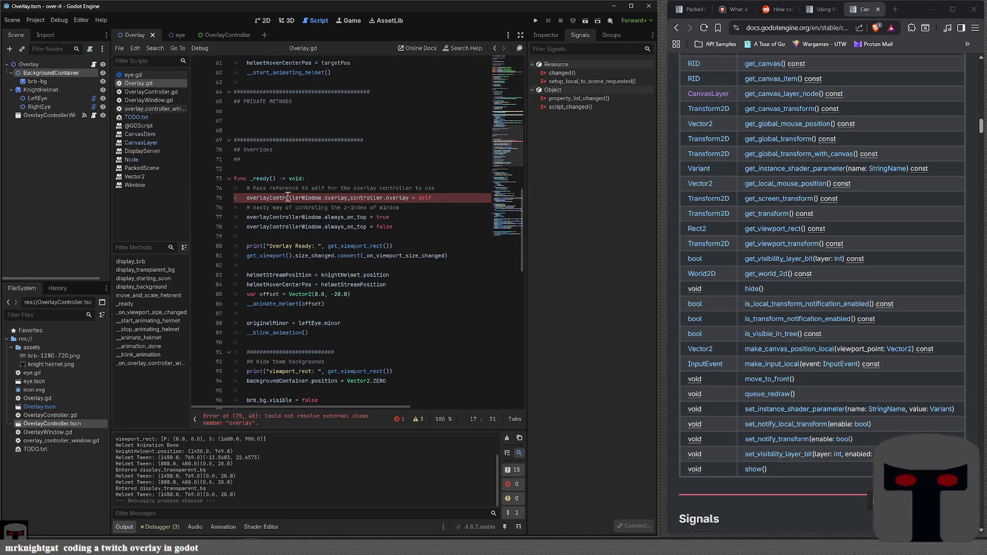
pyautogui.click(293, 198)
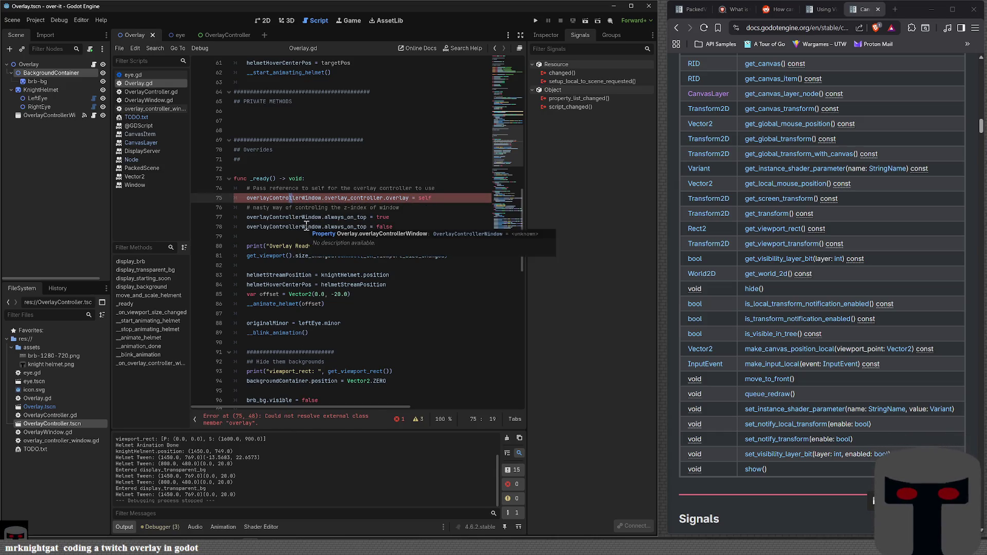
pyautogui.scroll(-2, 282, 223)
pyautogui.scroll(-8, 283, 222)
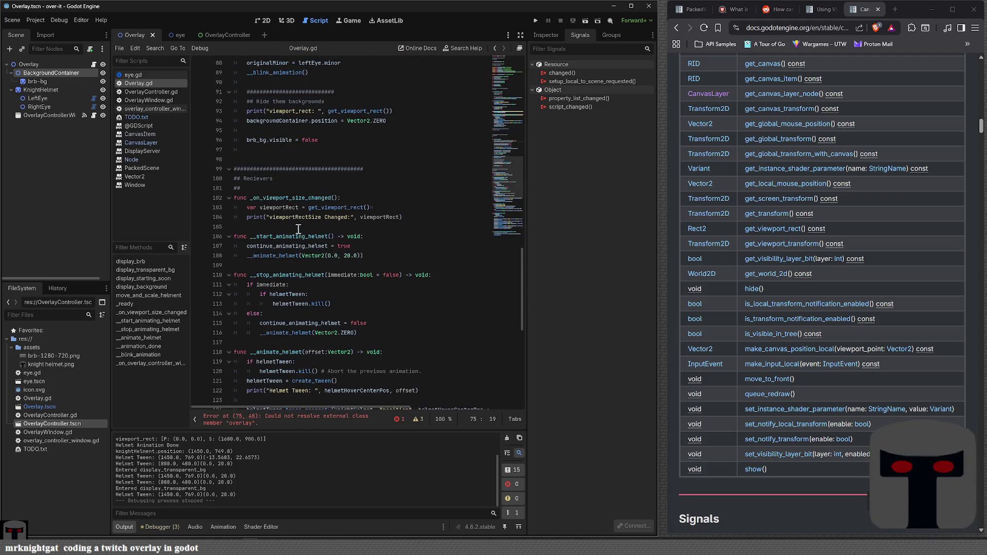
pyautogui.scroll(18, 299, 229)
pyautogui.scroll(2, 309, 338)
pyautogui.click(382, 285)
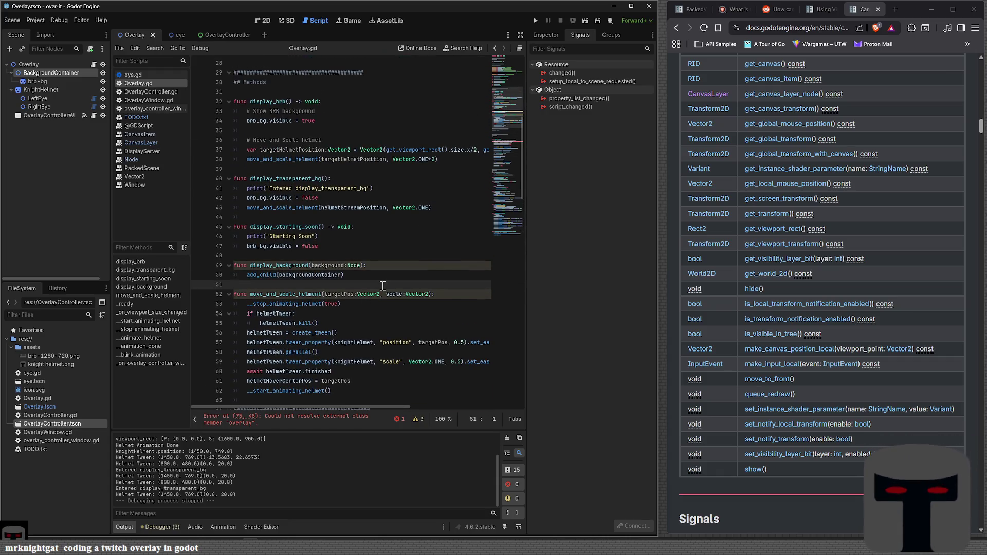
pyautogui.press('Up')
pyautogui.press('Up')
pyautogui.press('Up')
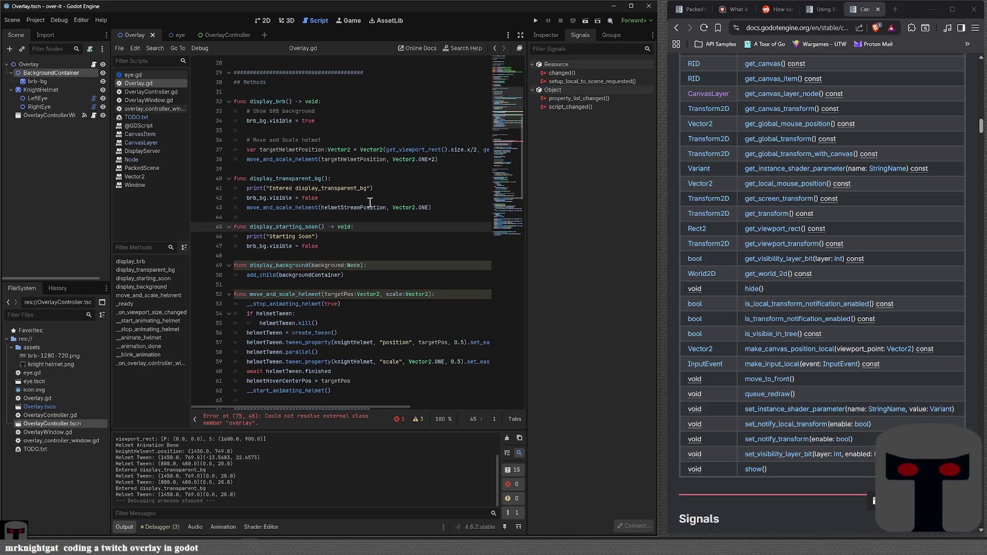
pyautogui.click(347, 131)
pyautogui.scroll(3, 348, 165)
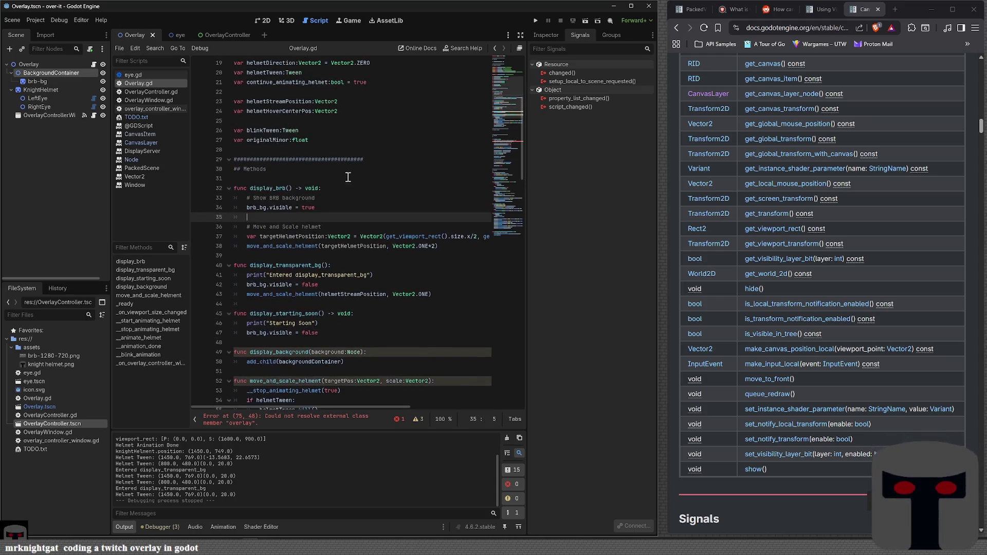
pyautogui.scroll(-4, 348, 191)
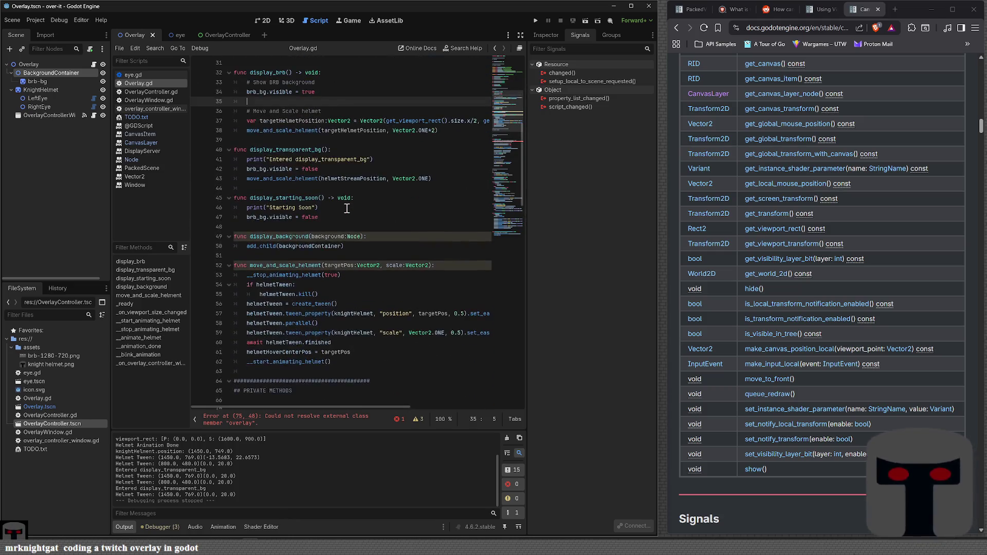
pyautogui.scroll(-2, 347, 209)
pyautogui.click(413, 190)
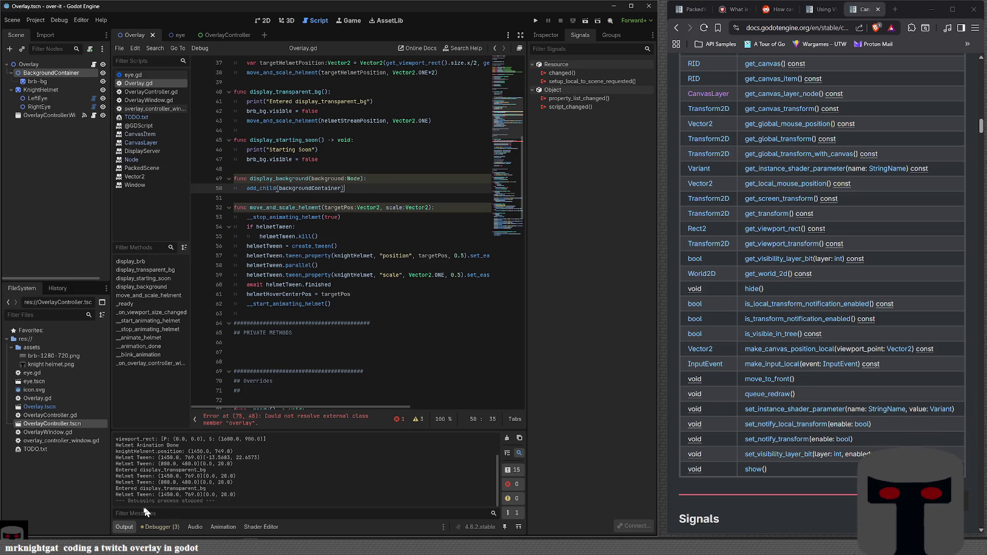
pyautogui.scroll(1, 182, 486)
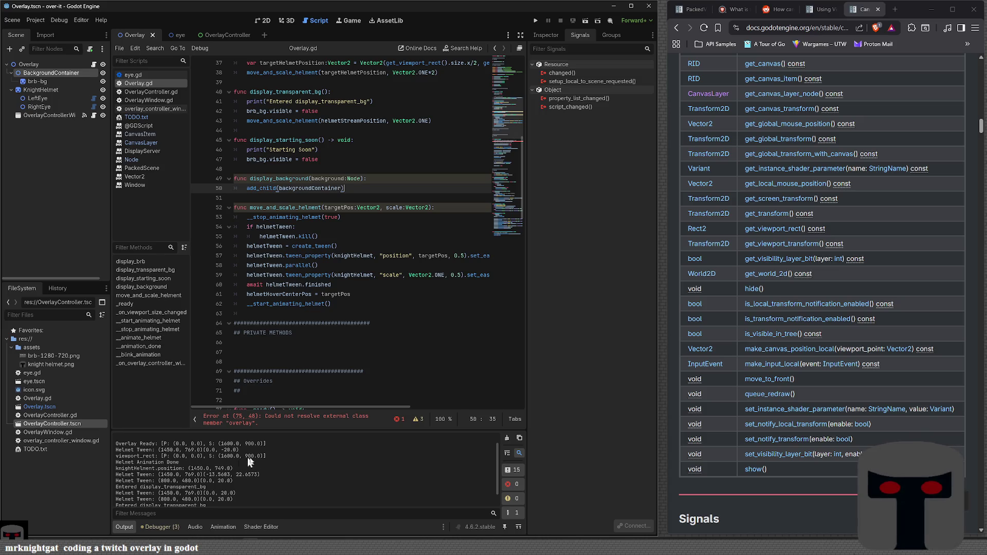
pyautogui.scroll(-9, 372, 231)
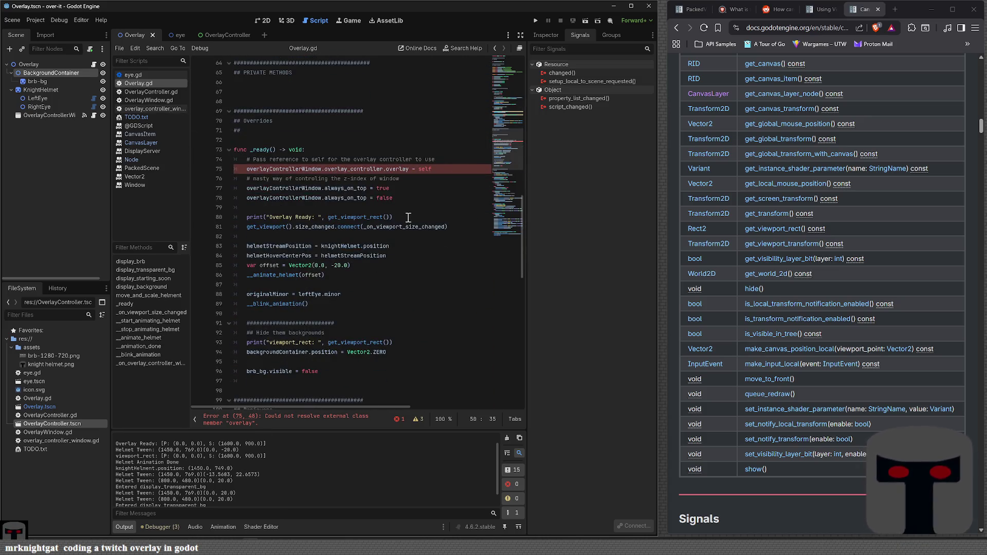
pyautogui.click(412, 218)
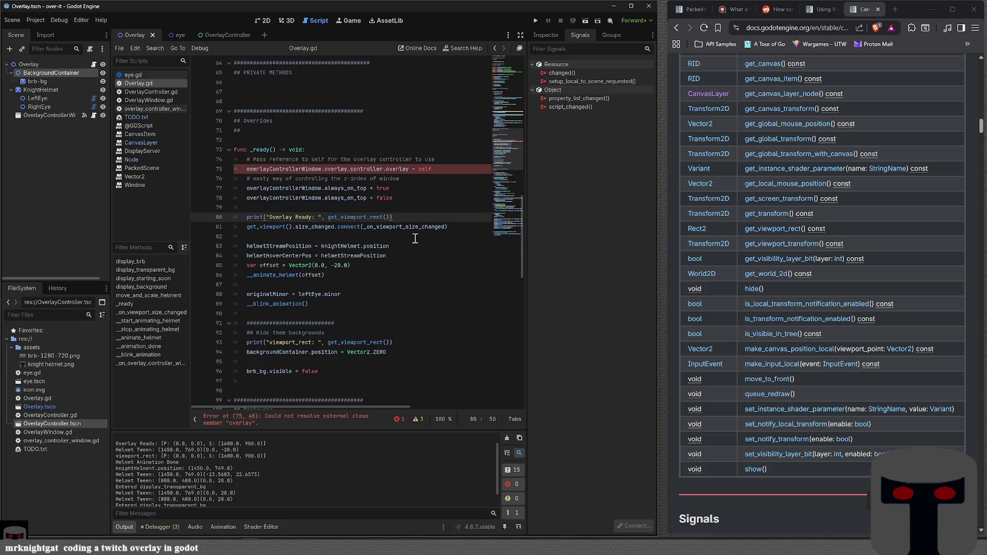
pyautogui.scroll(-4, 415, 238)
pyautogui.click(409, 226)
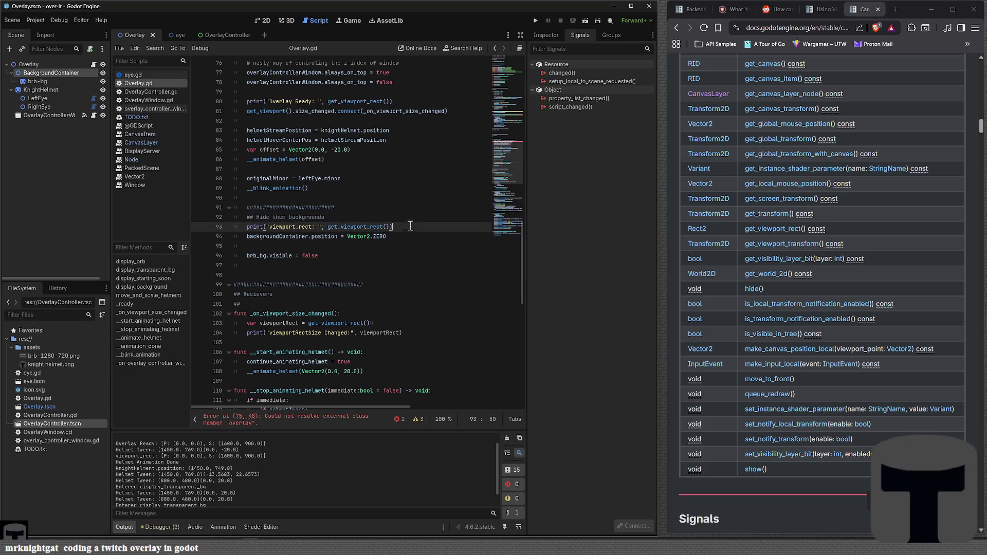
pyautogui.hotkey('shift', 'Home')
# Delete the viewport_rect debug print line and save Overlay.gd
pyautogui.press('BackSpace')
pyautogui.press('BackSpace')
pyautogui.press('BackSpace')
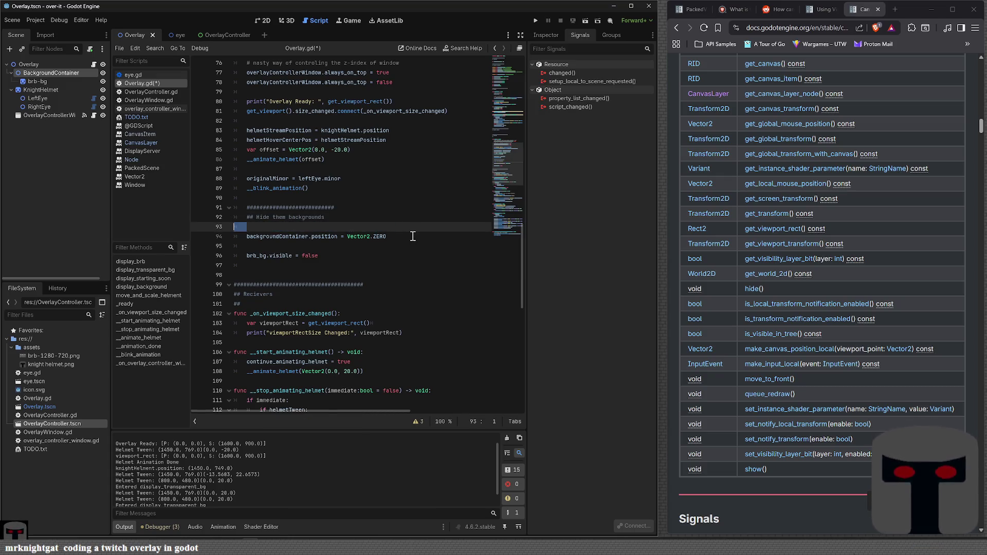
pyautogui.hotkey('ctrl', 's')
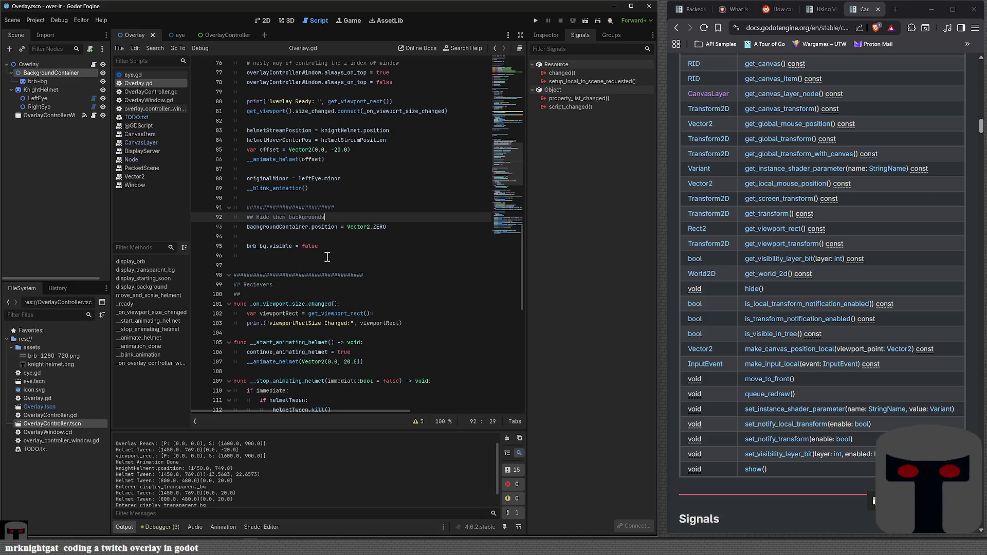
pyautogui.scroll(-9, 327, 261)
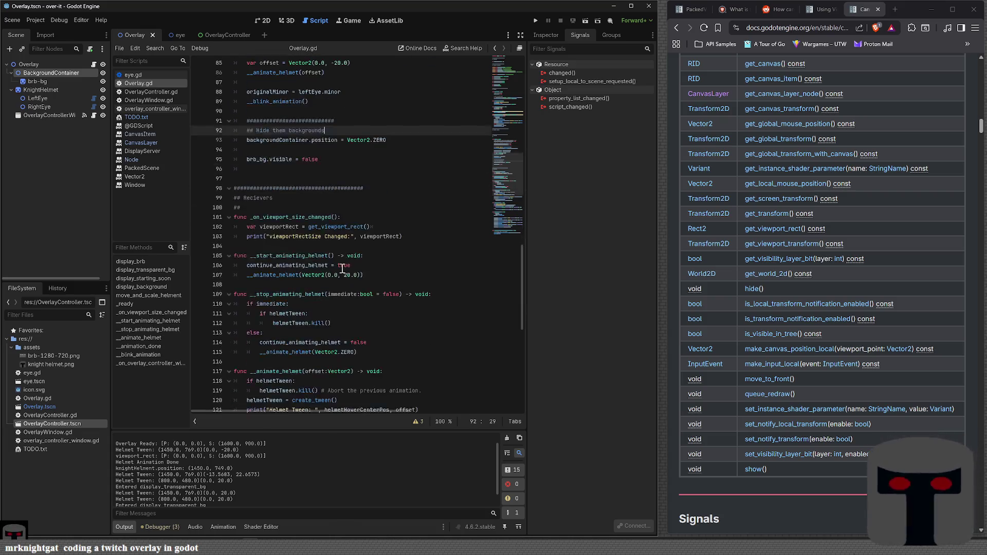
pyautogui.scroll(-6, 342, 269)
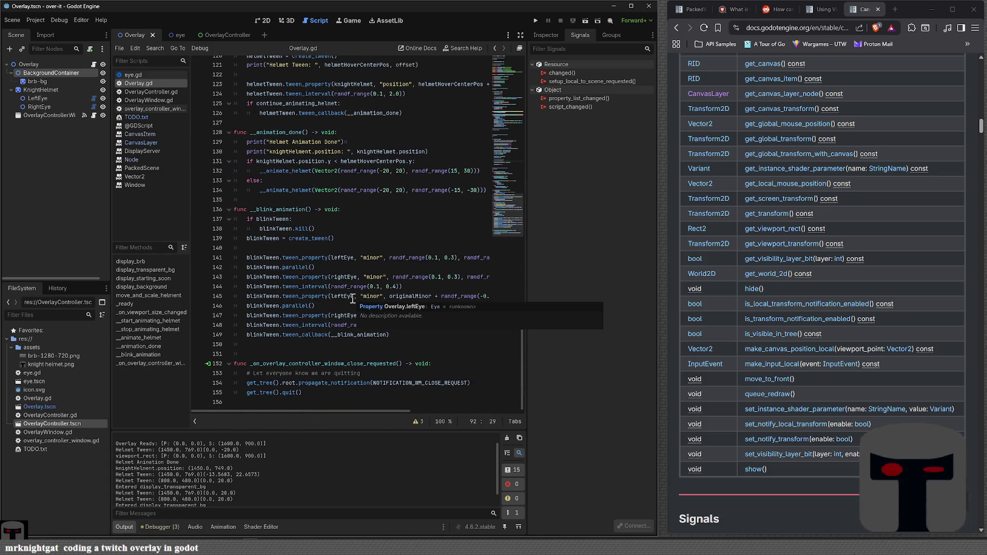
pyautogui.scroll(17, 353, 300)
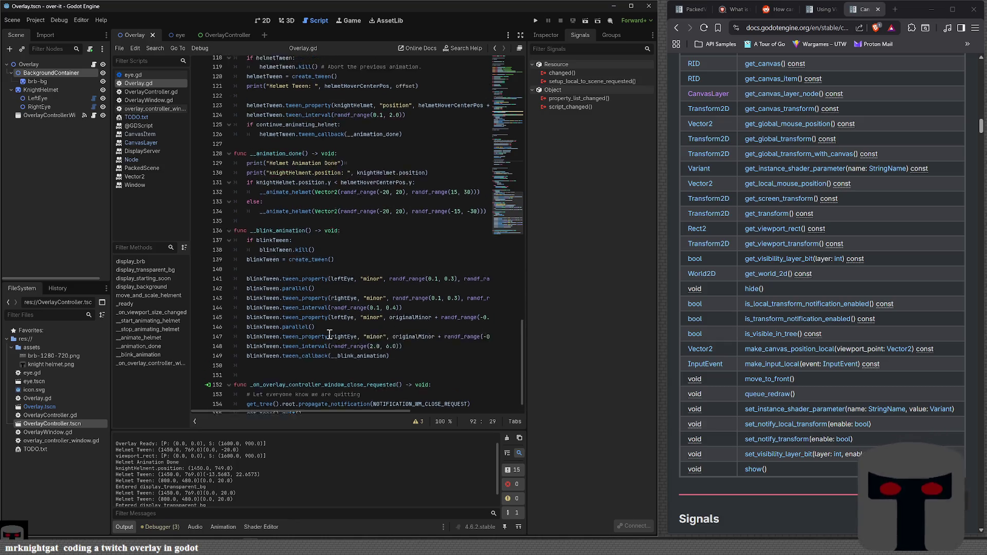
pyautogui.scroll(13, 330, 334)
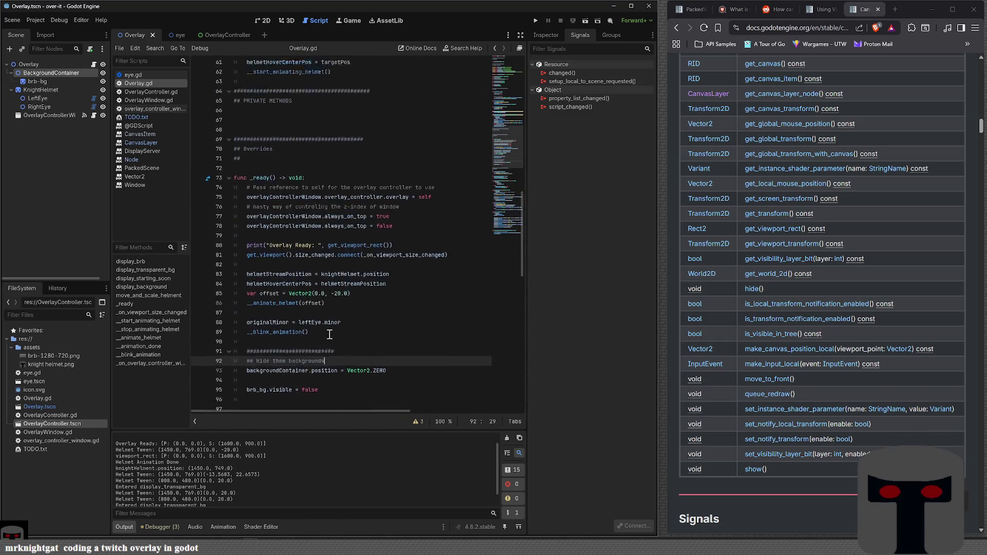
pyautogui.scroll(10, 330, 335)
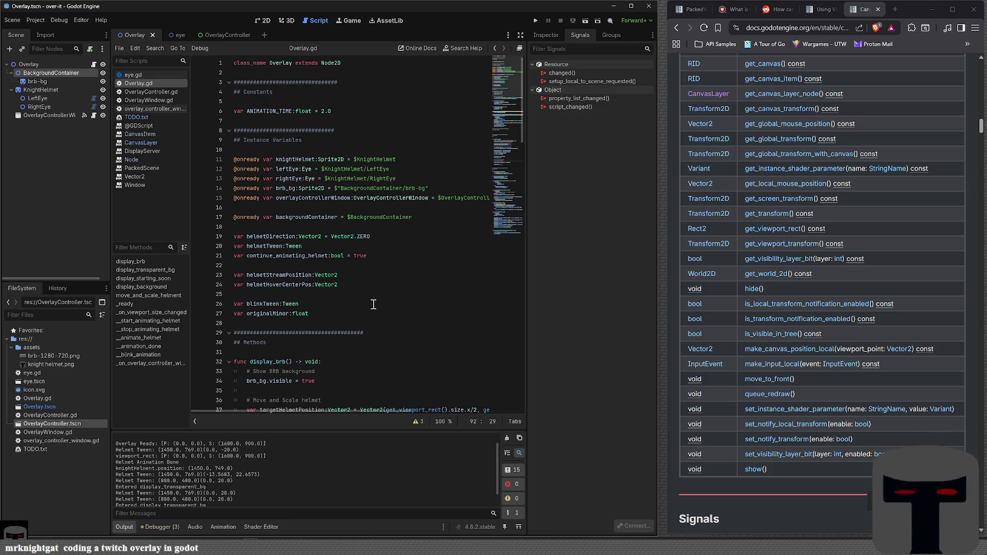
pyautogui.scroll(-3, 369, 298)
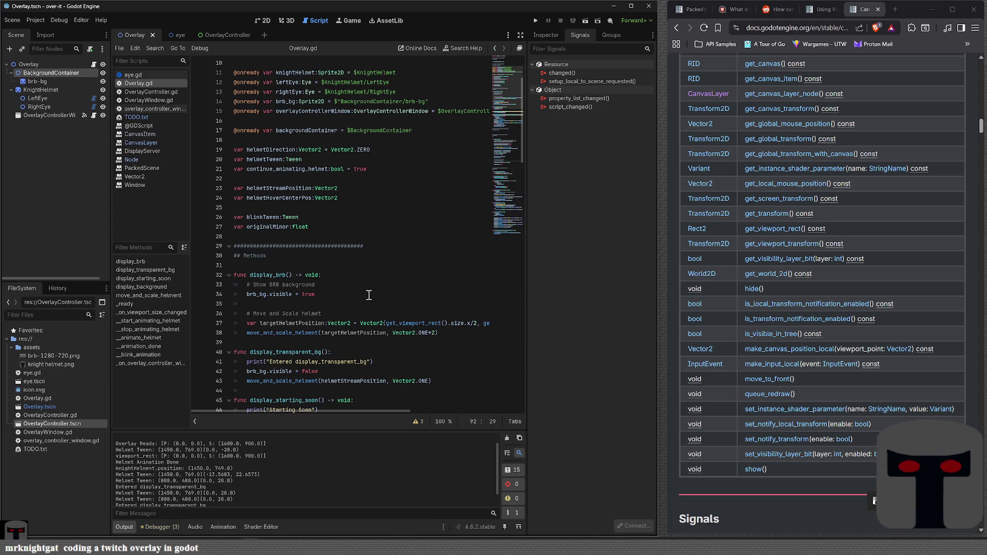
pyautogui.scroll(-4, 375, 257)
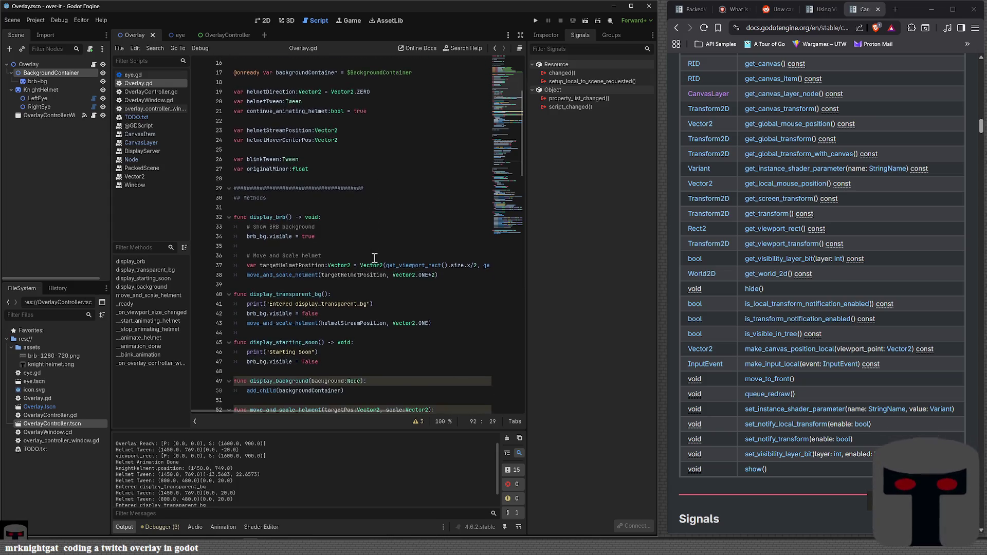
pyautogui.scroll(-3, 375, 272)
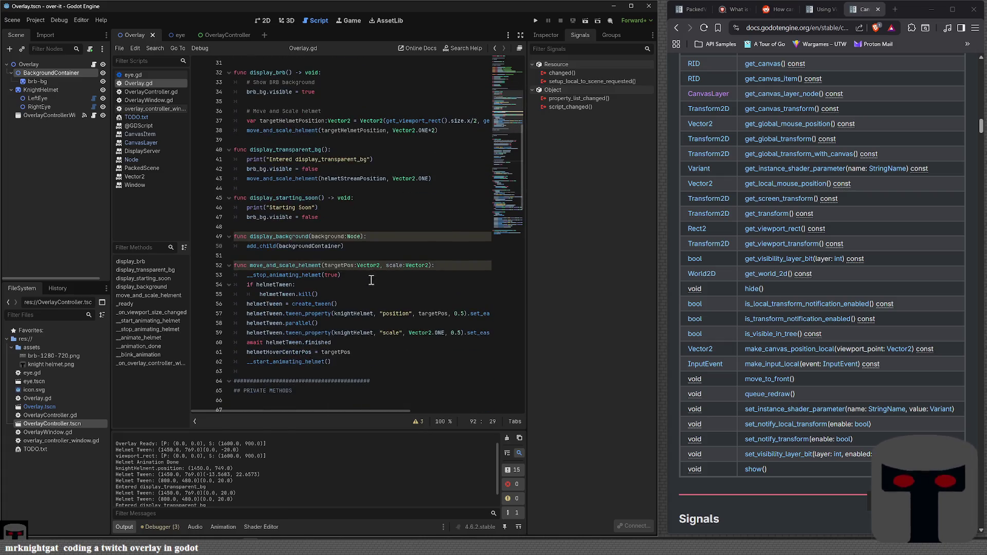
# Remove the extra blank line in _ready before the Receivers section
pyautogui.click(368, 228)
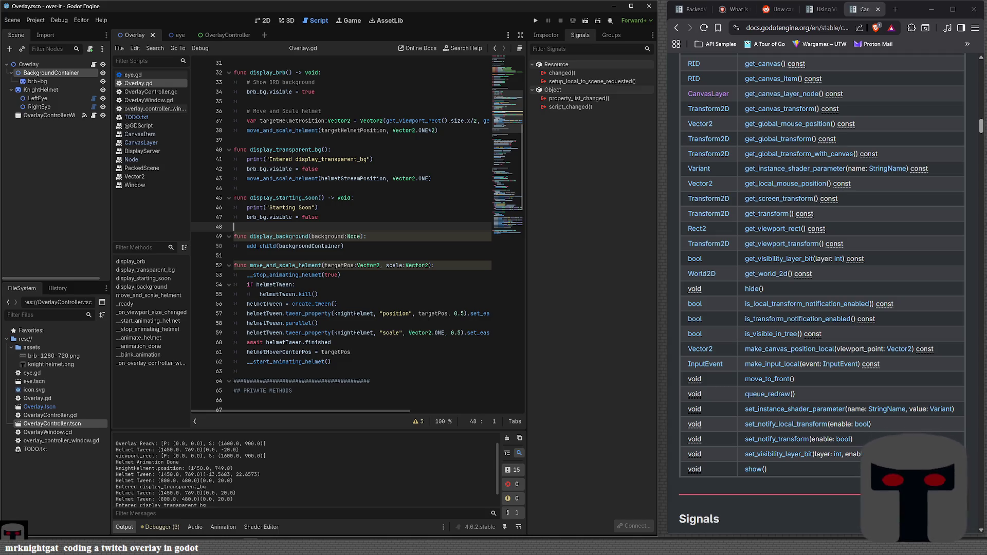
pyautogui.click(360, 218)
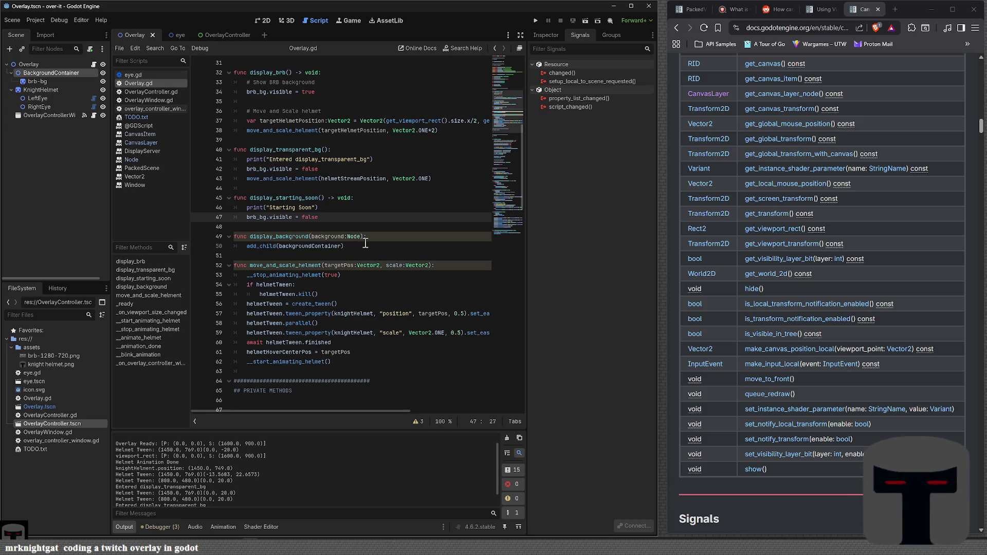
pyautogui.press('Up')
pyautogui.press('Up')
pyautogui.press('Up')
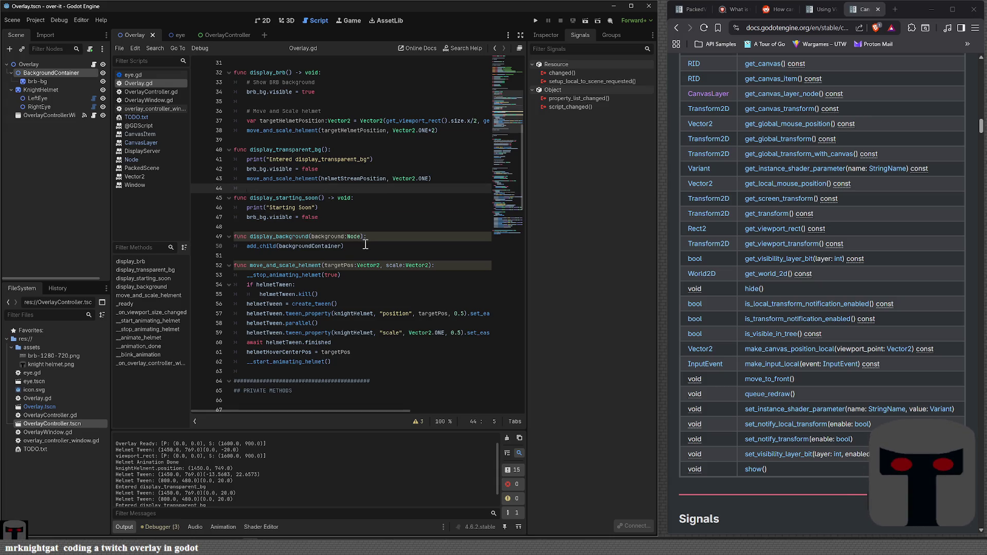
pyautogui.scroll(6, 355, 260)
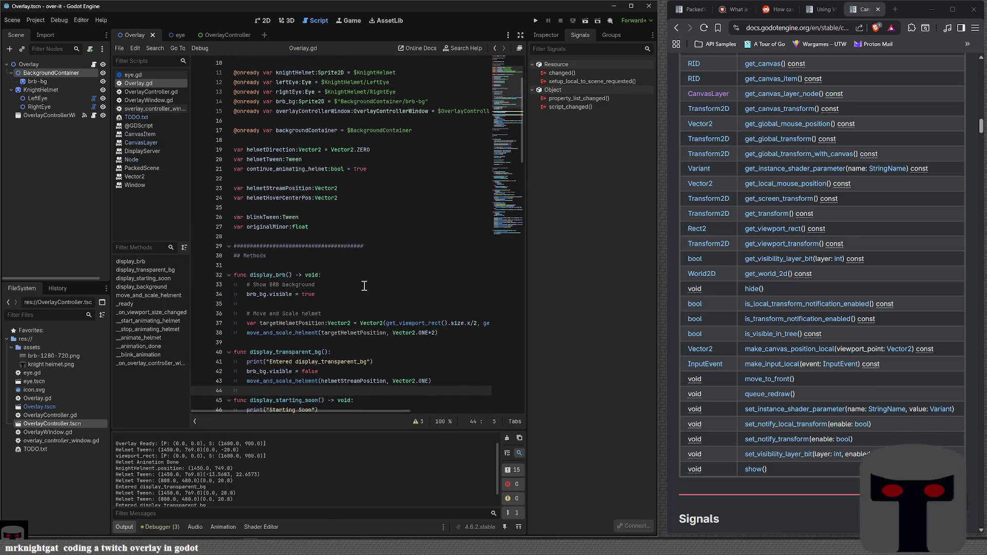
pyautogui.scroll(-12, 357, 263)
pyautogui.scroll(-12, 365, 258)
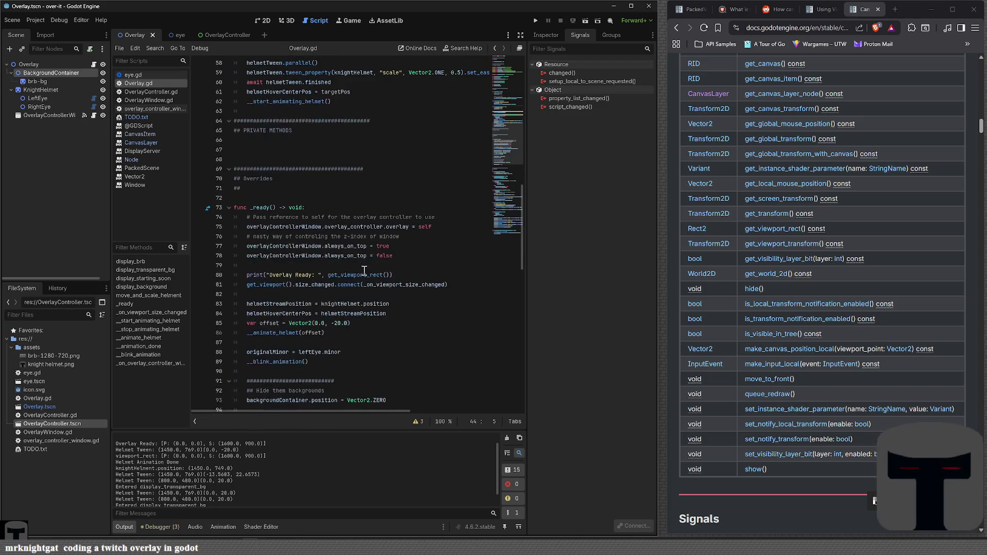
pyautogui.click(360, 207)
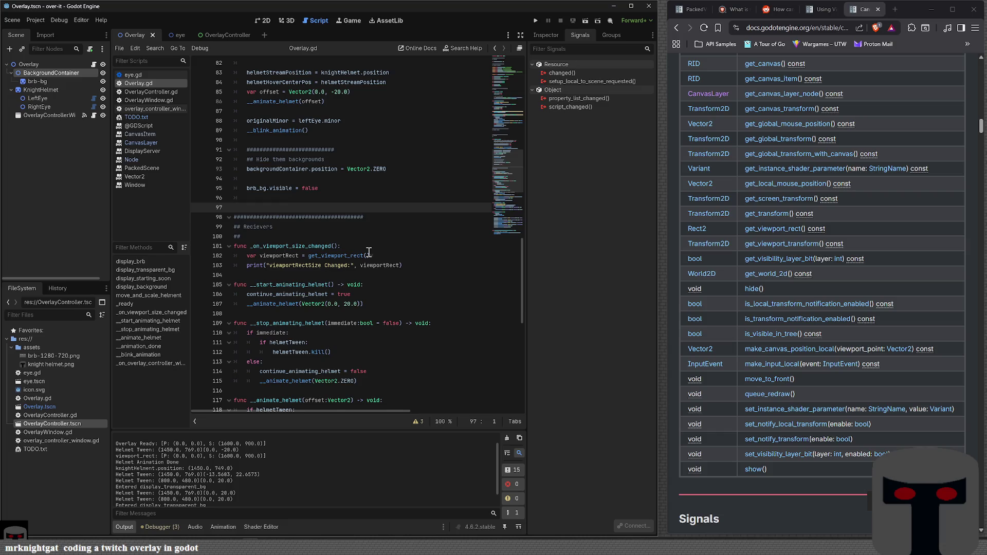
pyautogui.press('BackSpace')
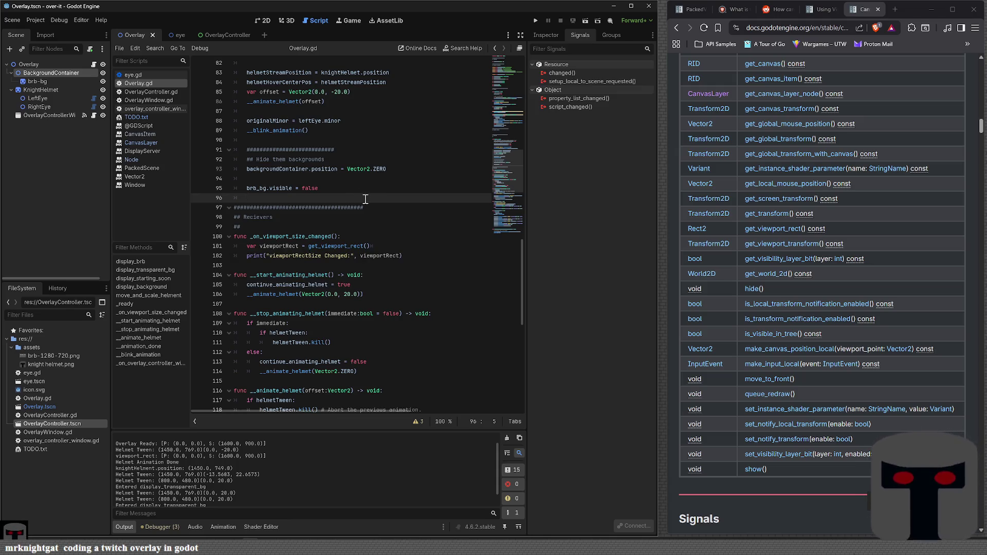
pyautogui.scroll(4, 362, 210)
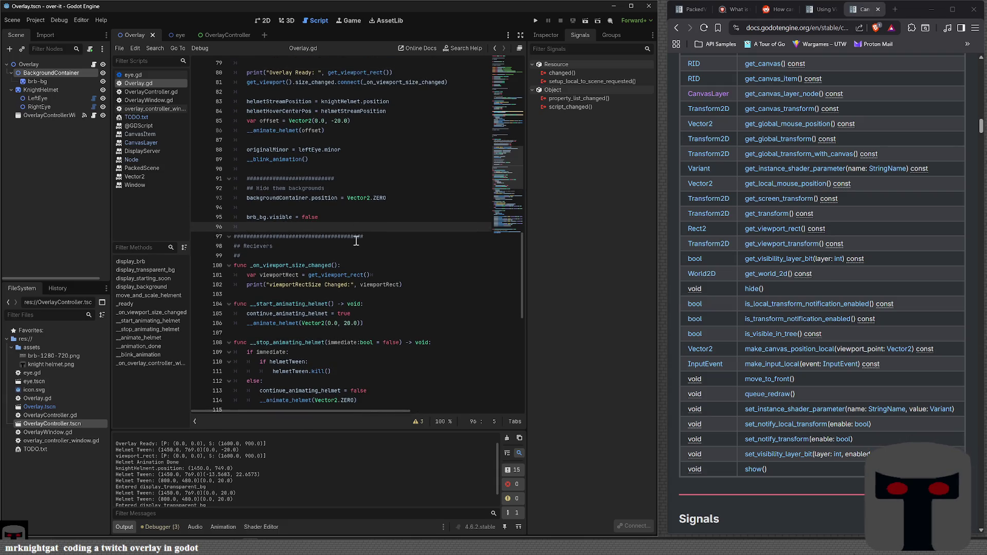
pyautogui.scroll(-2, 356, 241)
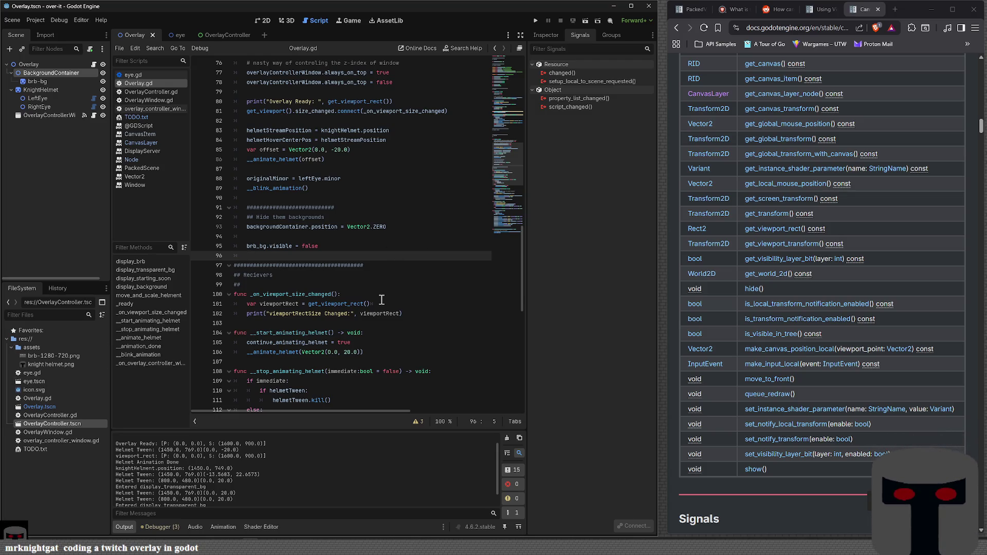
pyautogui.scroll(3, 381, 300)
pyautogui.scroll(7, 381, 300)
pyautogui.click(383, 276)
pyautogui.press('Up')
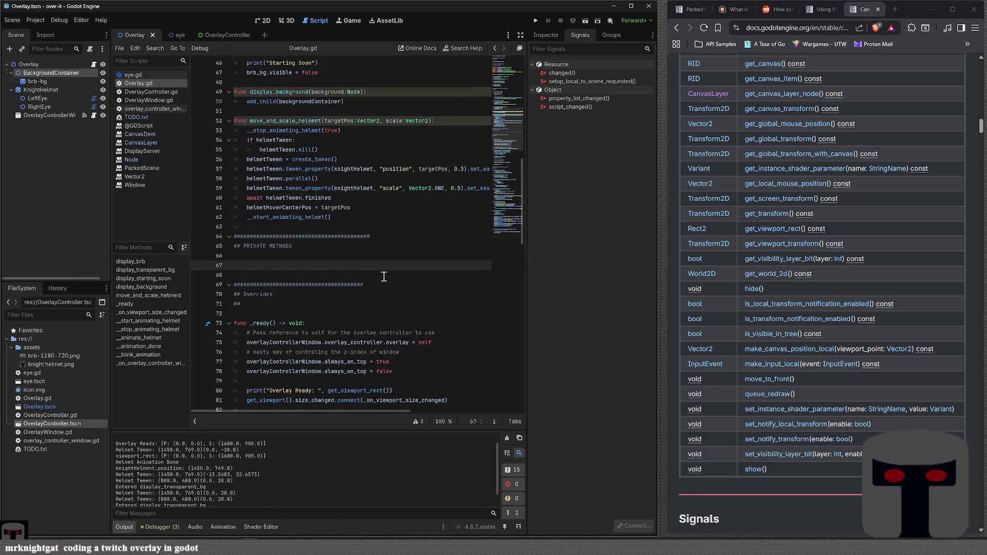
pyautogui.scroll(8, 384, 276)
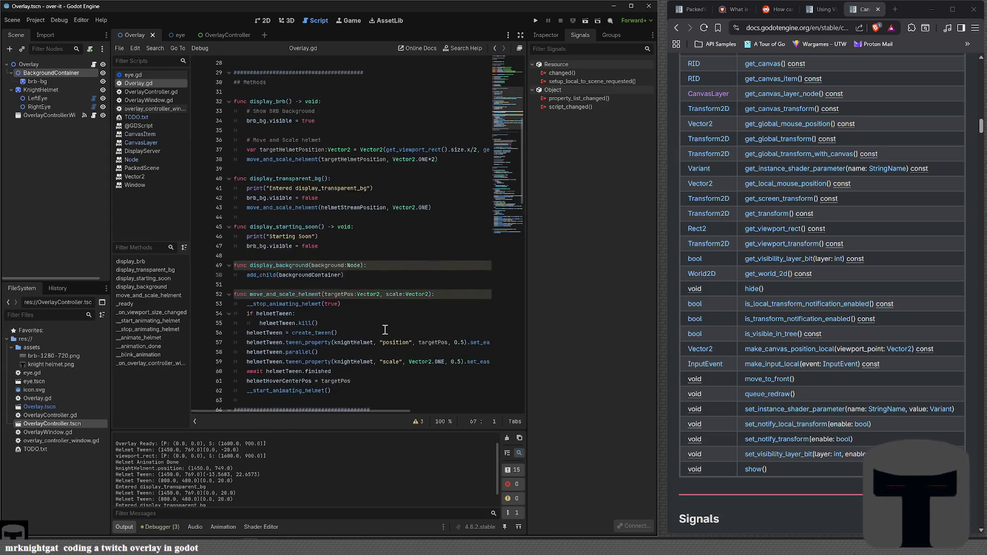
pyautogui.scroll(-1, 386, 330)
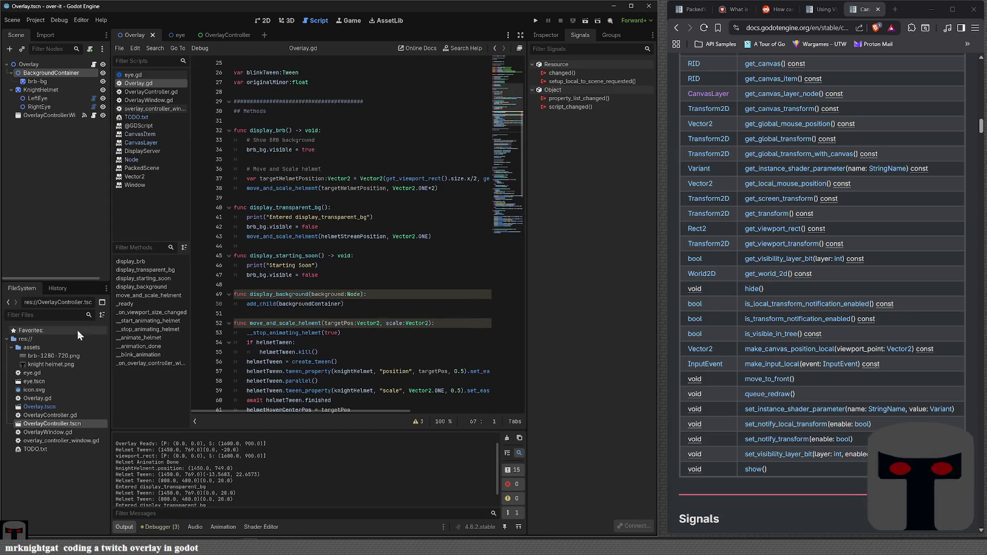
pyautogui.scroll(-3, 406, 287)
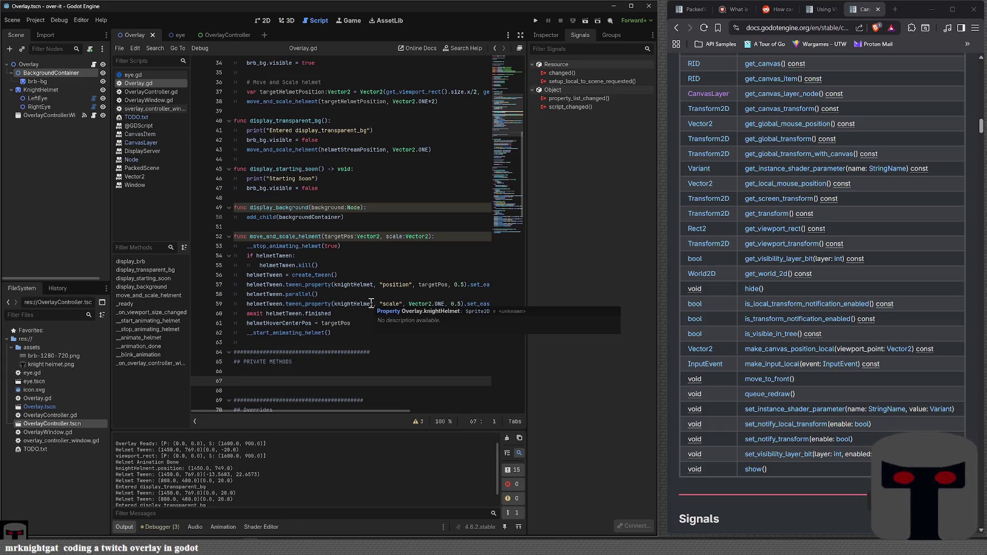
pyautogui.scroll(-11, 371, 303)
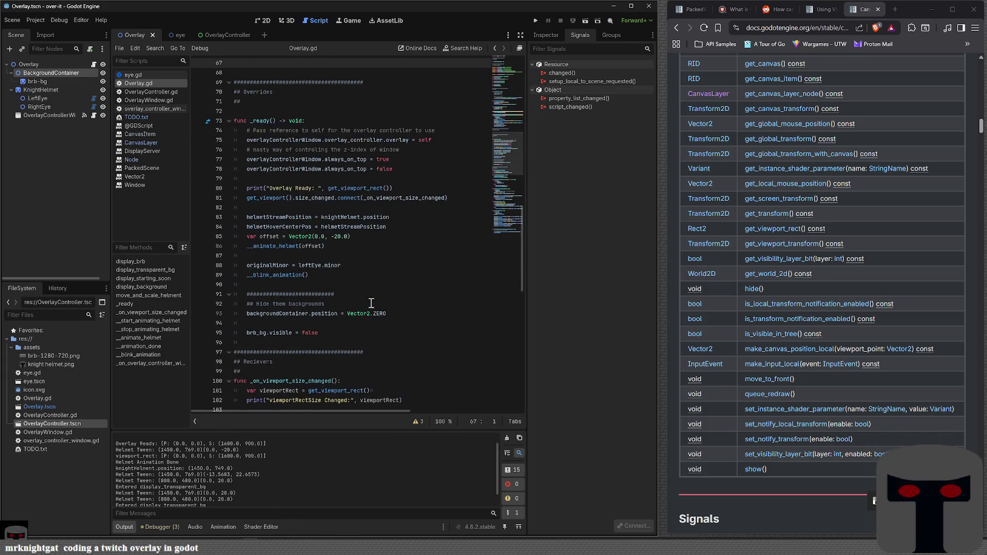
pyautogui.scroll(10, 387, 273)
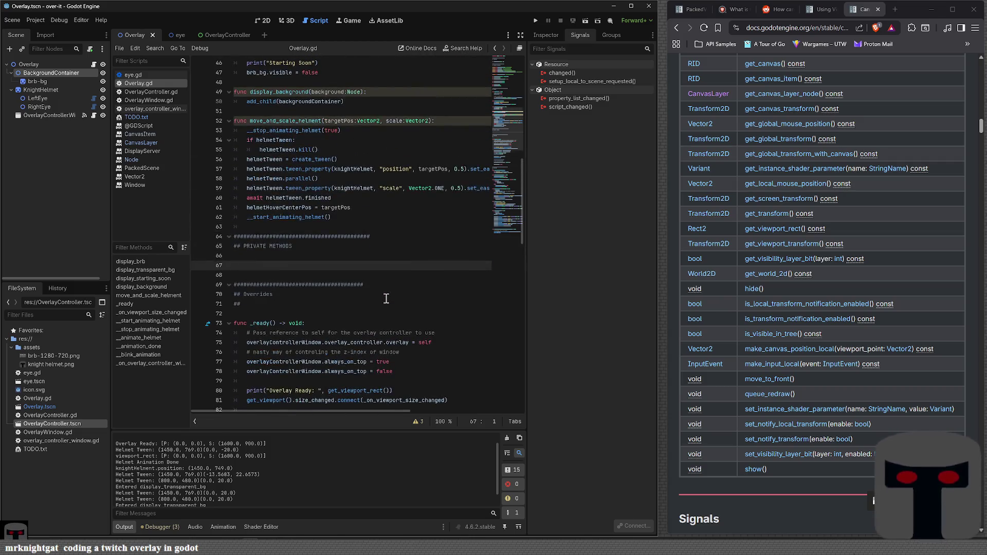
pyautogui.scroll(5, 386, 299)
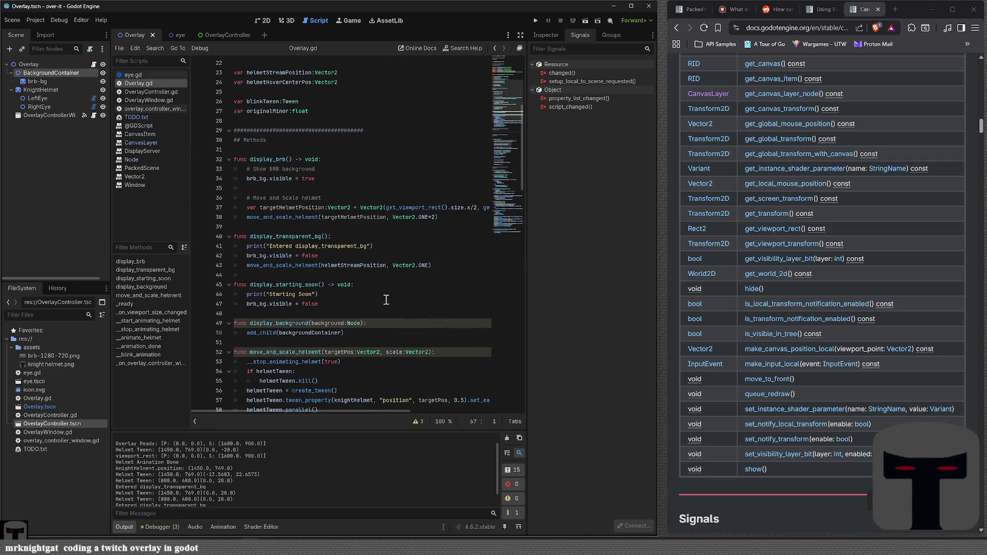
pyautogui.scroll(6, 387, 300)
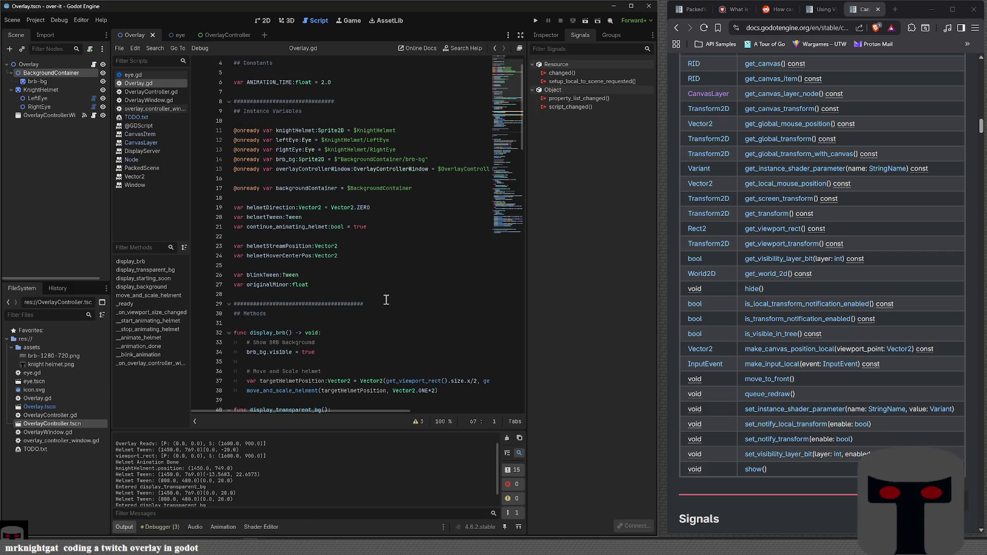
pyautogui.scroll(-2, 386, 299)
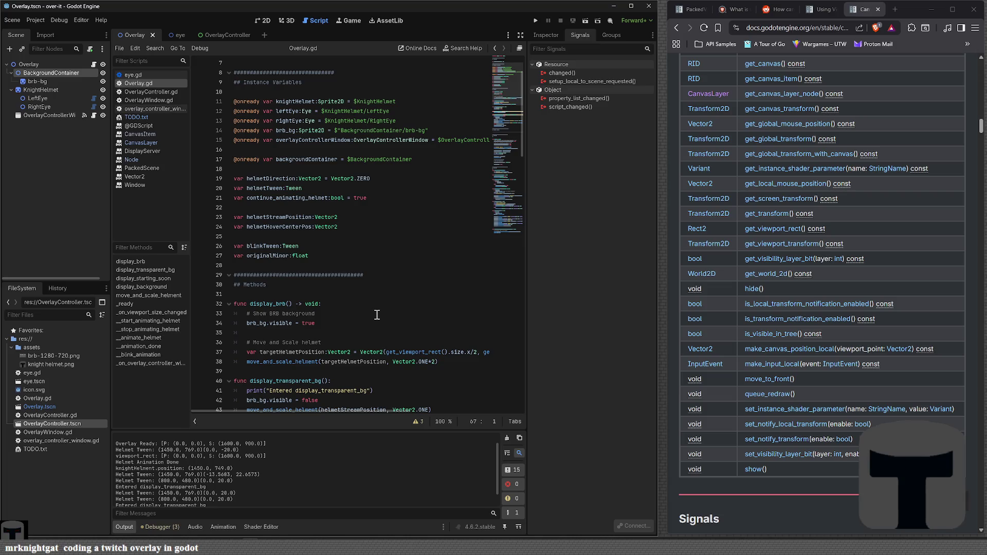
pyautogui.scroll(-3, 407, 308)
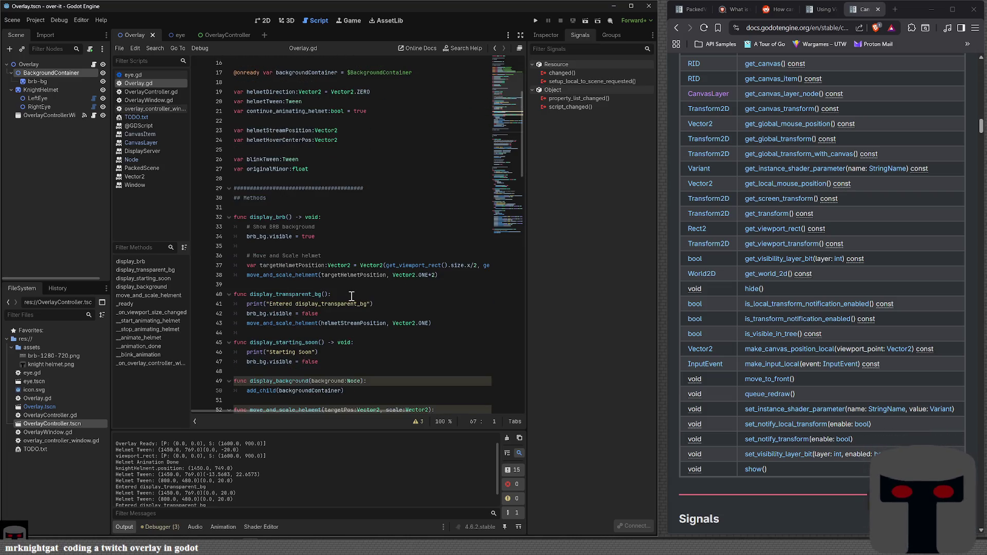
pyautogui.scroll(-1, 355, 299)
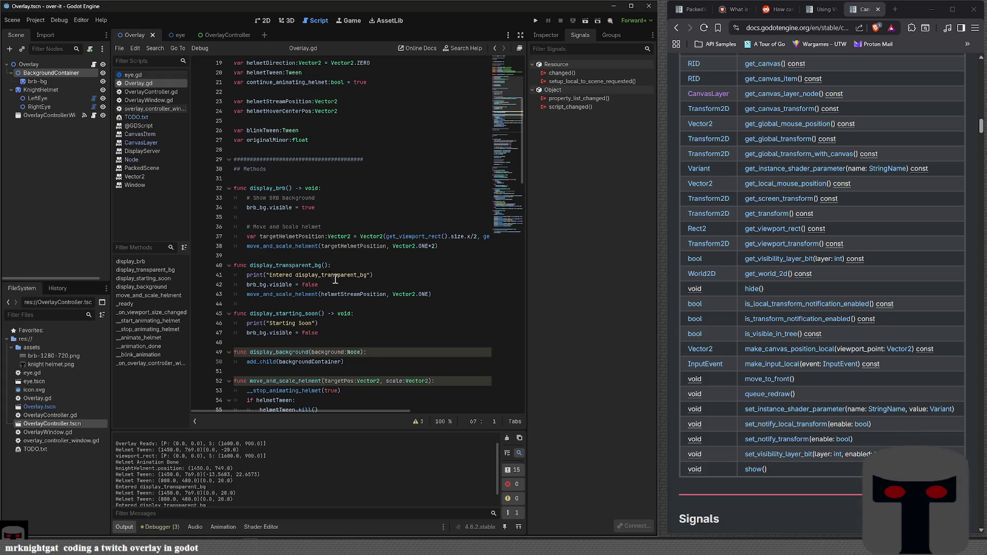
pyautogui.scroll(-4, 339, 302)
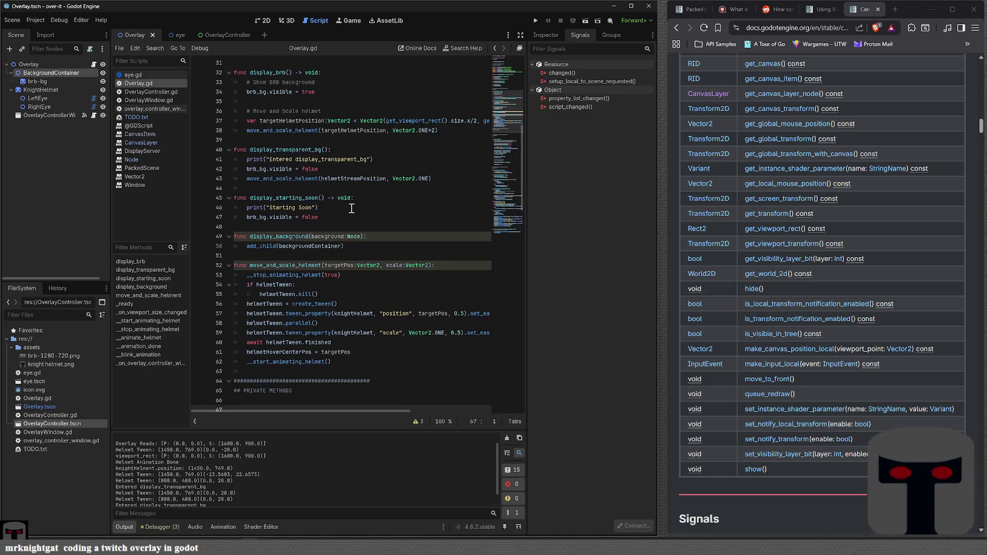
pyautogui.click(352, 208)
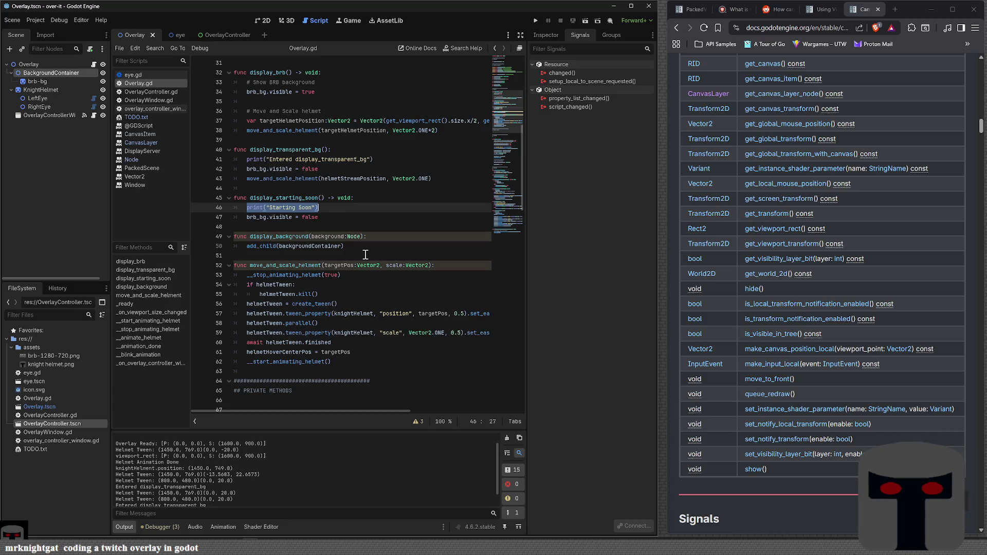
pyautogui.press('Up')
pyautogui.press('Up')
pyautogui.press('Up')
pyautogui.press('Home')
pyautogui.press('Down')
pyautogui.press('Down')
pyautogui.press('Down')
pyautogui.press('Down')
pyautogui.press('Down')
pyautogui.press('Down')
pyautogui.press('Down')
pyautogui.press('Down')
pyautogui.press('Down')
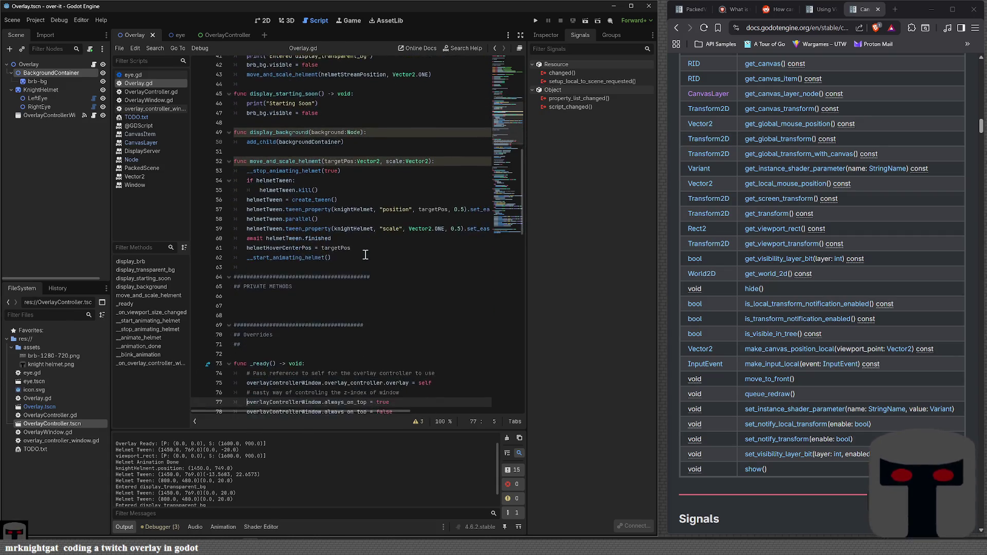
pyautogui.press('Down')
pyautogui.press('Down')
pyautogui.press('Down')
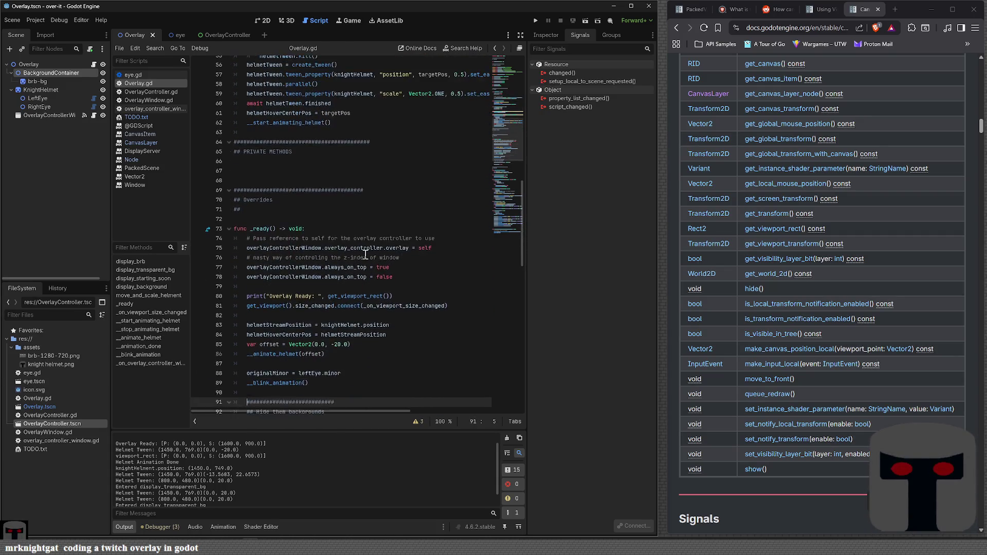
pyautogui.press('Down')
pyautogui.press('Down')
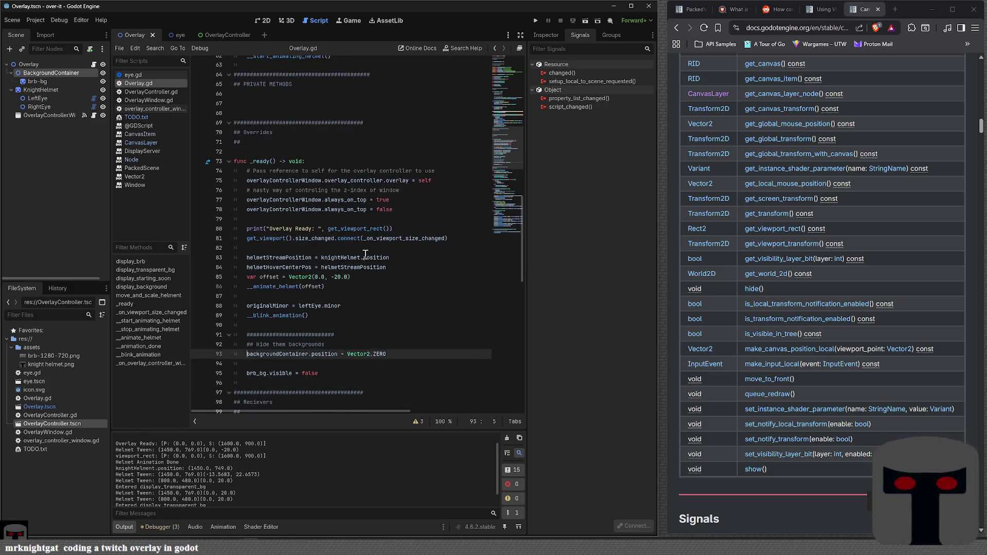
pyautogui.press('Up')
pyautogui.press('Up')
pyautogui.press('Up')
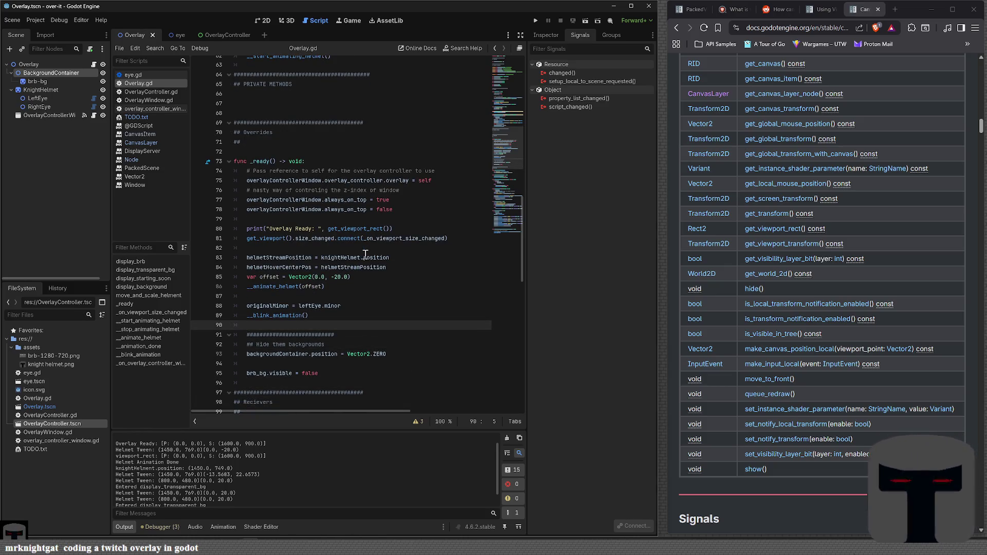
pyautogui.press('Up')
pyautogui.press('Up')
pyautogui.press('Up')
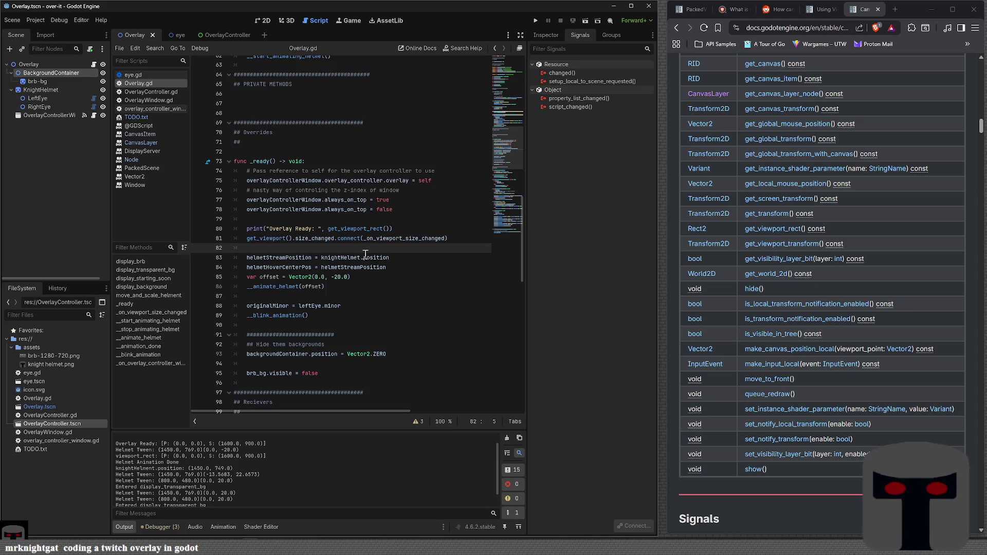
pyautogui.click(409, 258)
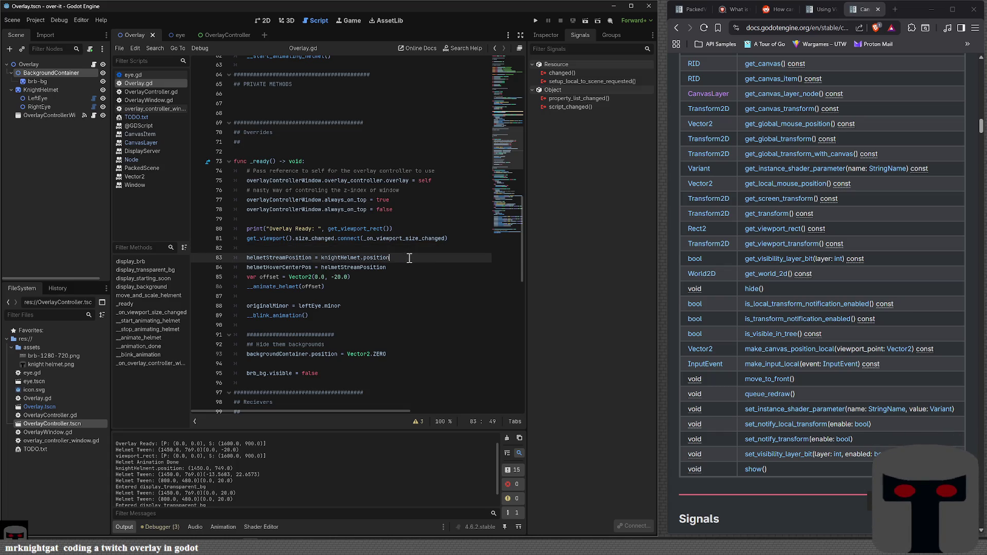
pyautogui.press('Up')
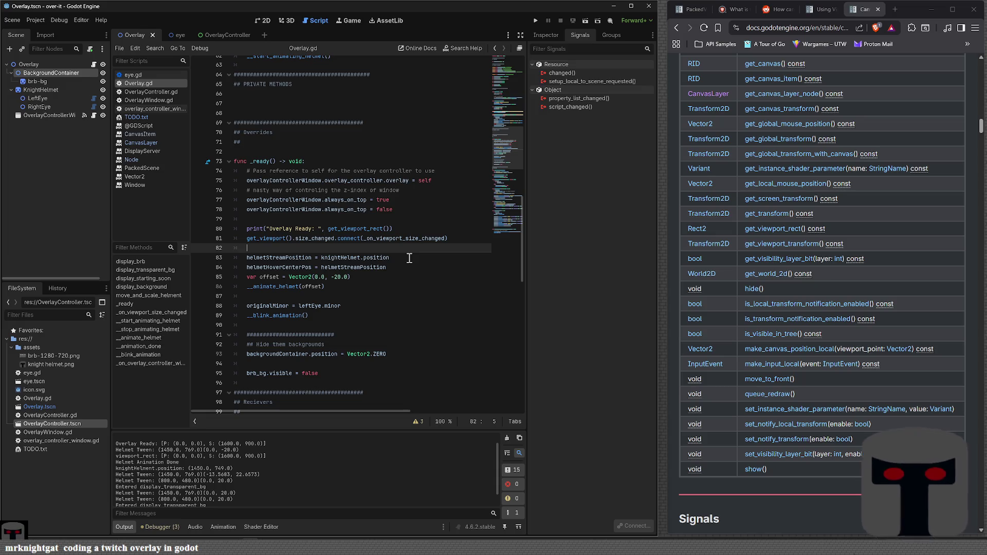
pyautogui.press('Down')
pyautogui.press('Down')
pyautogui.press('Down')
pyautogui.press('Up')
pyautogui.press('Up')
pyautogui.press('Up')
pyautogui.press('Down')
pyautogui.press('Down')
pyautogui.press('Down')
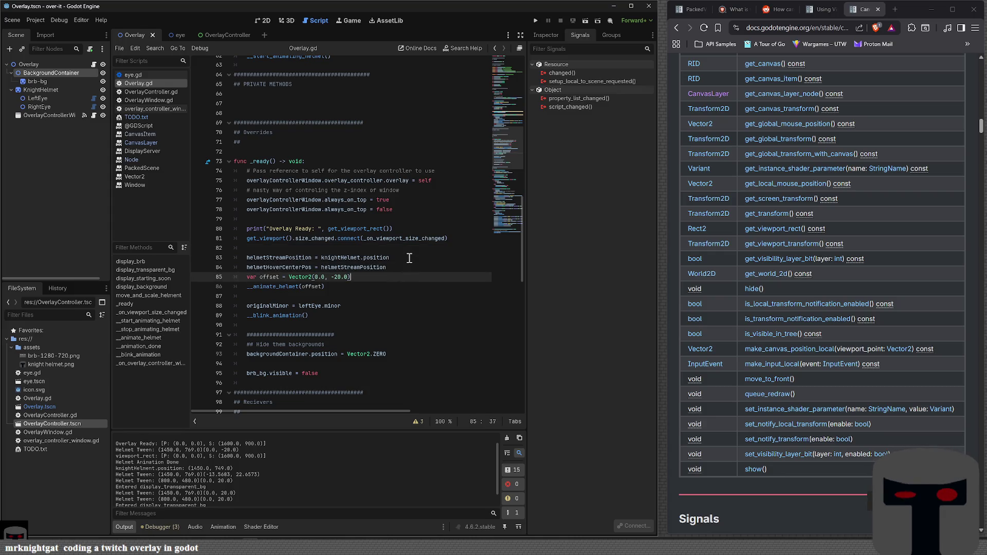
pyautogui.press('Up')
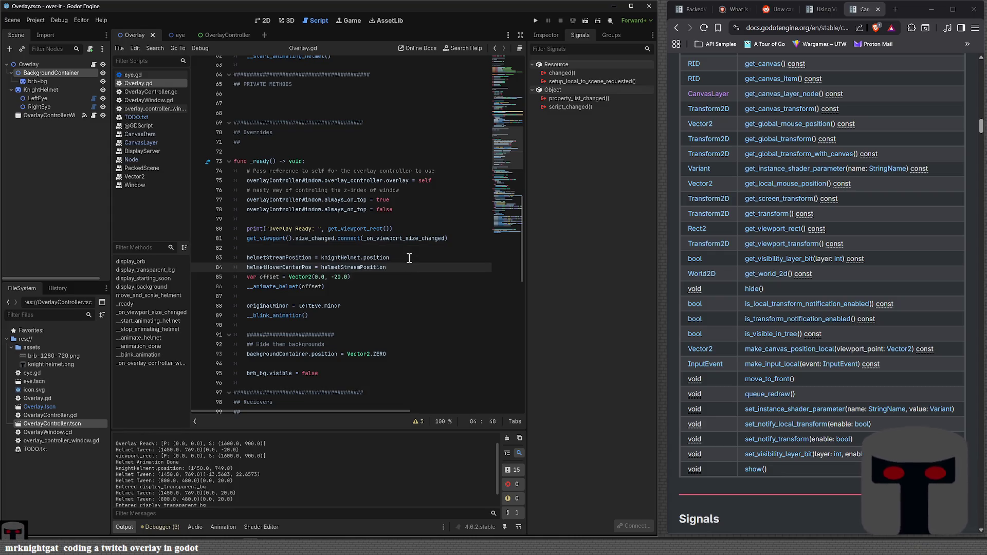
pyautogui.press('Up')
pyautogui.press('Up')
pyautogui.press('Down')
pyautogui.press('Down')
pyautogui.press('Down')
pyautogui.press('Down')
pyautogui.press('Up')
pyautogui.press('Up')
pyautogui.press('Up')
pyautogui.press('Down')
pyautogui.press('Down')
pyautogui.press('Down')
pyautogui.press('Down')
pyautogui.press('Down')
pyautogui.press('Down')
pyautogui.press('Down')
pyautogui.press('Down')
pyautogui.press('Down')
pyautogui.press('Down')
pyautogui.scroll(-6, 409, 259)
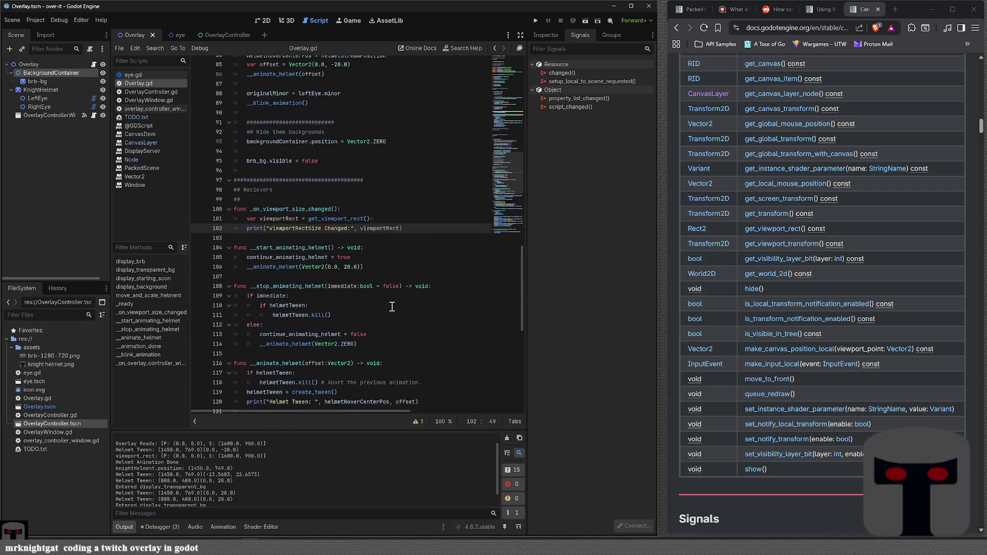
pyautogui.scroll(-2, 390, 254)
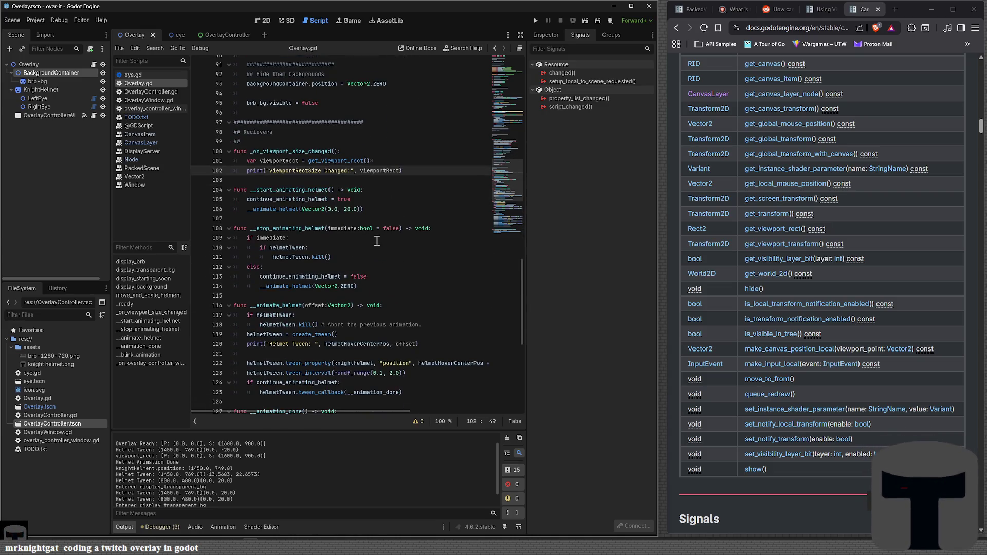
pyautogui.scroll(-6, 377, 241)
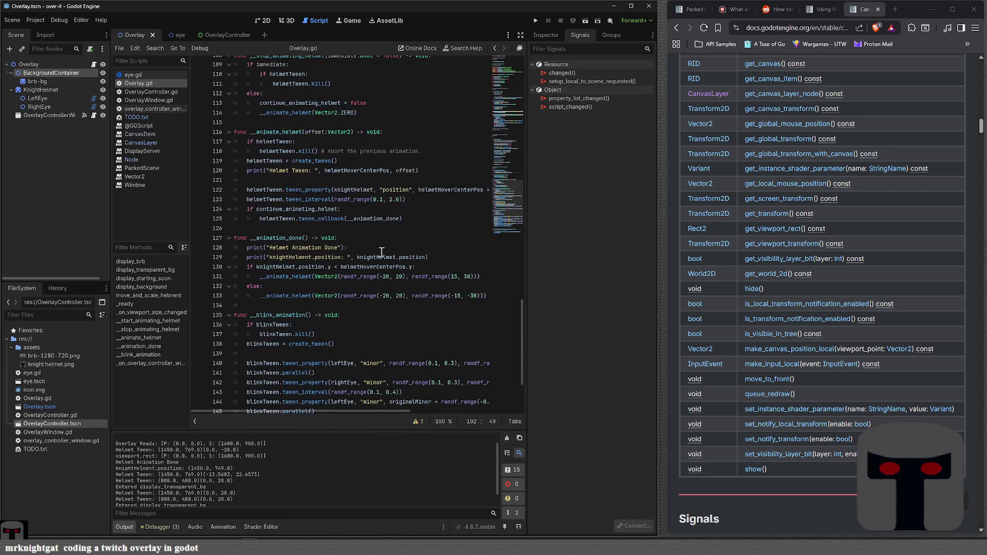
pyautogui.scroll(-4, 377, 247)
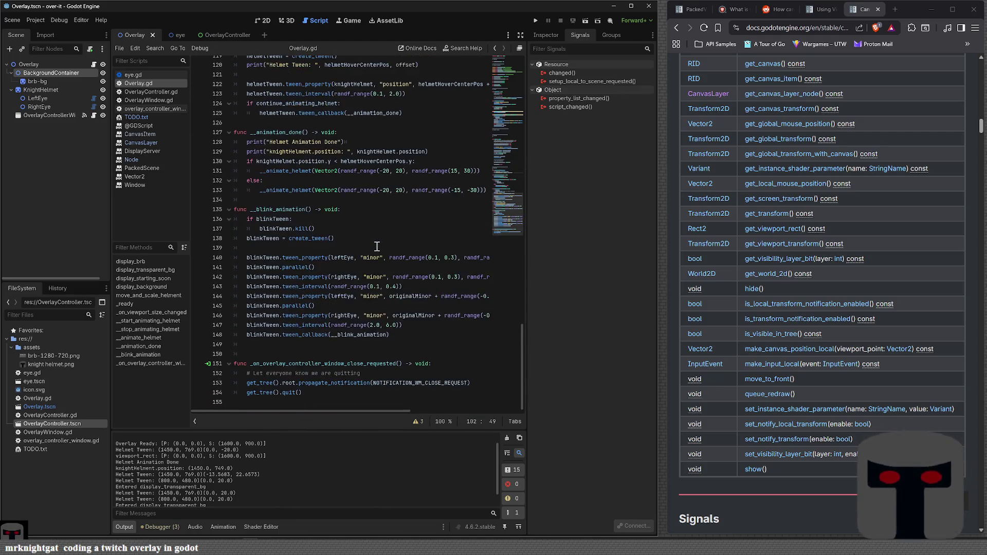
pyautogui.scroll(10, 377, 246)
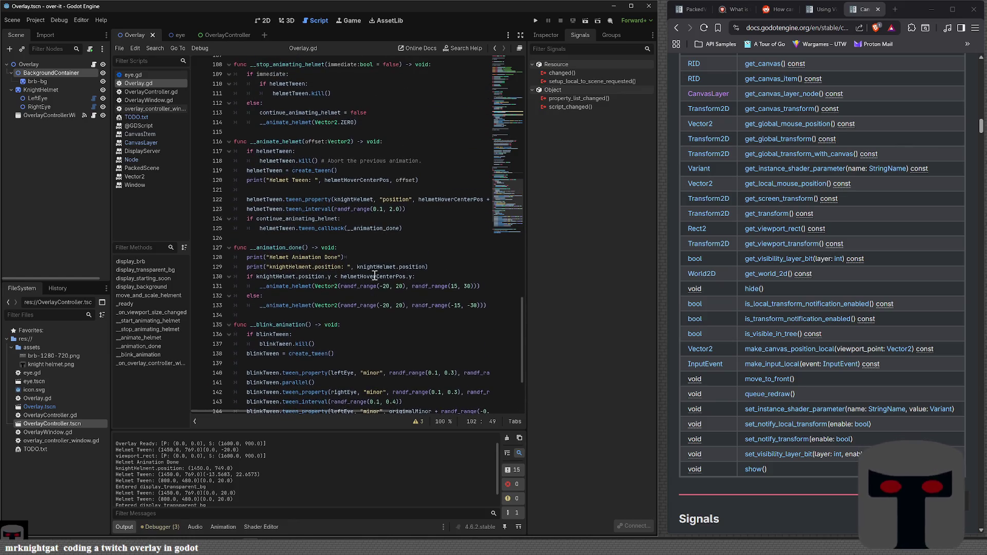
pyautogui.scroll(18, 381, 297)
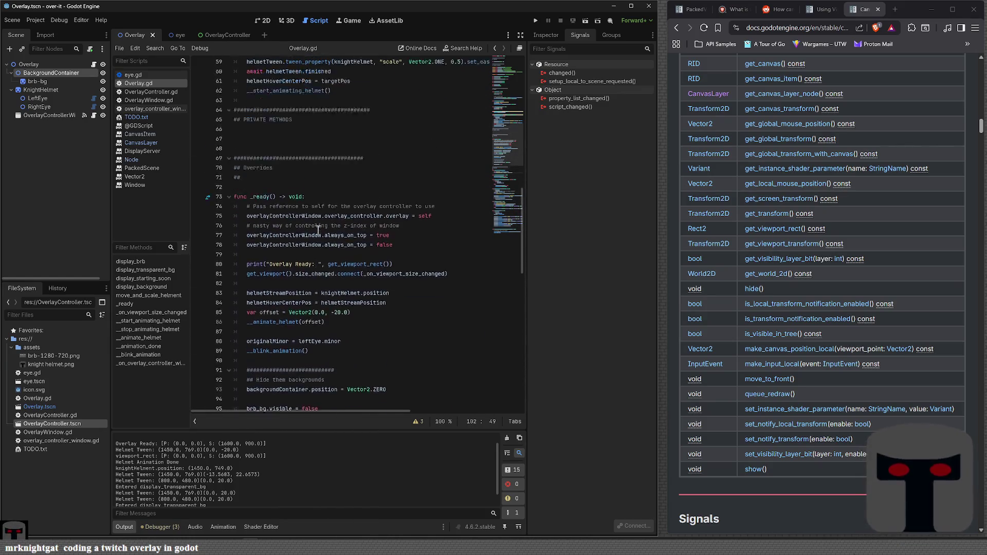
pyautogui.scroll(2, 327, 262)
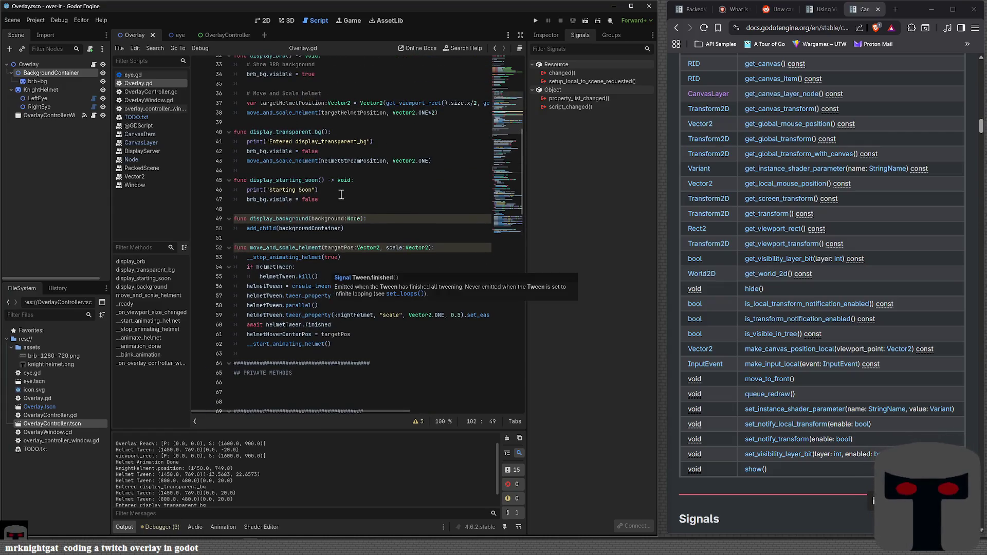
pyautogui.scroll(3, 345, 223)
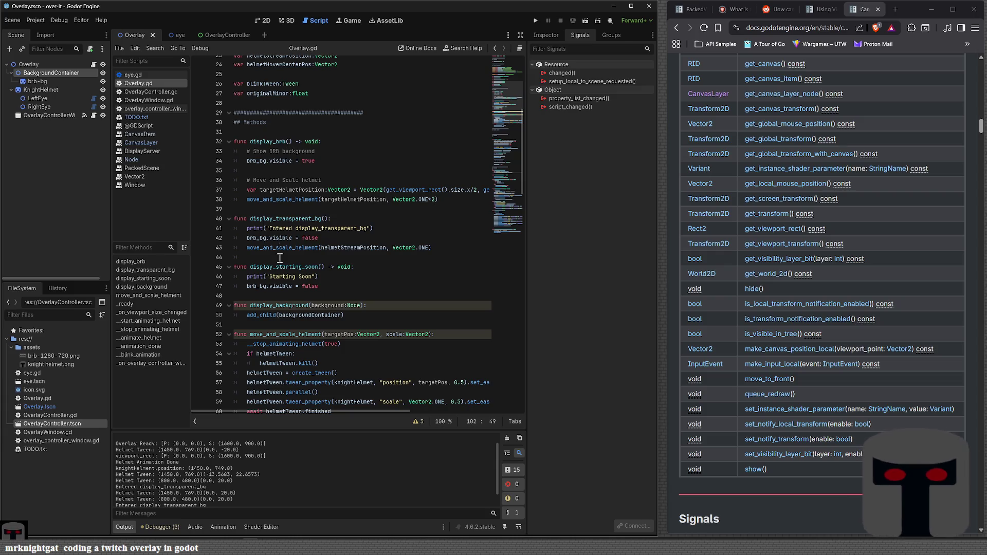
pyautogui.click(355, 316)
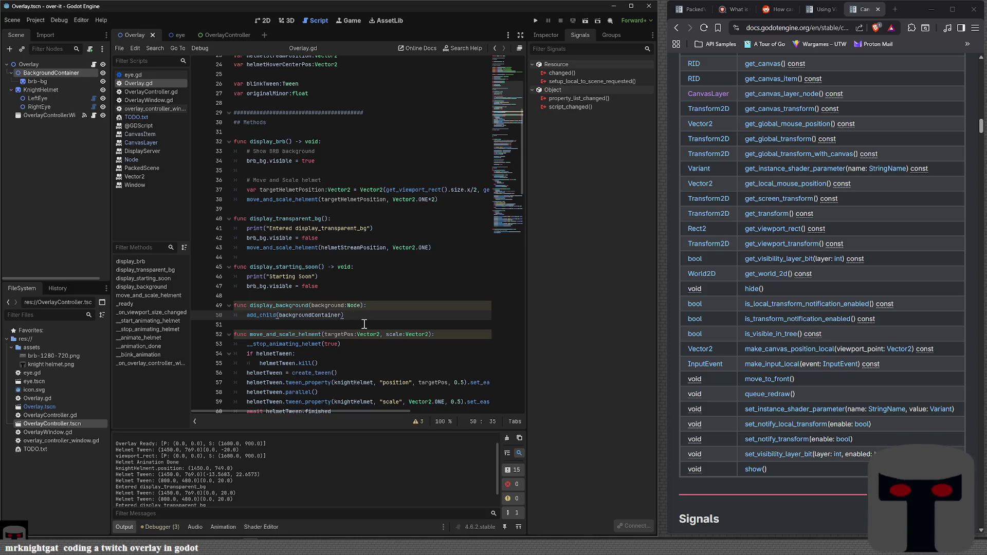
pyautogui.click(355, 321)
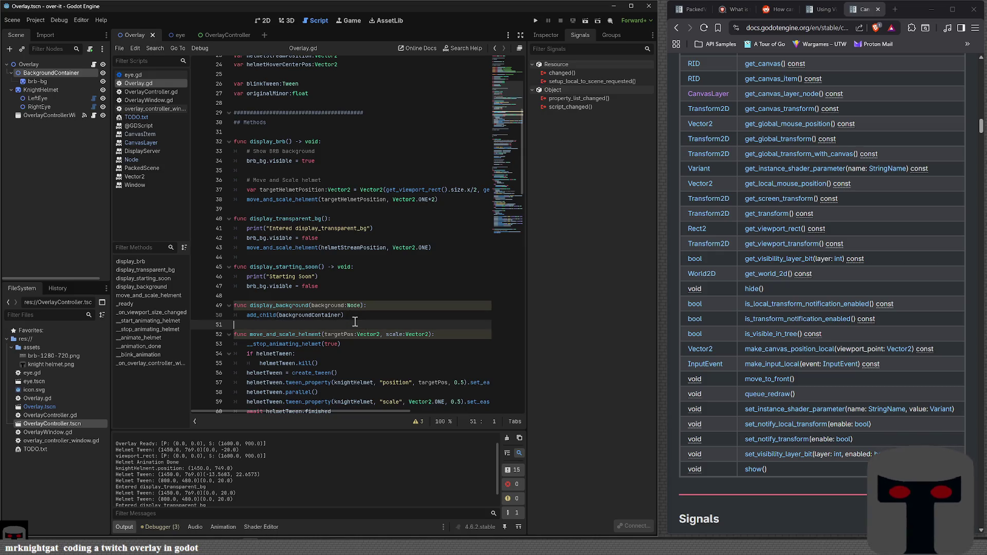
pyautogui.scroll(-9, 355, 322)
pyautogui.click(318, 231)
pyautogui.hotkey('shift', 'Up')
pyautogui.hotkey('shift', 'Up')
pyautogui.hotkey('shift', 'Up')
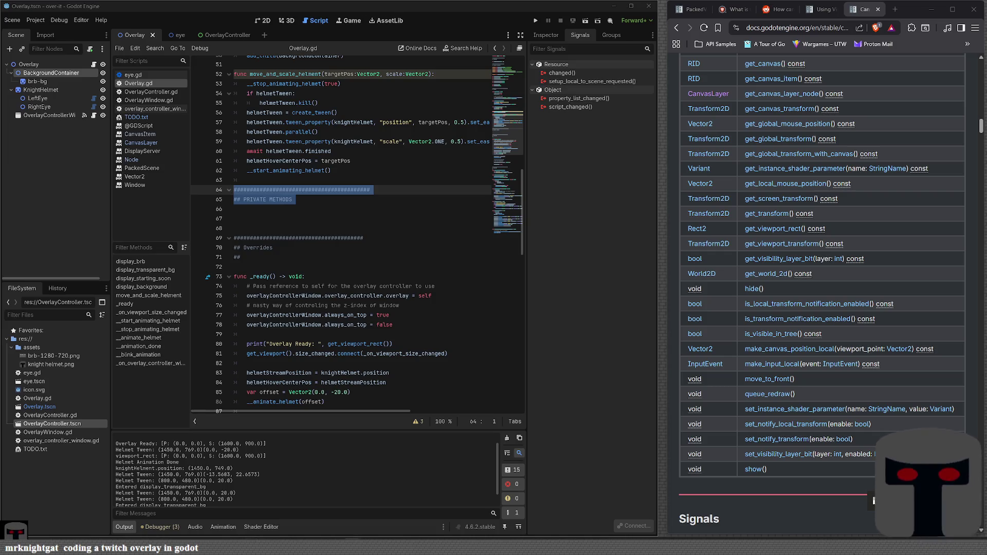
pyautogui.scroll(-7, 362, 264)
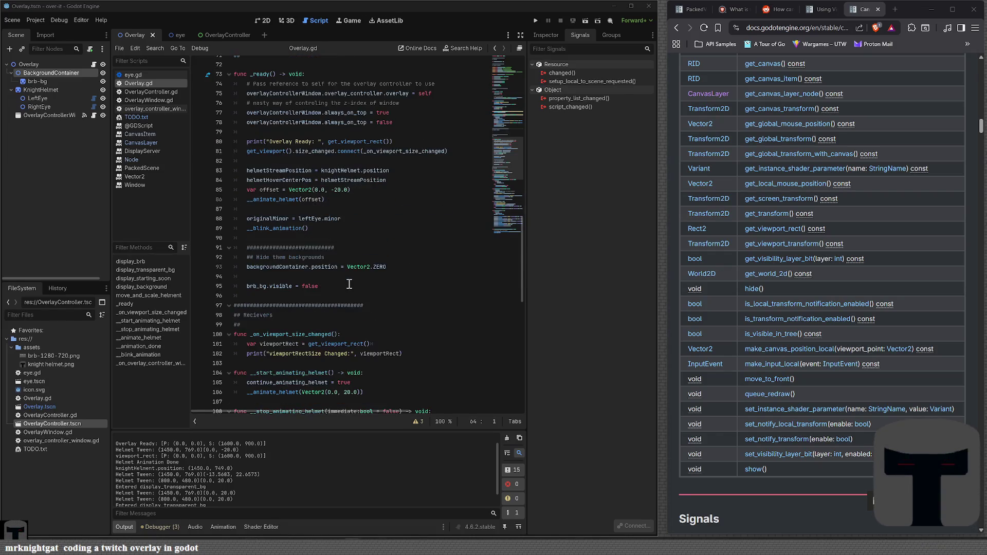
pyautogui.scroll(20, 350, 286)
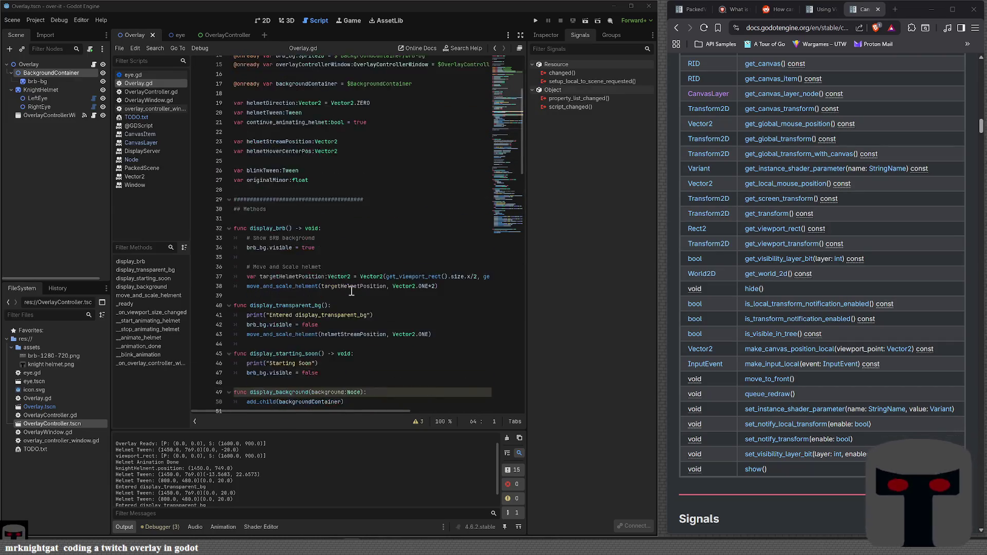
pyautogui.scroll(2, 352, 292)
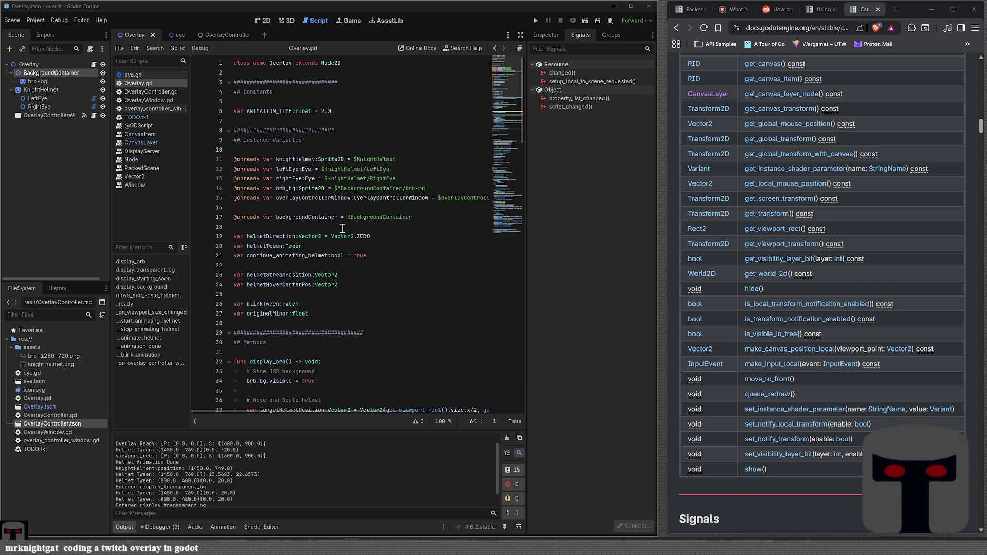
pyautogui.click(387, 247)
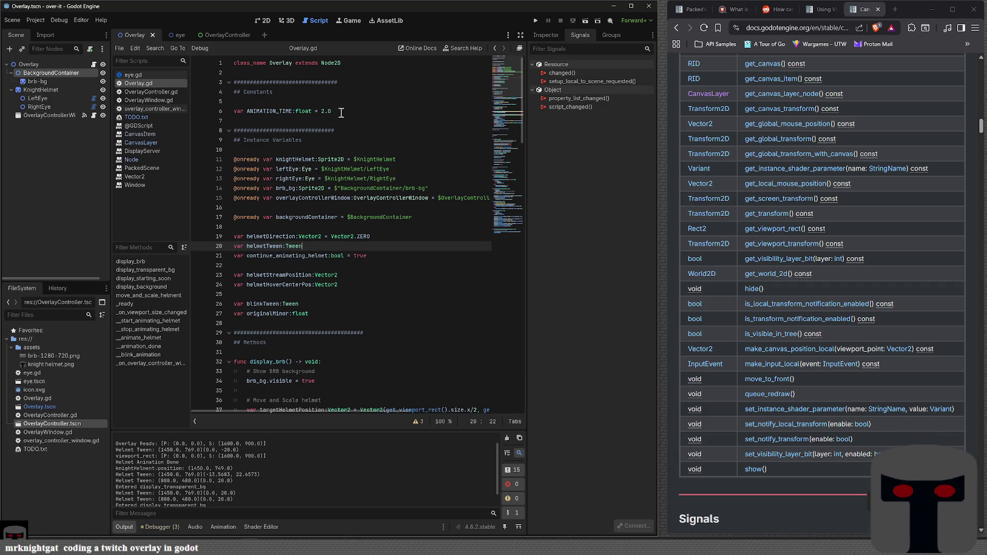
pyautogui.scroll(-9, 317, 183)
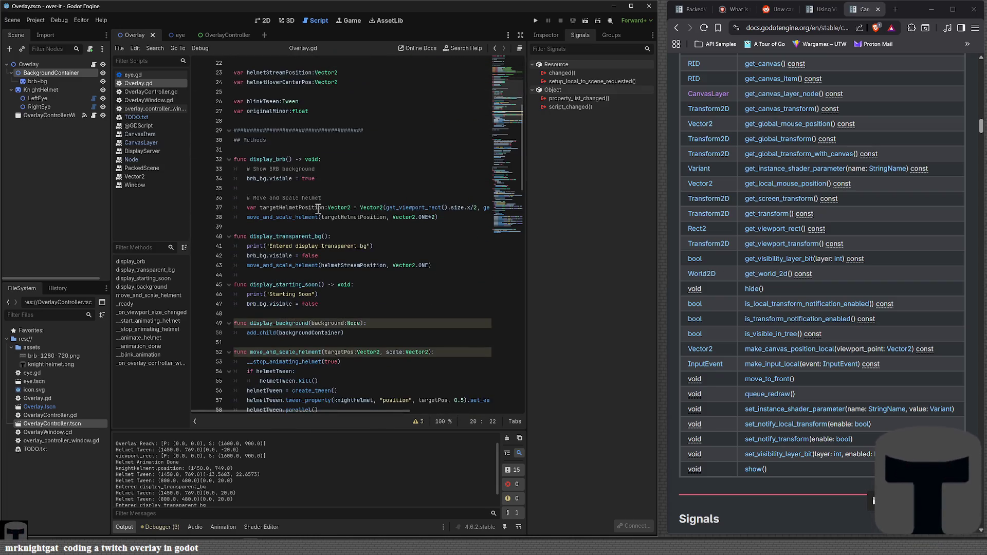
pyautogui.scroll(-4, 321, 211)
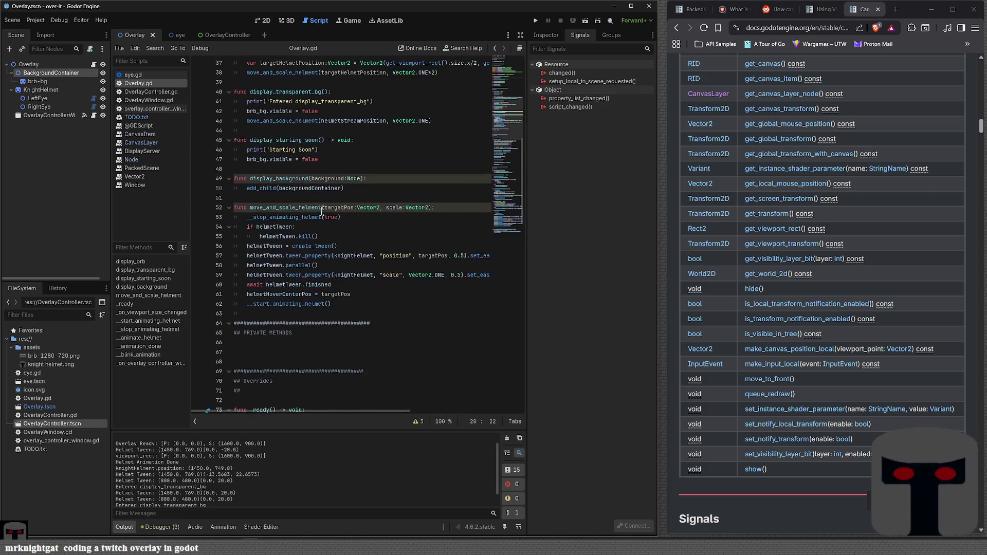
pyautogui.scroll(4, 312, 233)
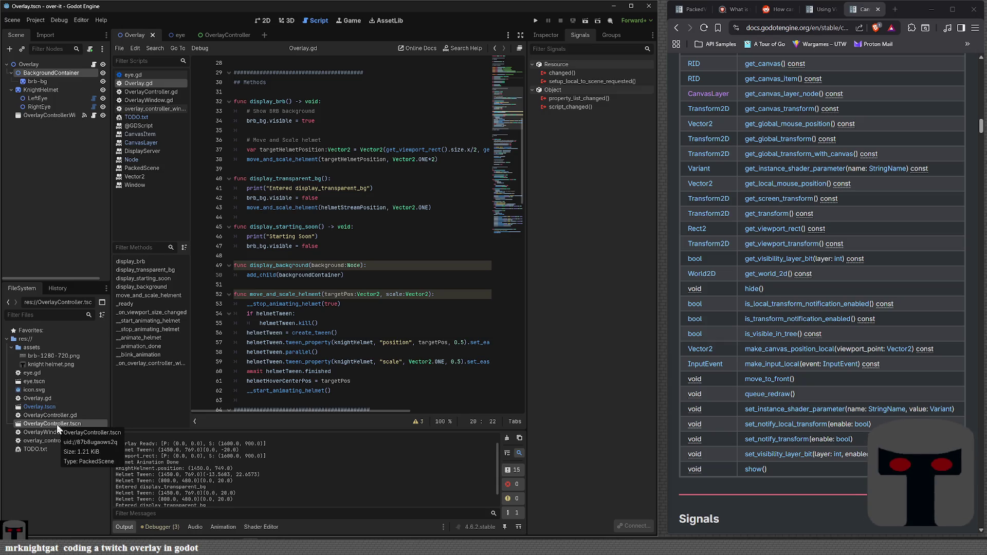
# Create a new 2D scene named BeRightBack from the FileSystem dock
pyautogui.click(51, 505)
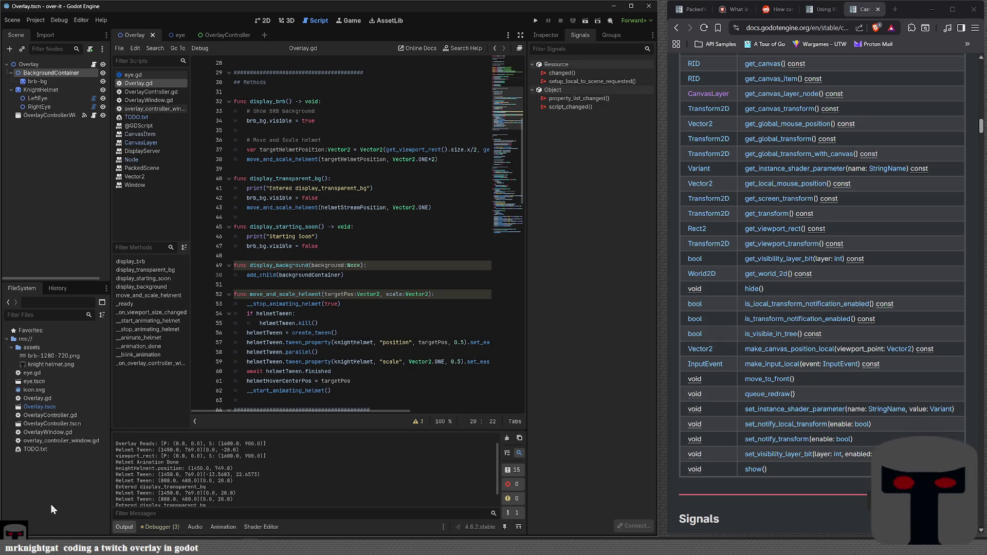
pyautogui.rightClick(49, 509)
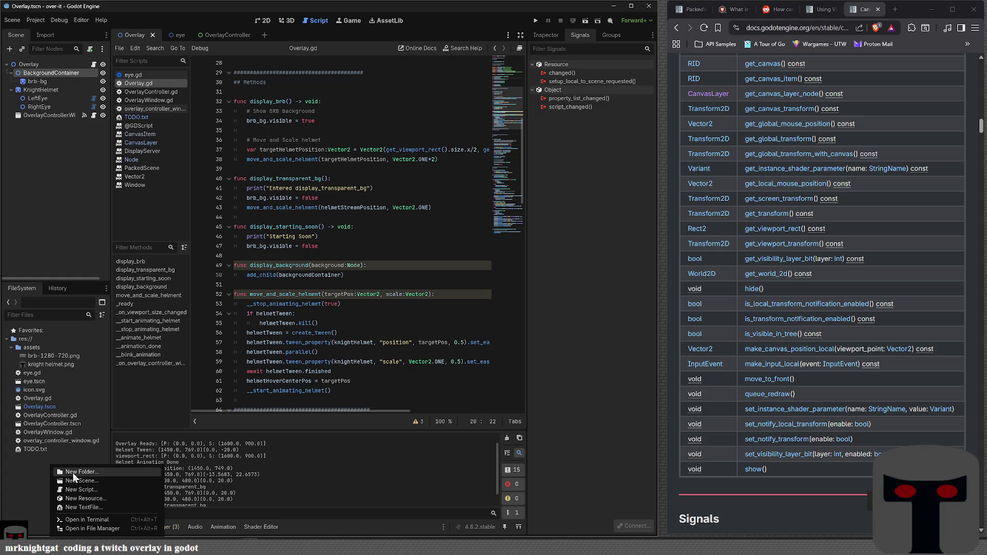
pyautogui.click(75, 482)
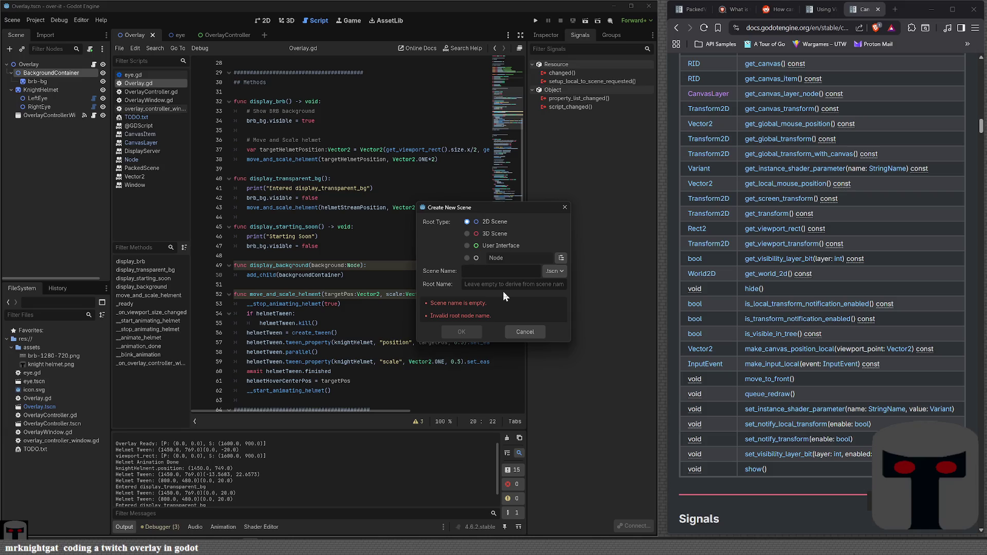
pyautogui.write('BeRightBack')
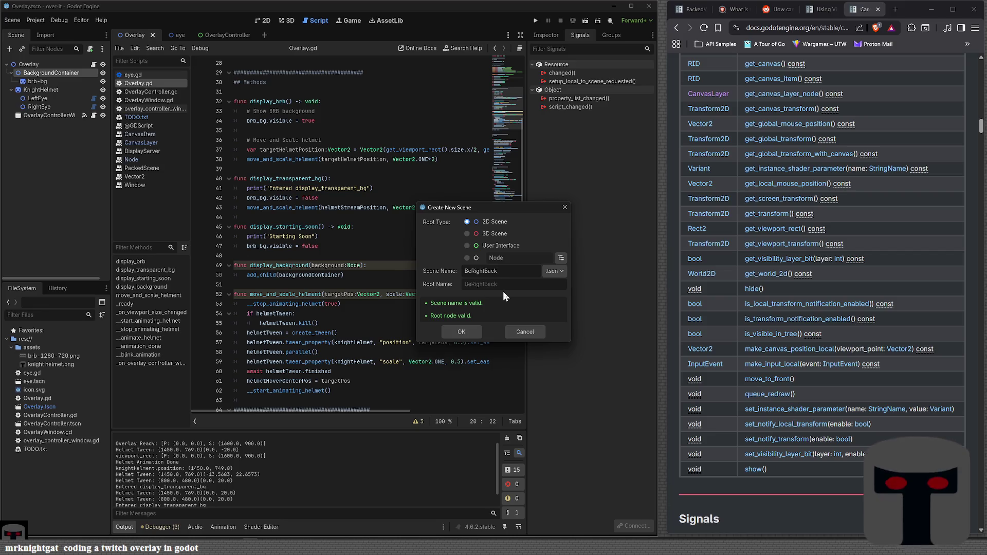
pyautogui.click(473, 335)
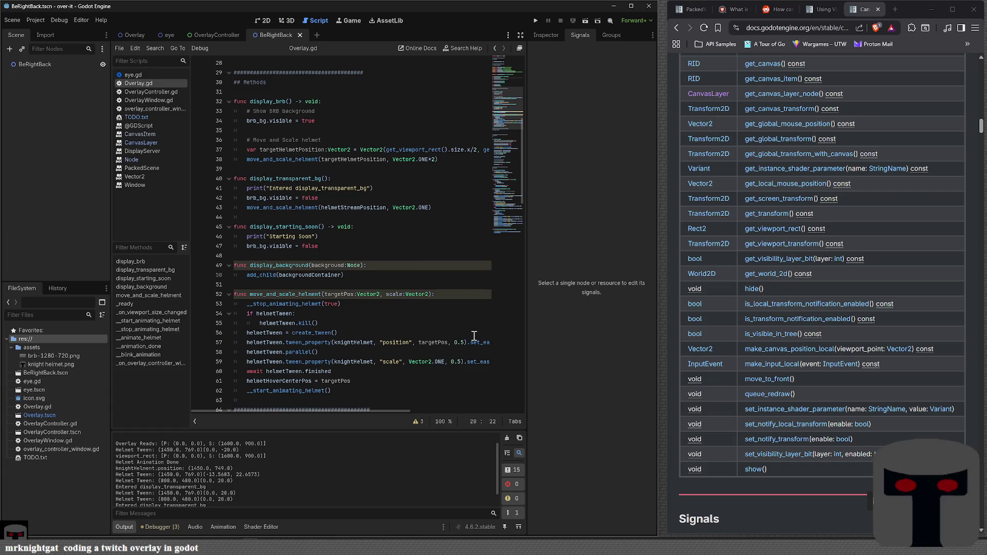
# Add brb-1280-720.png to the BeRightBack scene as a sprite
pyautogui.click(53, 67)
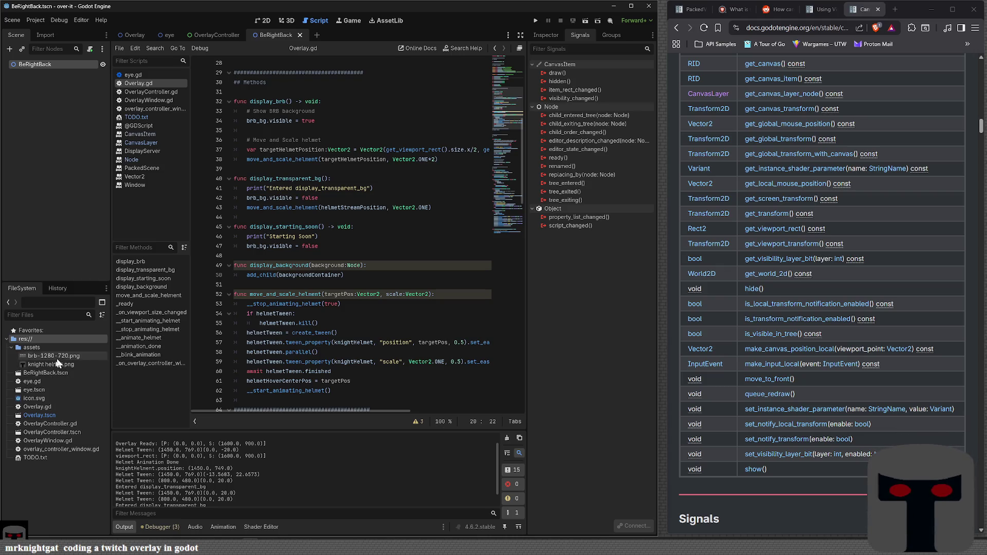
pyautogui.moveTo(55, 357)
pyautogui.mouseDown()
pyautogui.moveTo(67, 117)
pyautogui.moveTo(59, 66)
pyautogui.mouseUp()
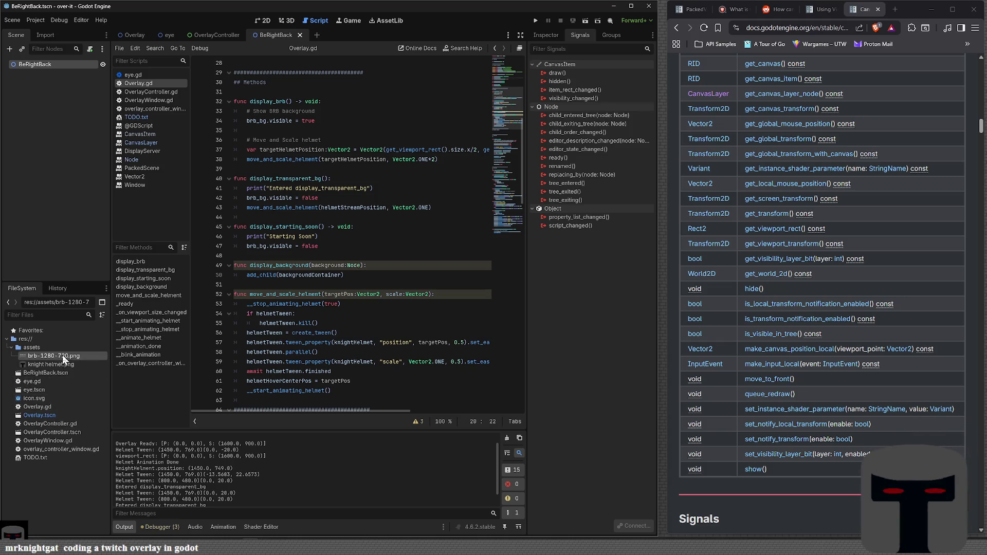
pyautogui.click(263, 20)
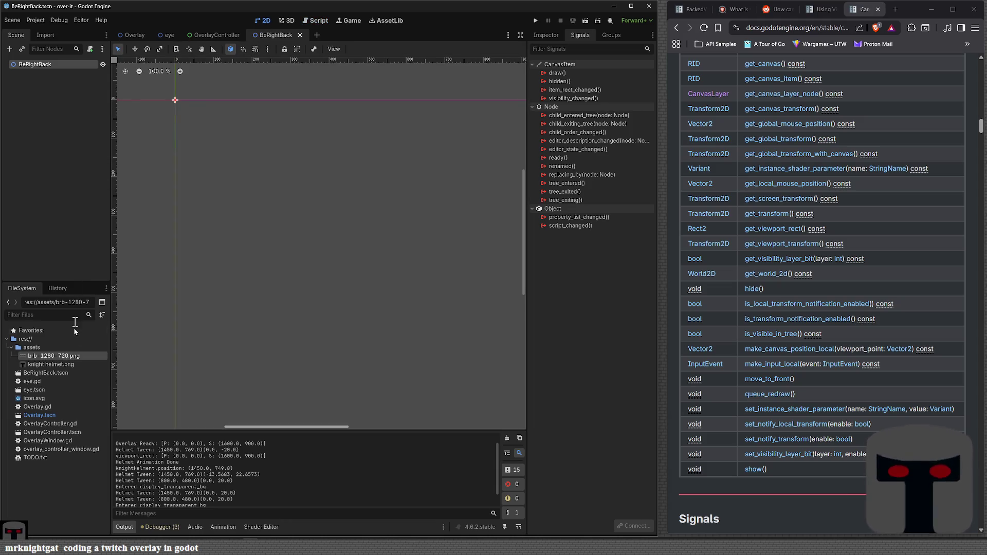
pyautogui.moveTo(52, 355)
pyautogui.mouseDown()
pyautogui.moveTo(304, 200)
pyautogui.moveTo(456, 272)
pyautogui.moveTo(404, 247)
pyautogui.moveTo(426, 245)
pyautogui.mouseUp()
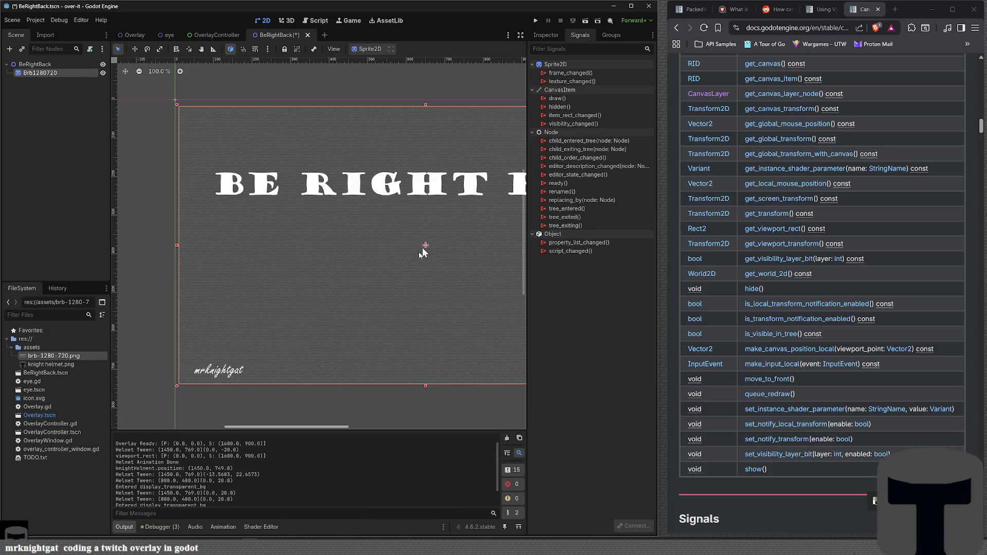
# Position the Brb1280720 sprite at 640, 360 in the Inspector's Transform settings
pyautogui.click(549, 35)
pyautogui.click(536, 169)
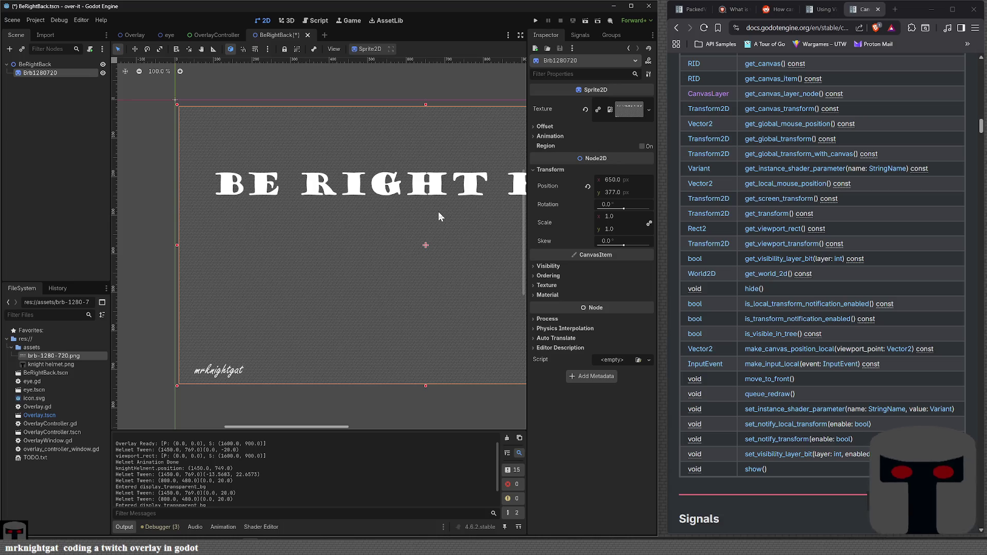
pyautogui.moveTo(437, 211)
pyautogui.mouseDown()
pyautogui.moveTo(434, 193)
pyautogui.moveTo(434, 203)
pyautogui.mouseUp()
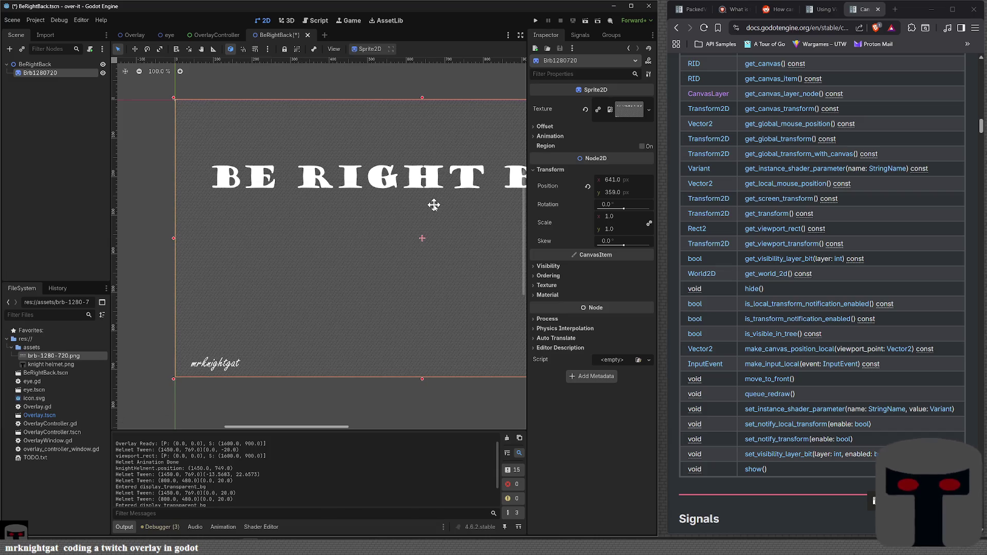
pyautogui.click(609, 193)
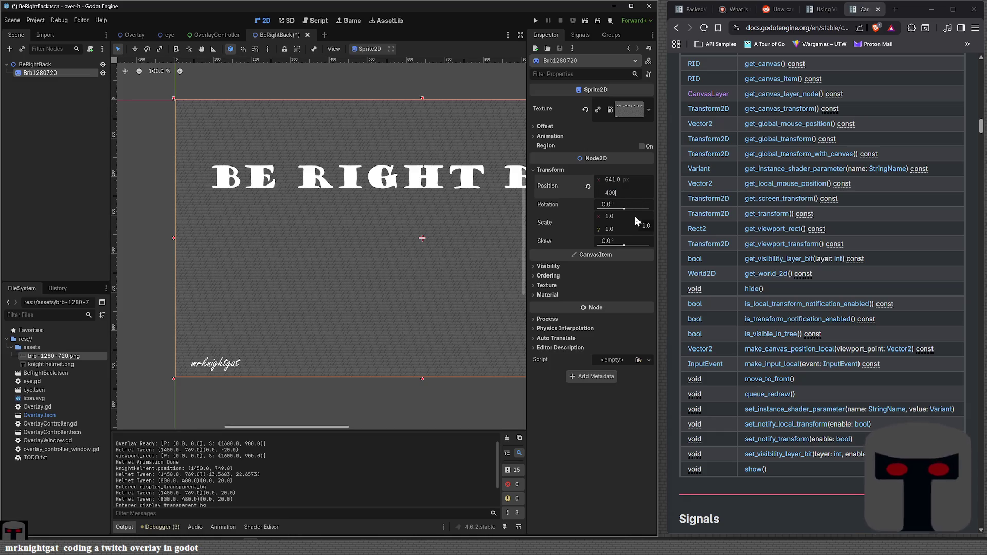
pyautogui.press('Return')
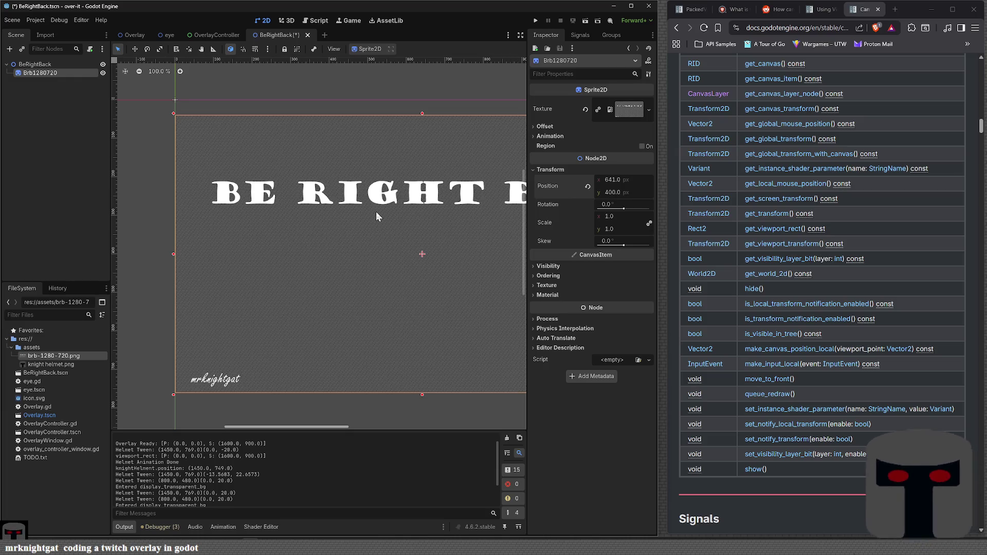
pyautogui.click(605, 193)
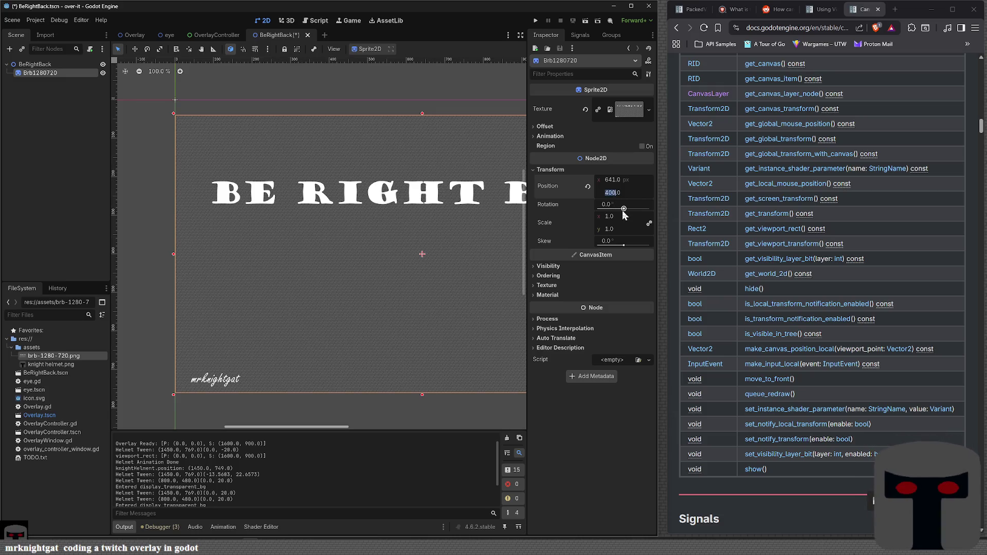
pyautogui.write('360')
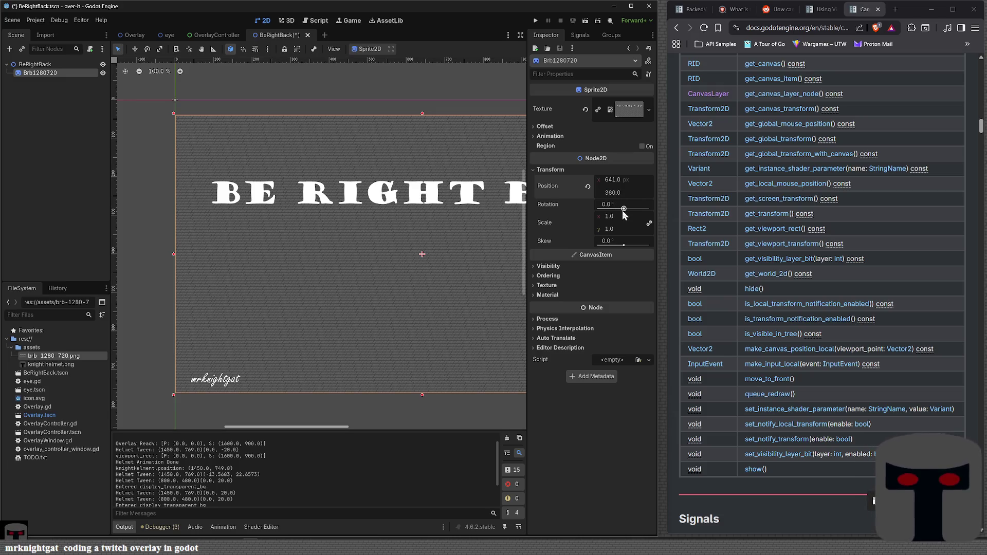
pyautogui.press('Return')
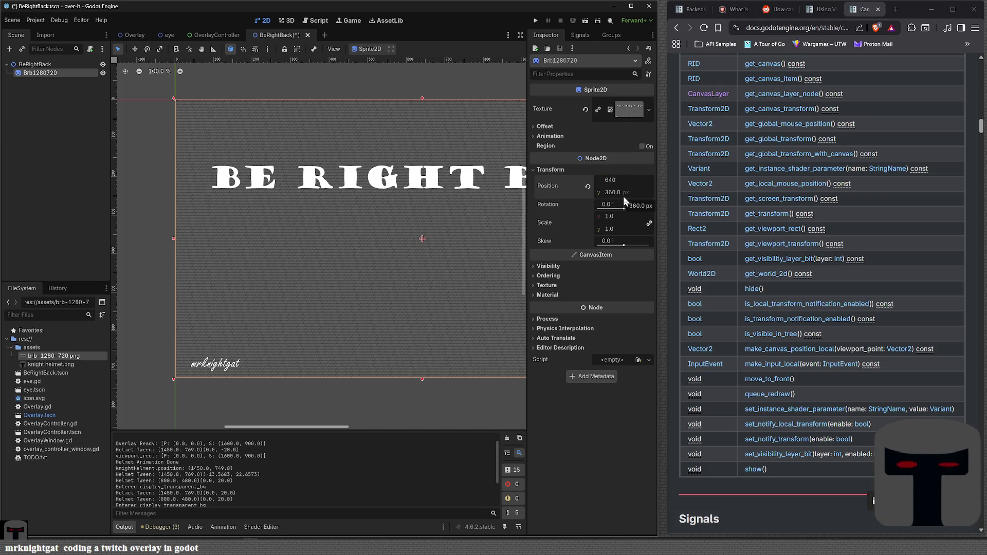
pyautogui.press('Return')
# Scale the sprite to 1.25, move it to 800, 450, and save the scene
pyautogui.click(621, 220)
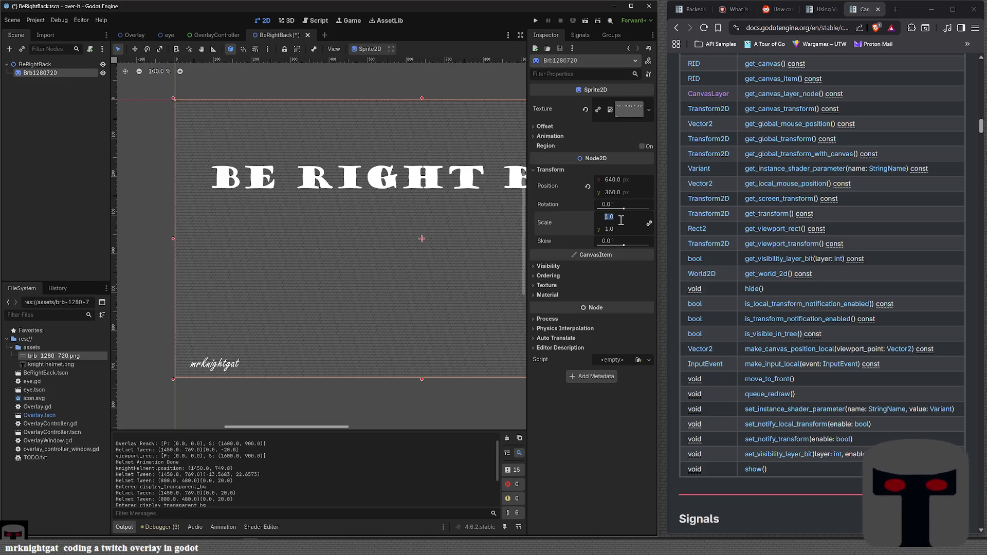
pyautogui.write('1.25')
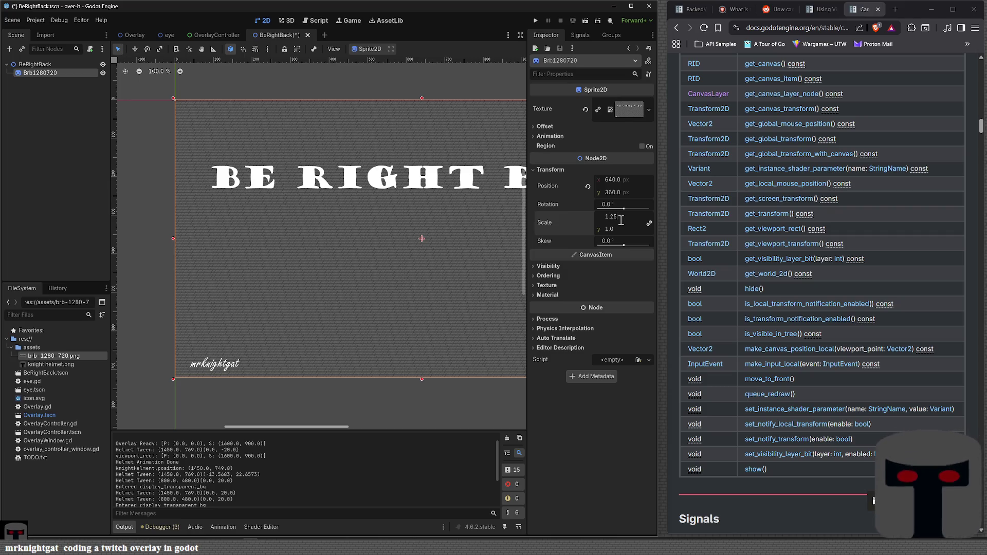
pyautogui.press('Return')
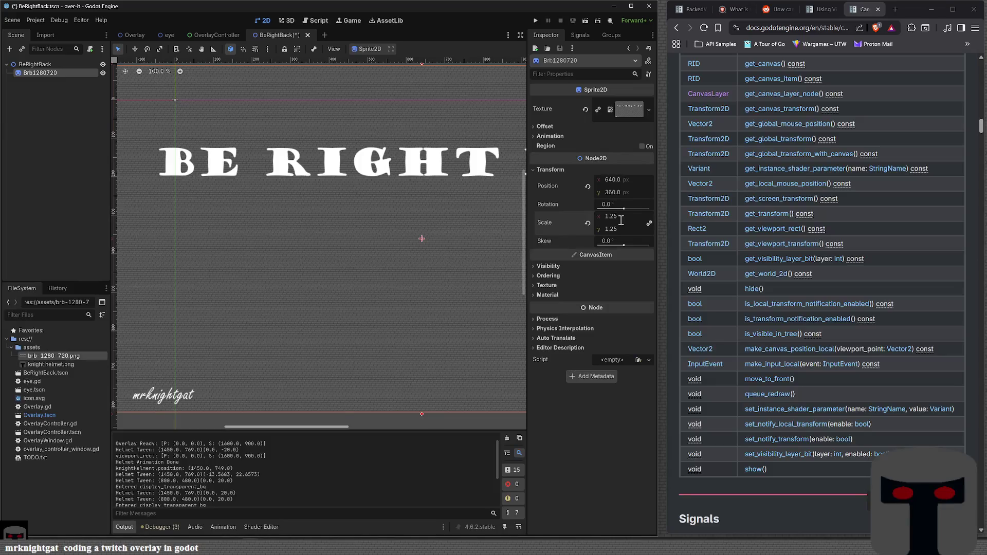
pyautogui.click(610, 179)
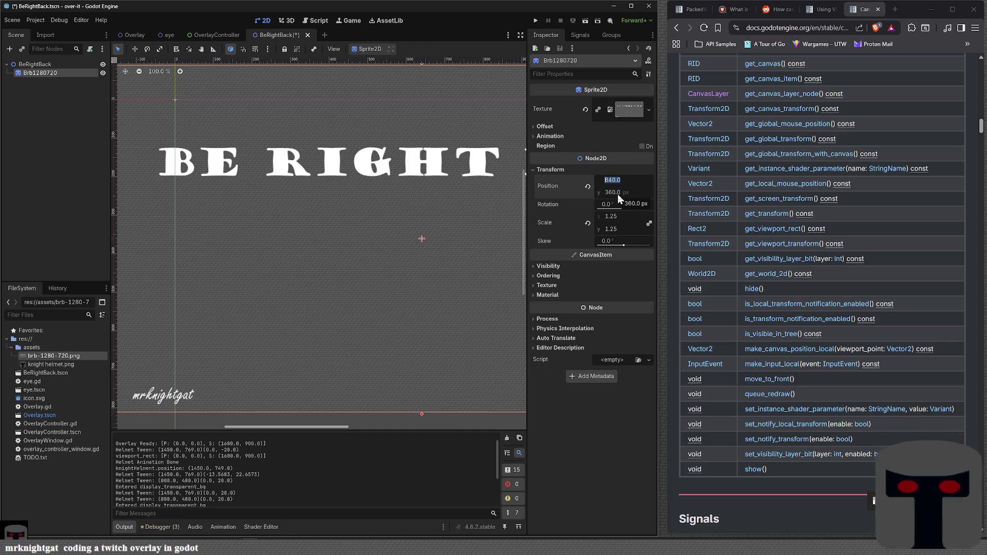
pyautogui.press('Return')
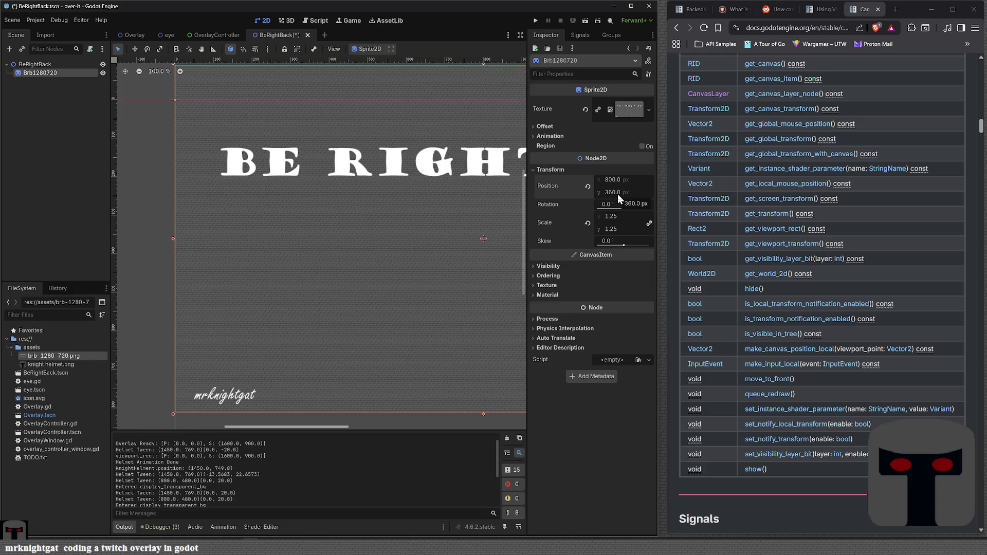
pyautogui.click(618, 194)
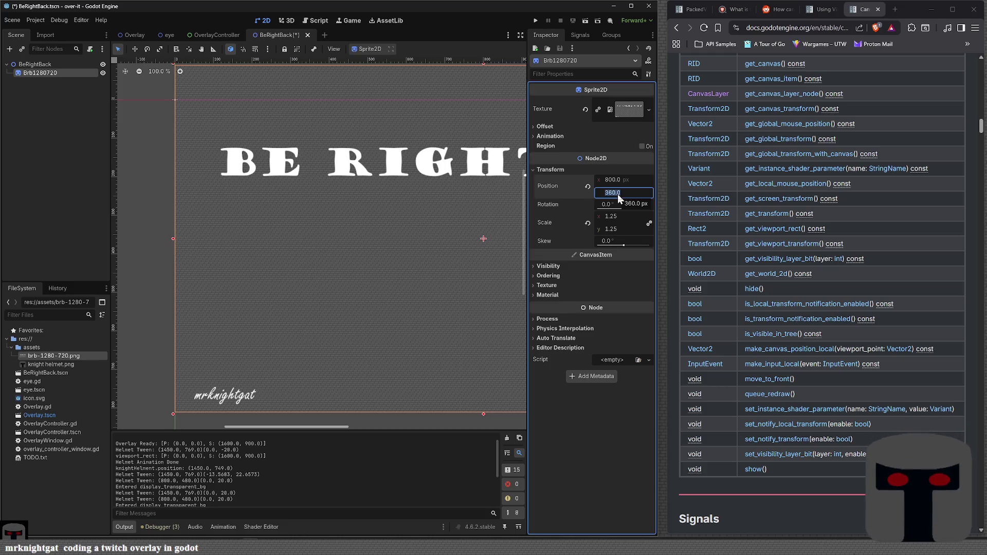
pyautogui.write('450')
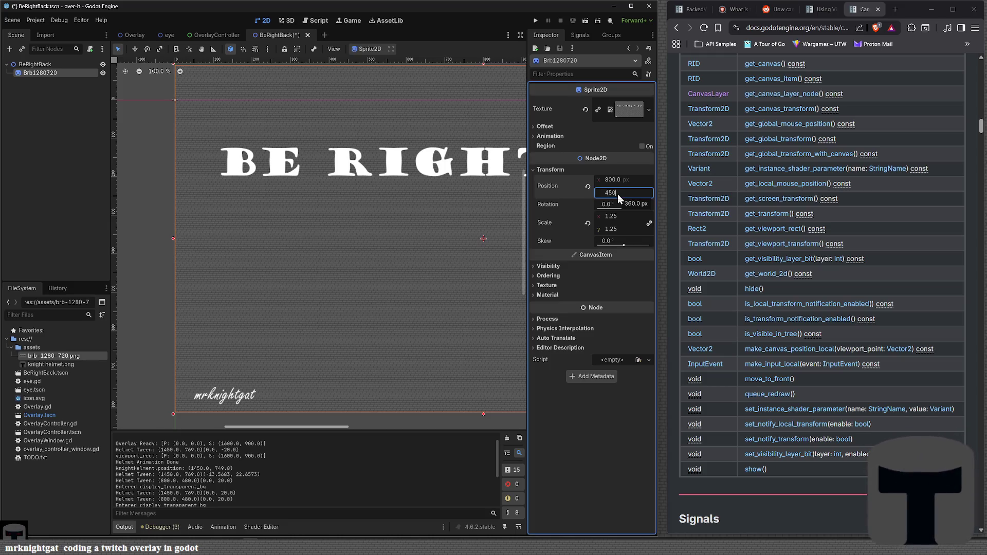
pyautogui.press('Return')
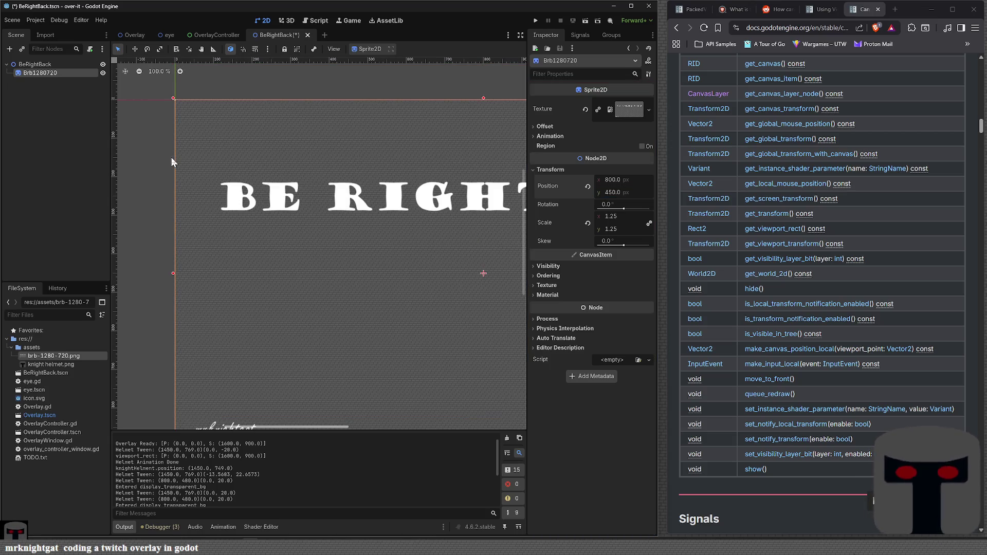
pyautogui.click(168, 158)
pyautogui.hotkey('ctrl', 's')
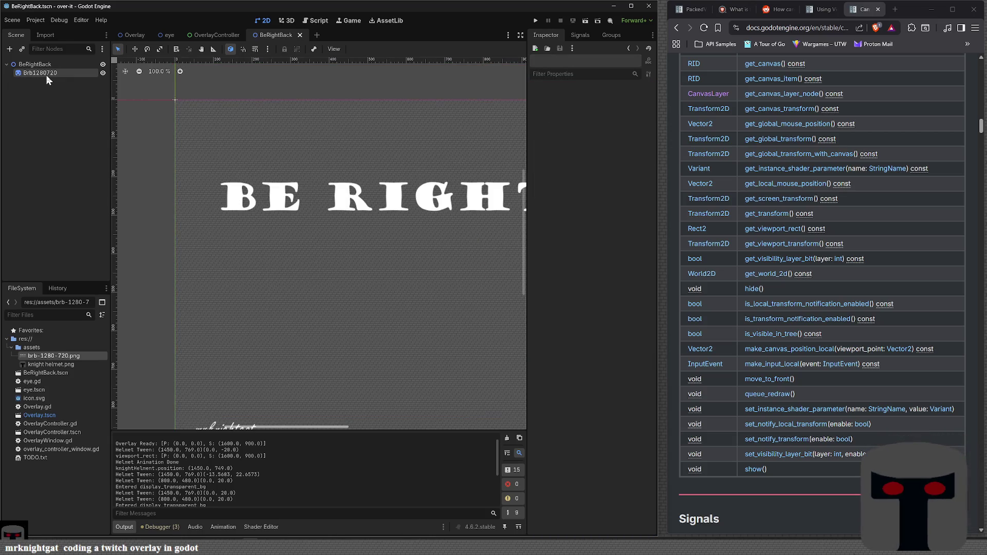
# Rename the Brb1280720 sprite node to bgSprite
pyautogui.rightClick(55, 73)
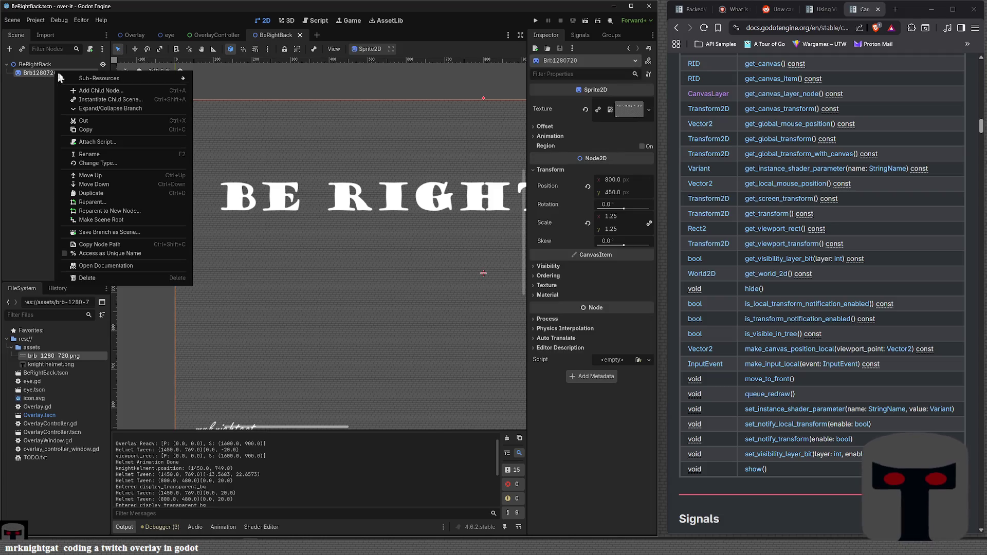
pyautogui.click(132, 153)
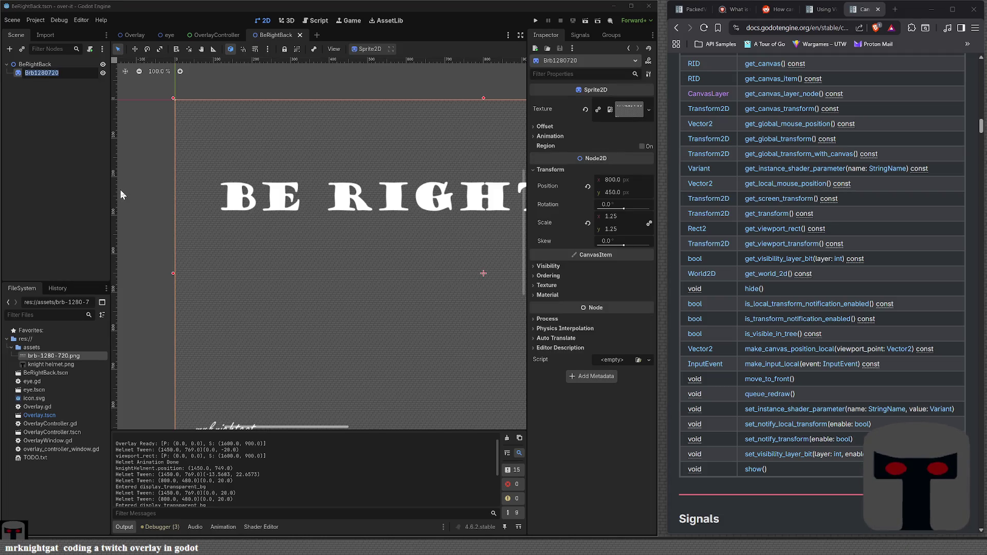
pyautogui.write('ba')
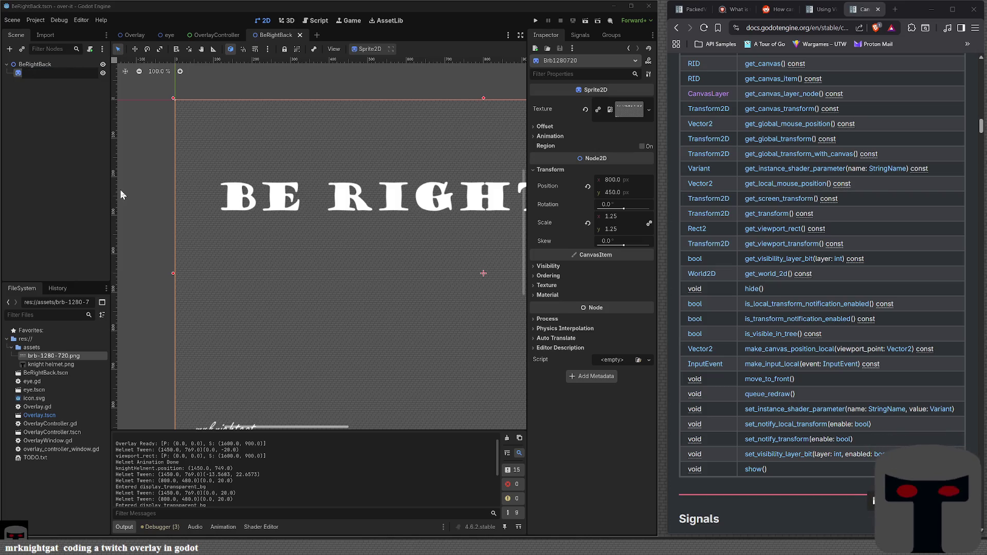
pyautogui.write('bgSprite')
pyautogui.press('BackSpace')
pyautogui.press('BackSpace')
pyautogui.press('BackSpace')
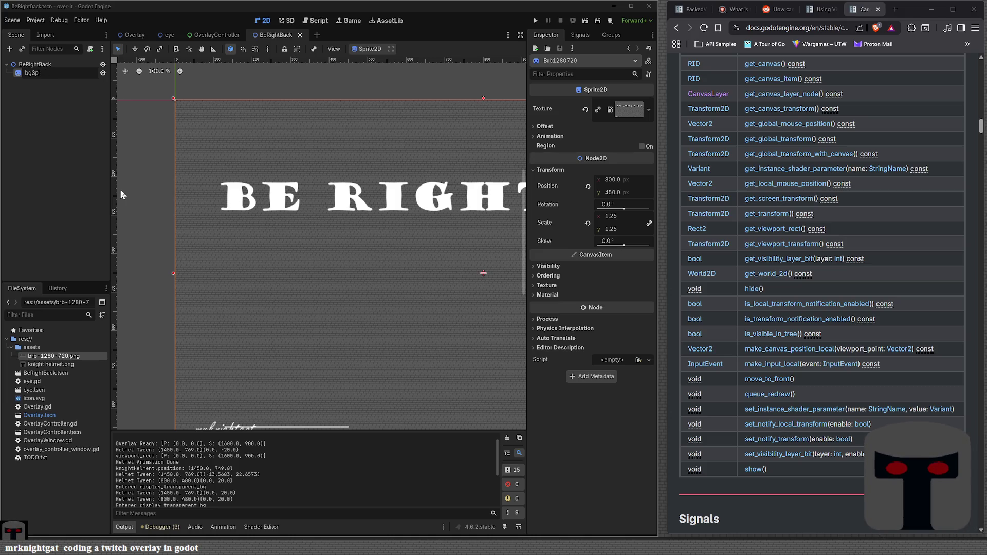
pyautogui.write('Spt')
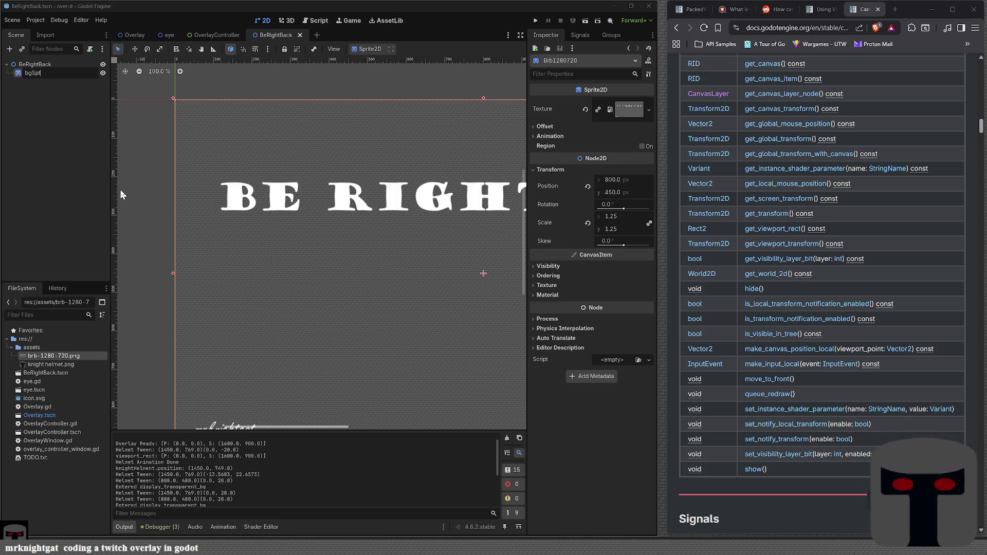
pyautogui.press('BackSpace')
pyautogui.write('rite')
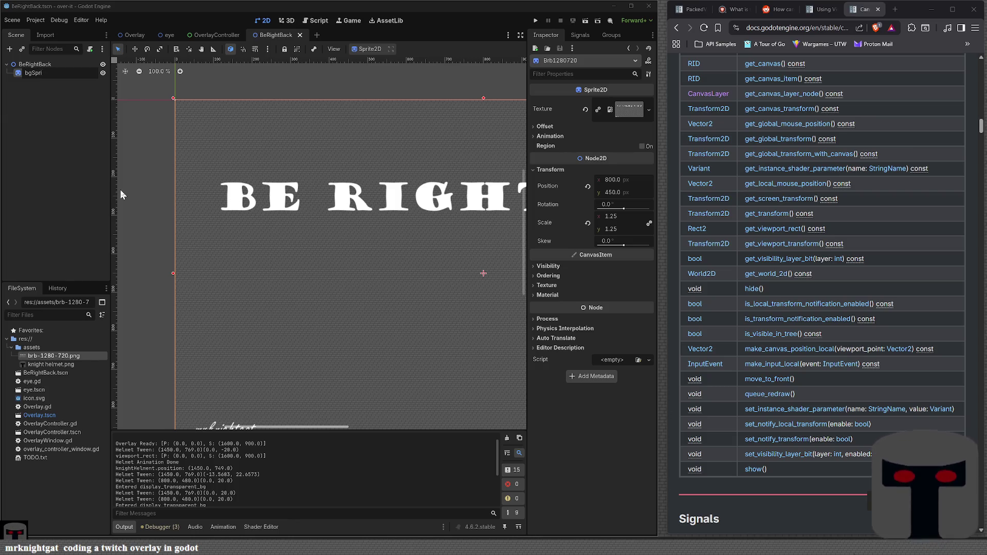
pyautogui.press('Return')
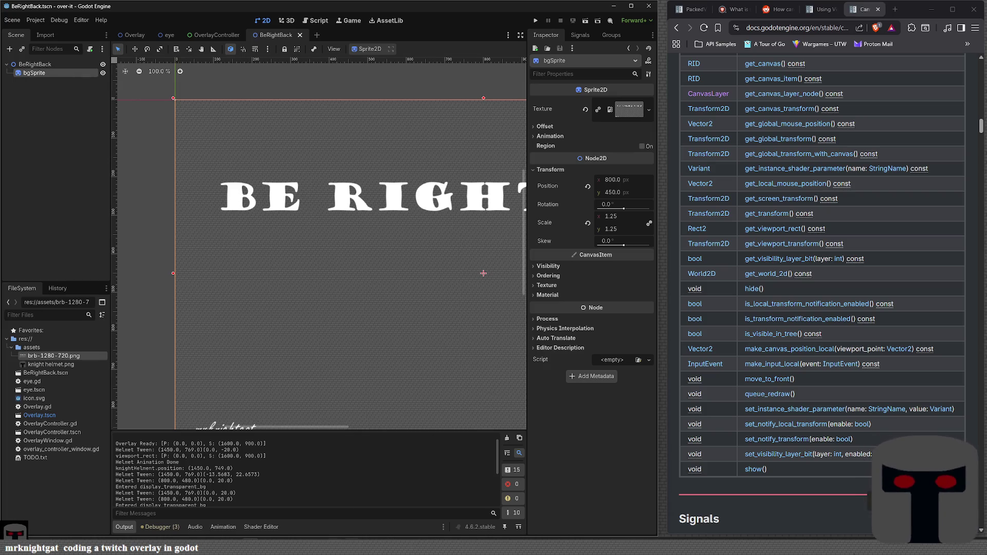
pyautogui.click(139, 157)
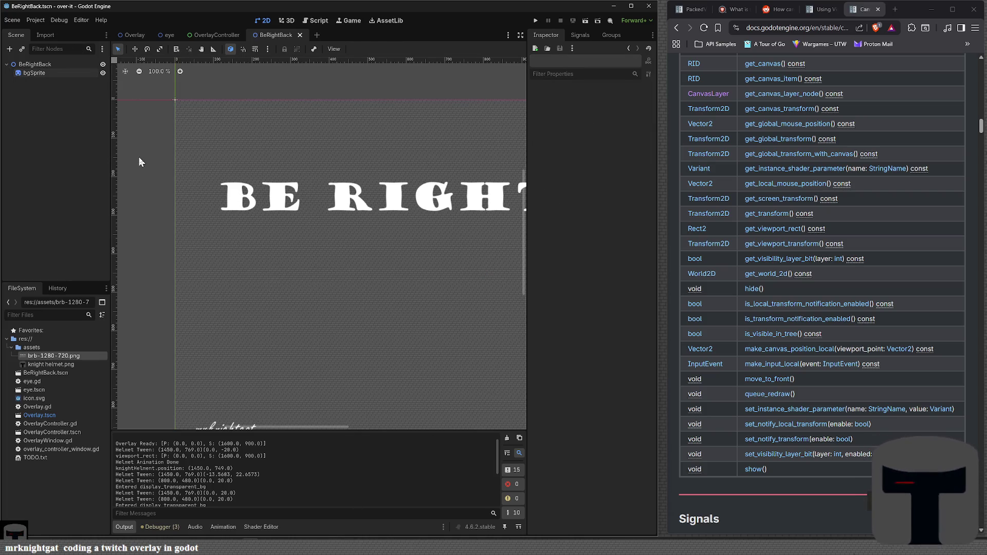
# Rename the root node to BeRightBackBG, then return to the Overlay scene
pyautogui.click(40, 66)
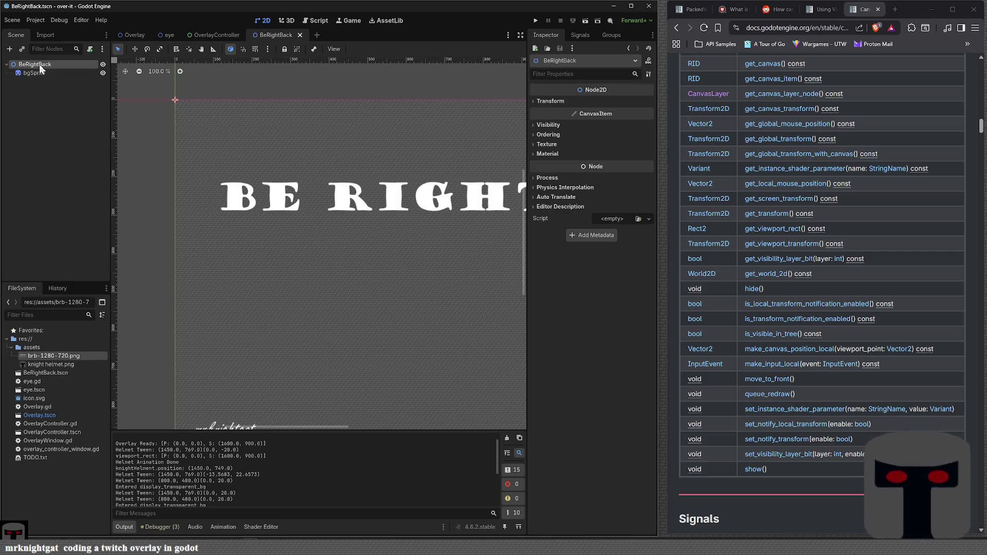
pyautogui.press('F2')
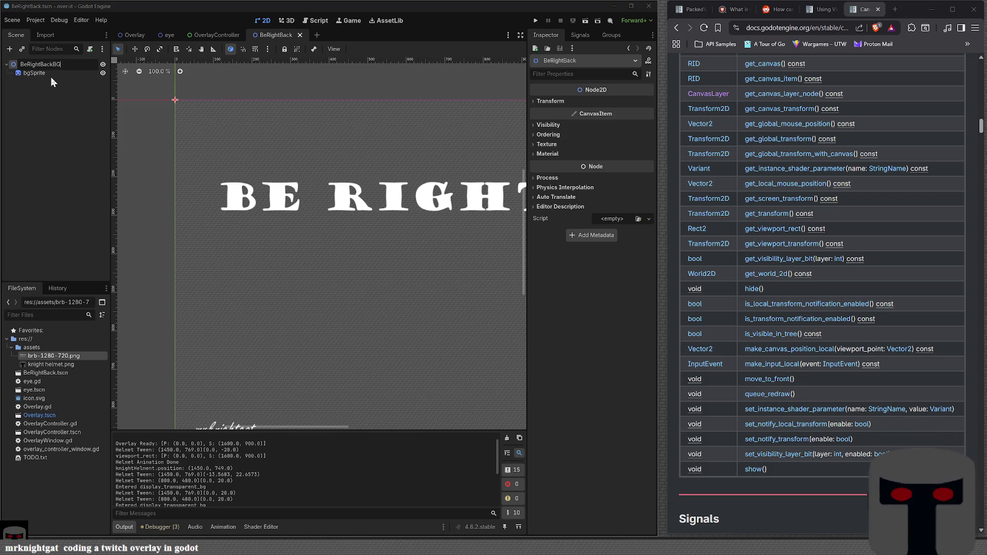
pyautogui.press('Return')
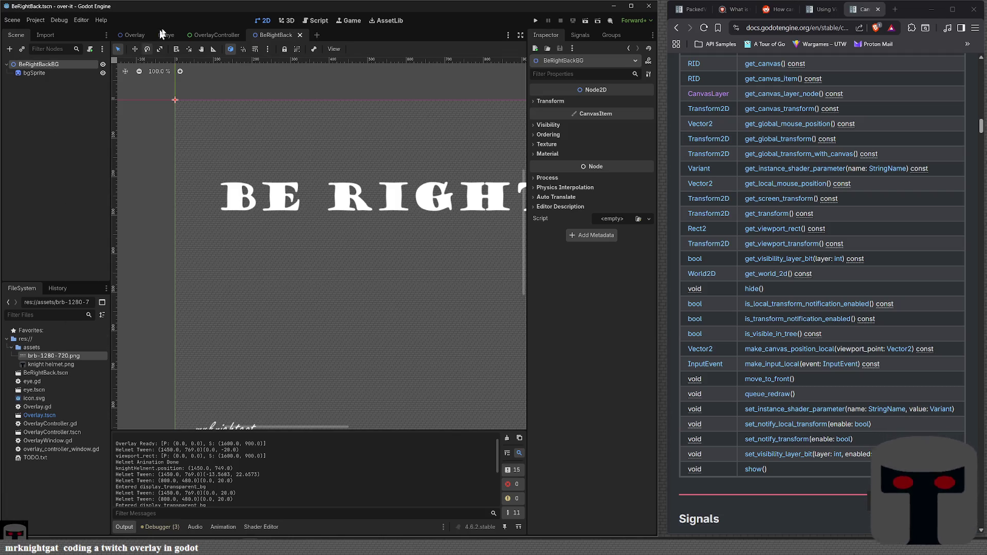
pyautogui.click(136, 36)
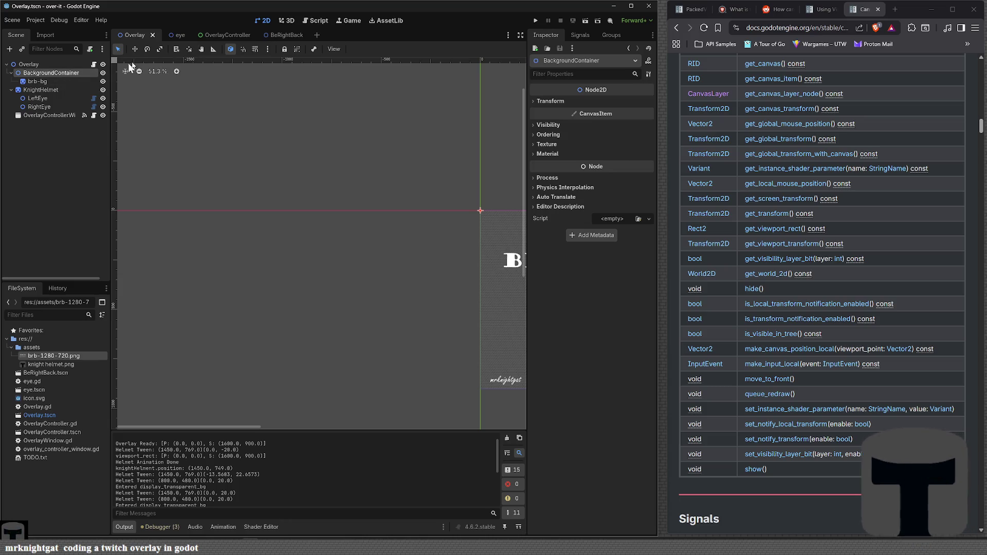
# Add load("res://BeRightBack.tscn") at the top of the brb button handler in OverlayController.gd
pyautogui.click(221, 36)
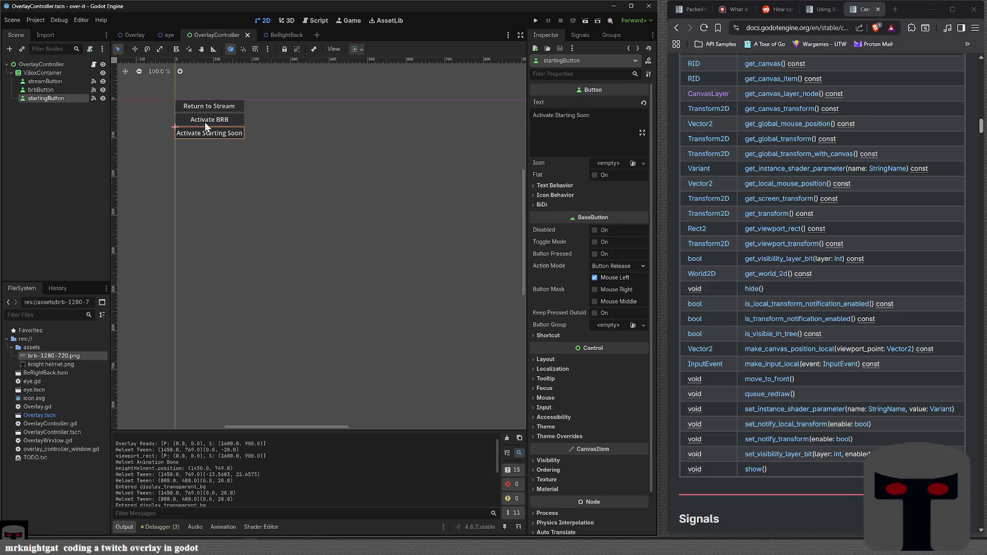
pyautogui.click(94, 64)
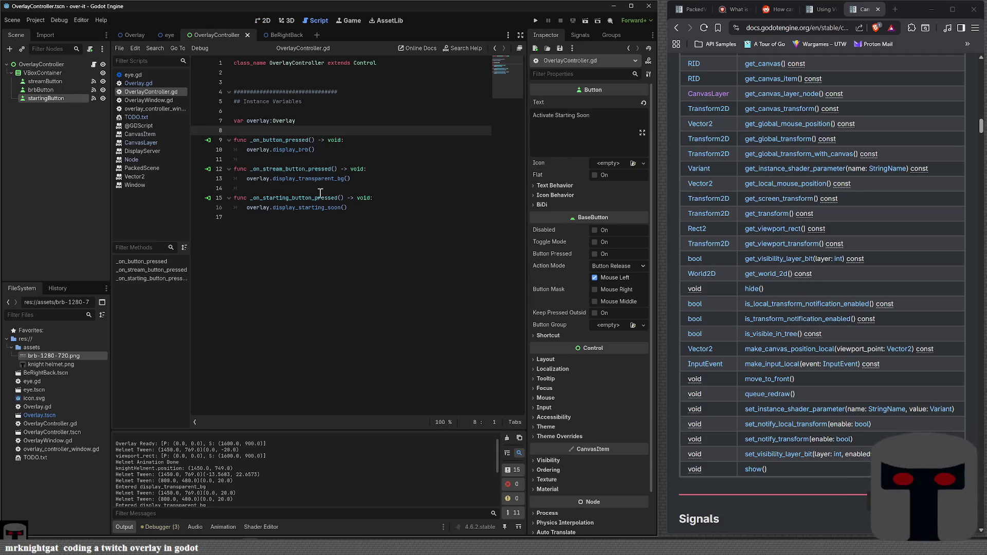
pyautogui.click(383, 180)
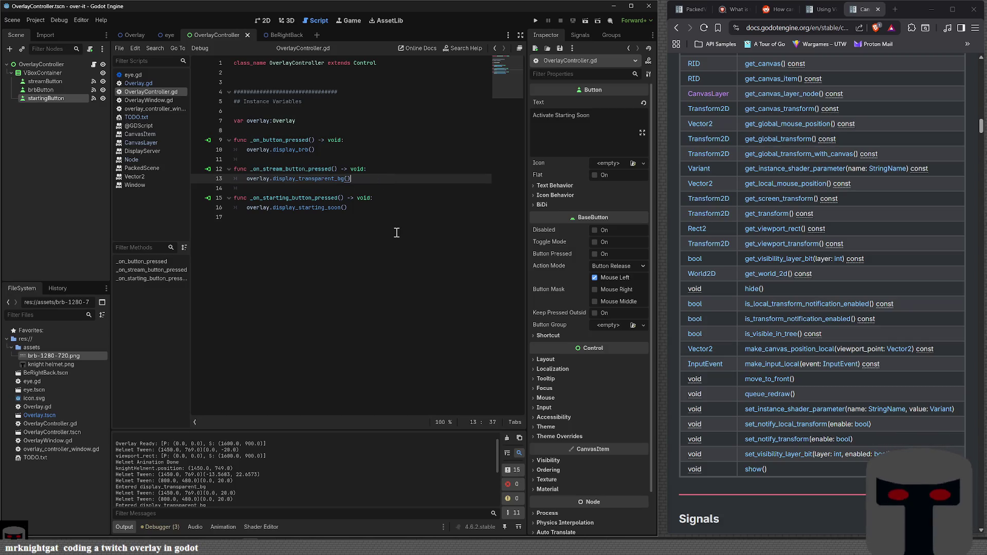
pyautogui.press('Up')
pyautogui.press('Up')
pyautogui.press('Up')
pyautogui.press('Return')
pyautogui.press('Return')
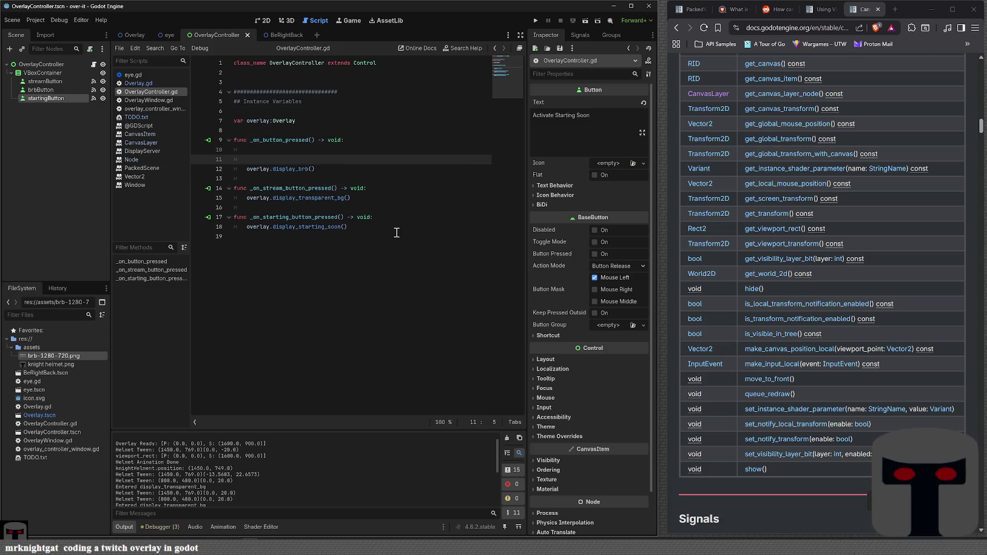
pyautogui.press('Up')
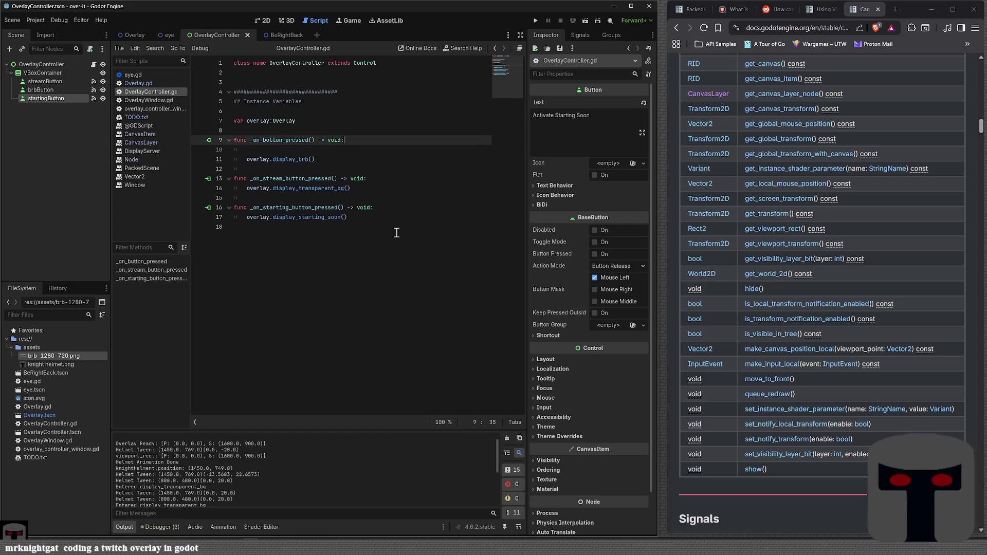
pyautogui.write('load("')
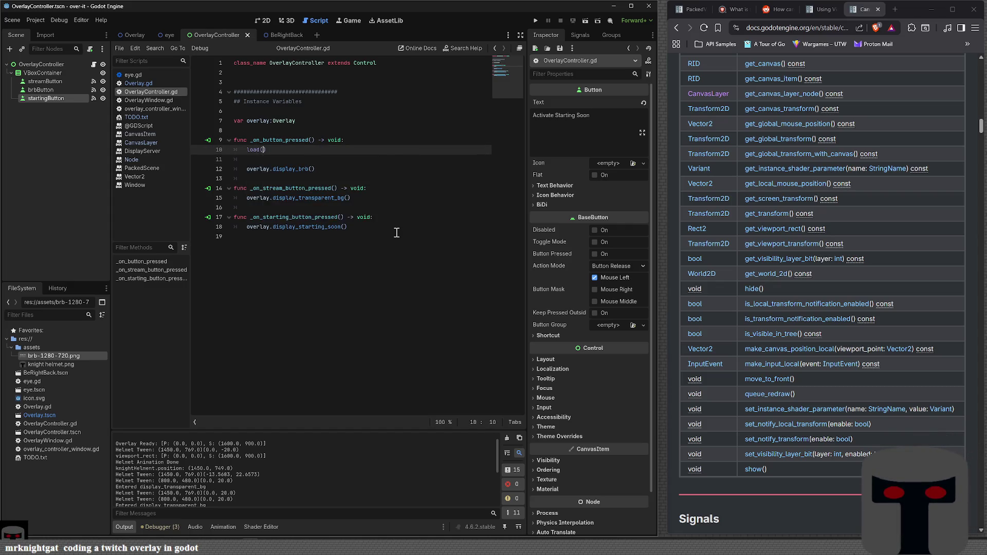
pyautogui.write('B')
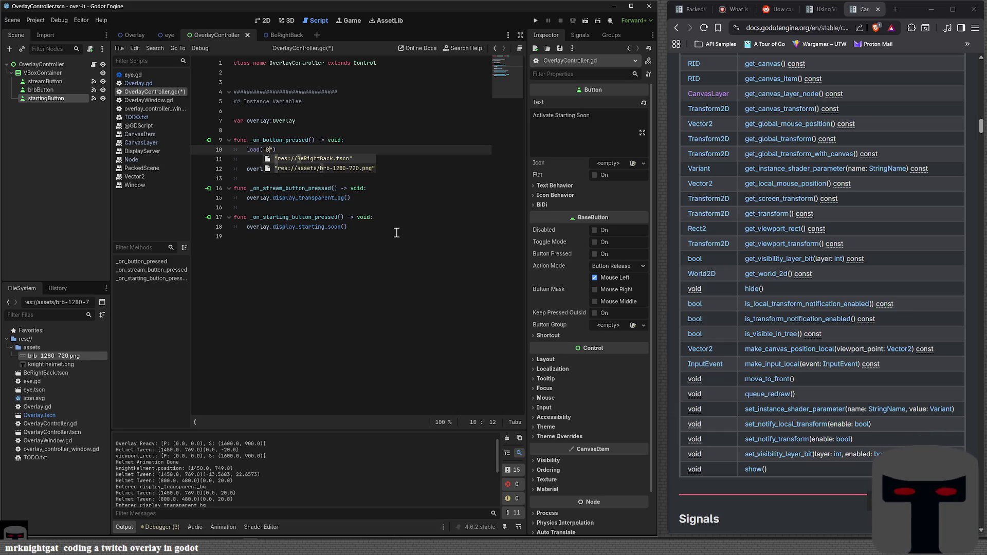
pyautogui.press('Return')
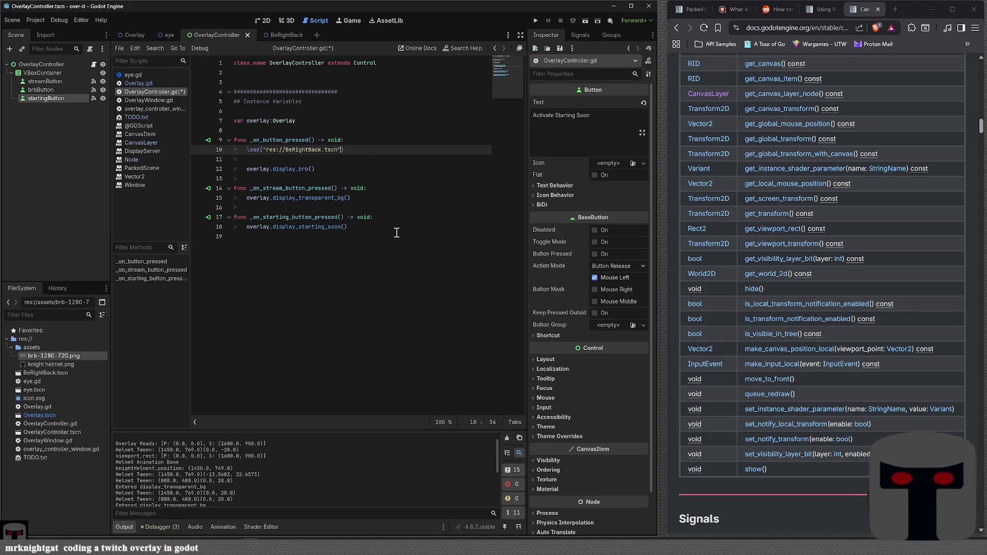
pyautogui.rightClick(67, 467)
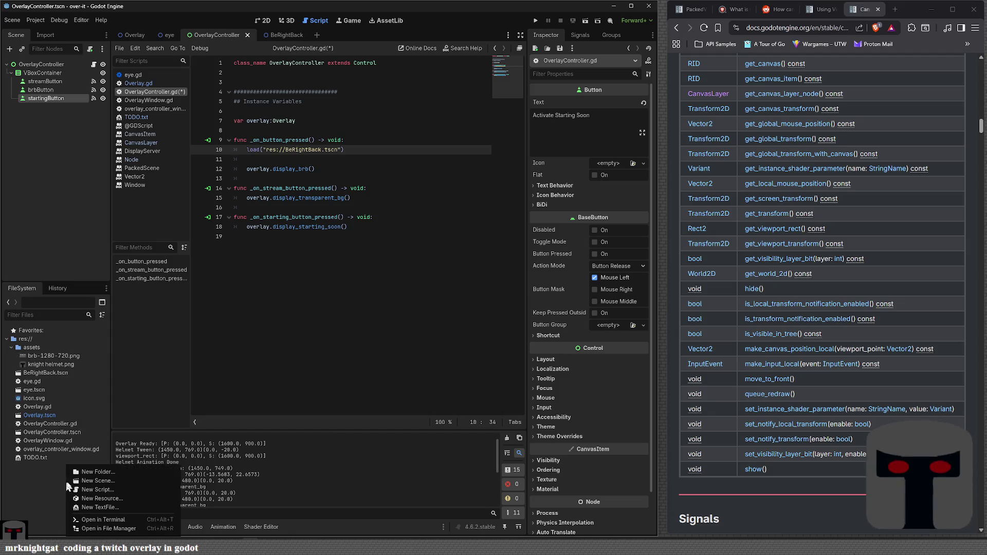
# Create a Backgrounds folder under res:// and move BeRightBack.tscn into it
pyautogui.click(85, 472)
pyautogui.write('Background')
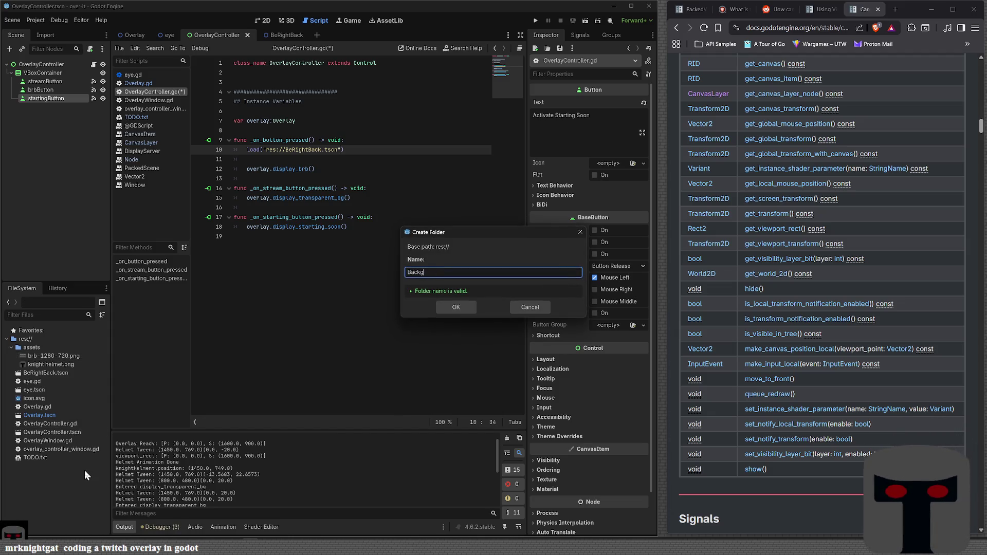
pyautogui.write('s')
pyautogui.press('Return')
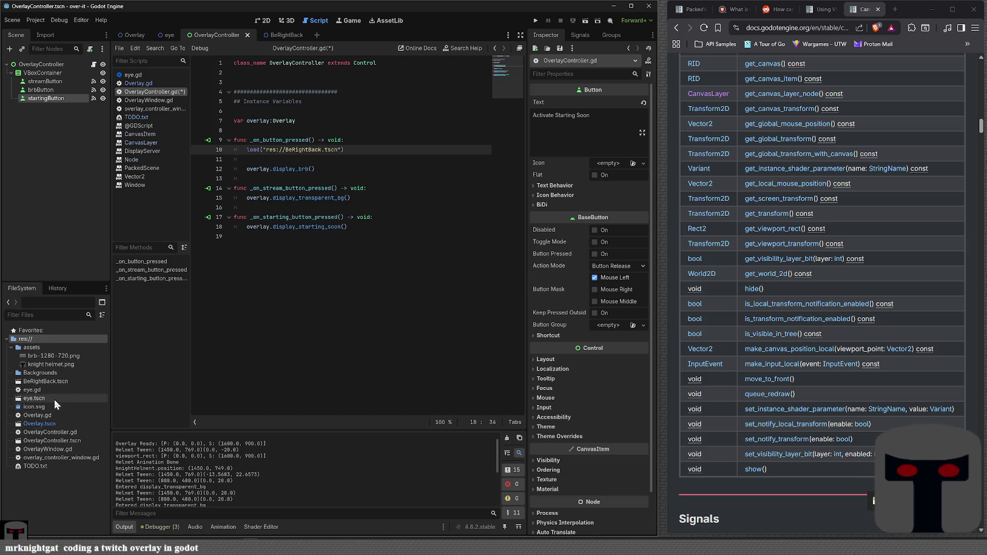
pyautogui.moveTo(45, 381); pyautogui.dragTo(65, 373)
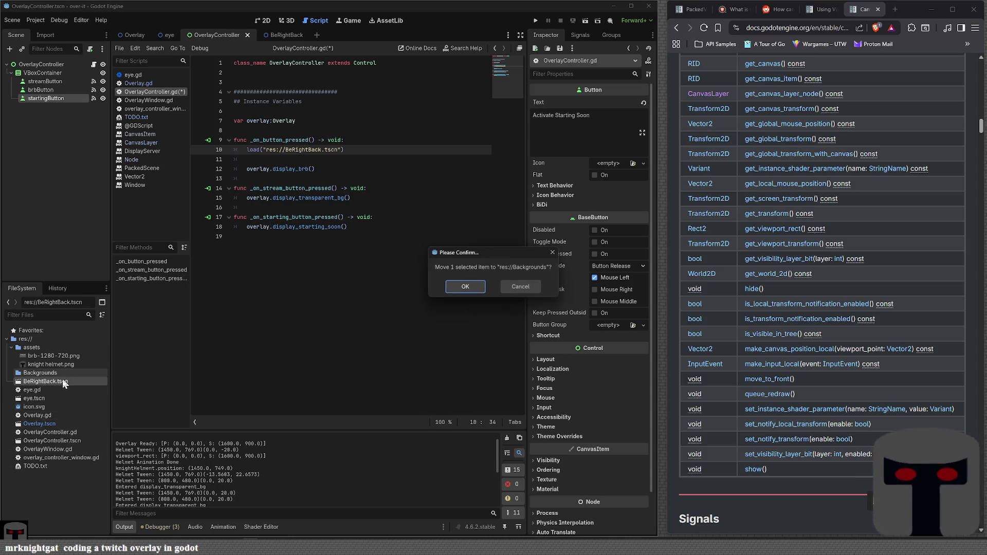
pyautogui.click(467, 288)
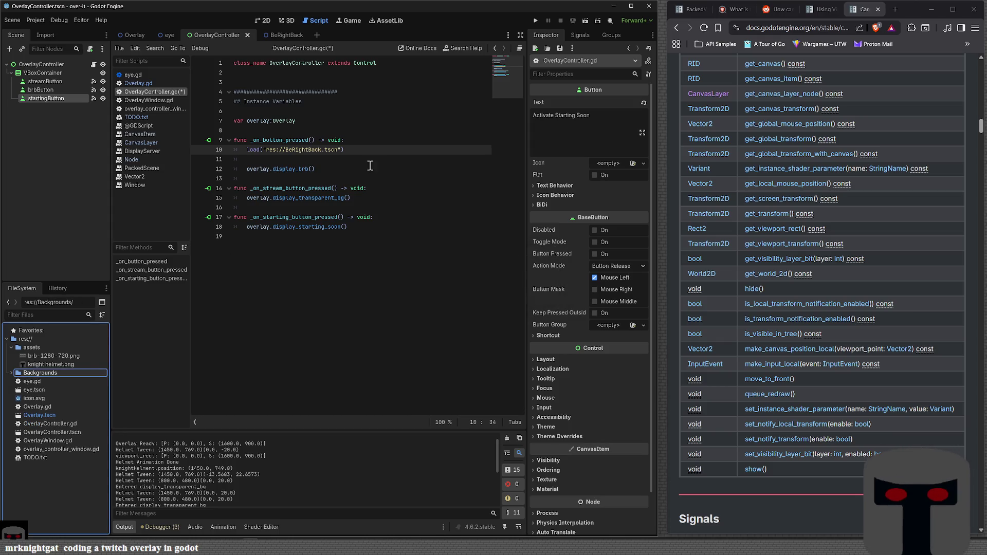
pyautogui.click(285, 150)
# Correct the load path to res://Backgrounds/BeRightBack.tscn and drop the partial method call after it
pyautogui.write('Backgrounds/')
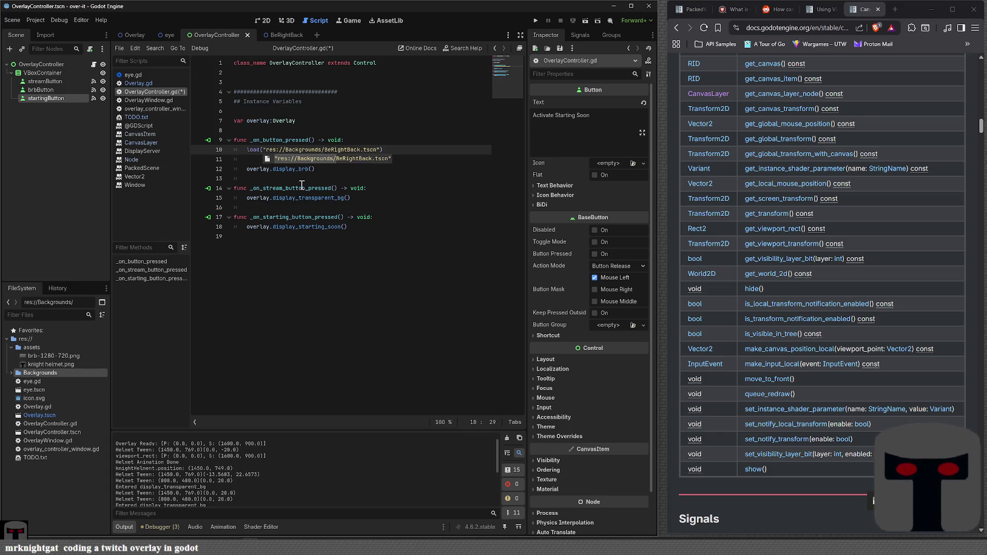
pyautogui.press('Home')
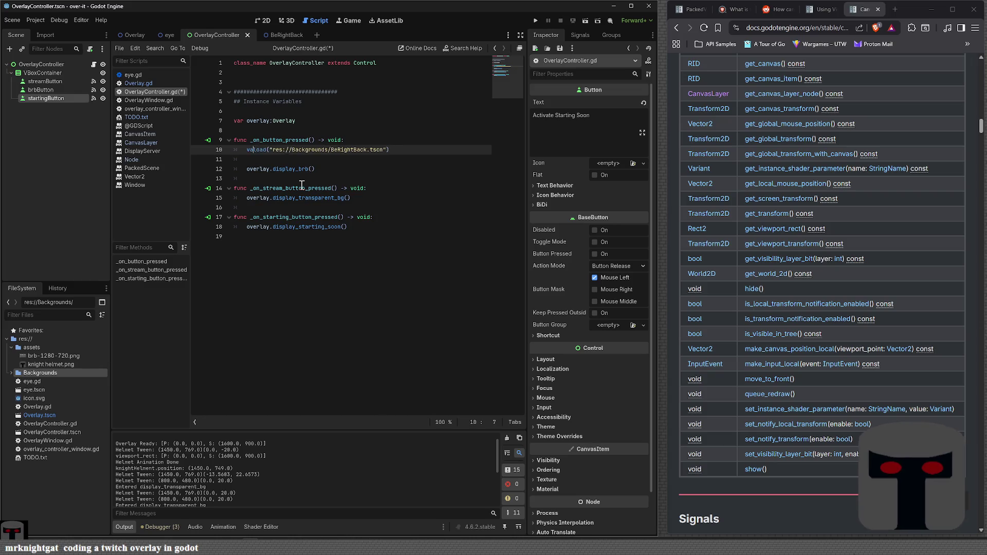
pyautogui.write('.instan')
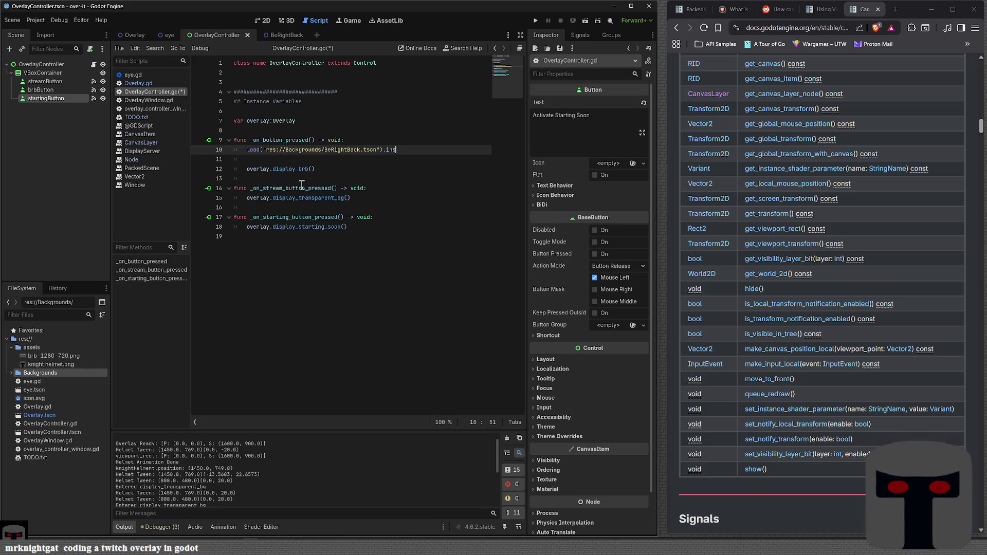
pyautogui.press('BackSpace')
pyautogui.press('BackSpace')
pyautogui.press('BackSpace')
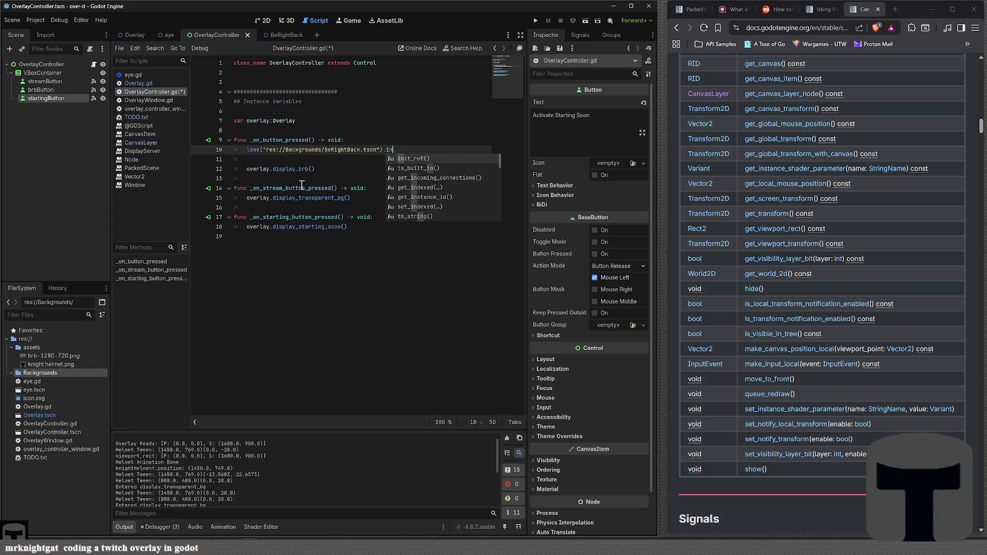
pyautogui.write('ta')
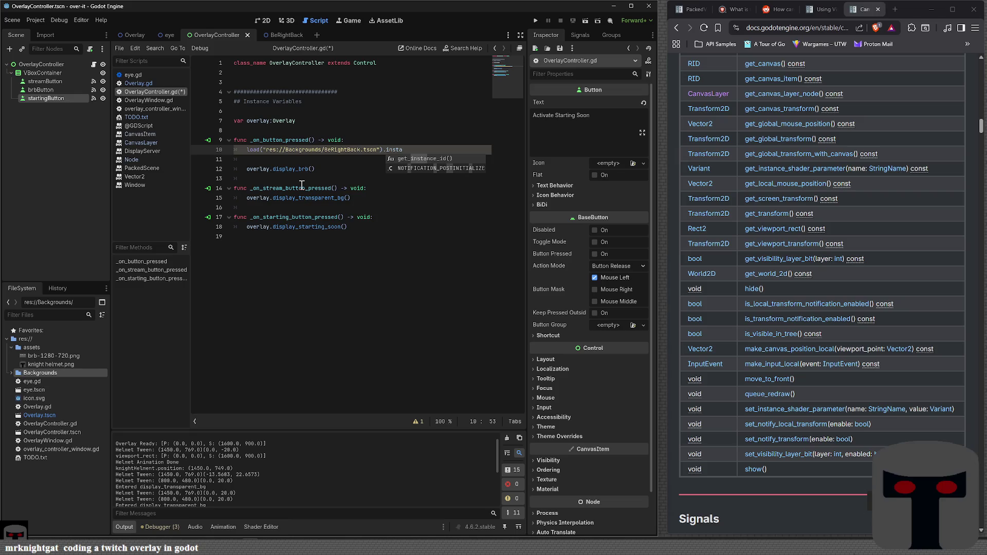
pyautogui.write('n')
pyautogui.press('BackSpace')
pyautogui.press('BackSpace')
pyautogui.press('BackSpace')
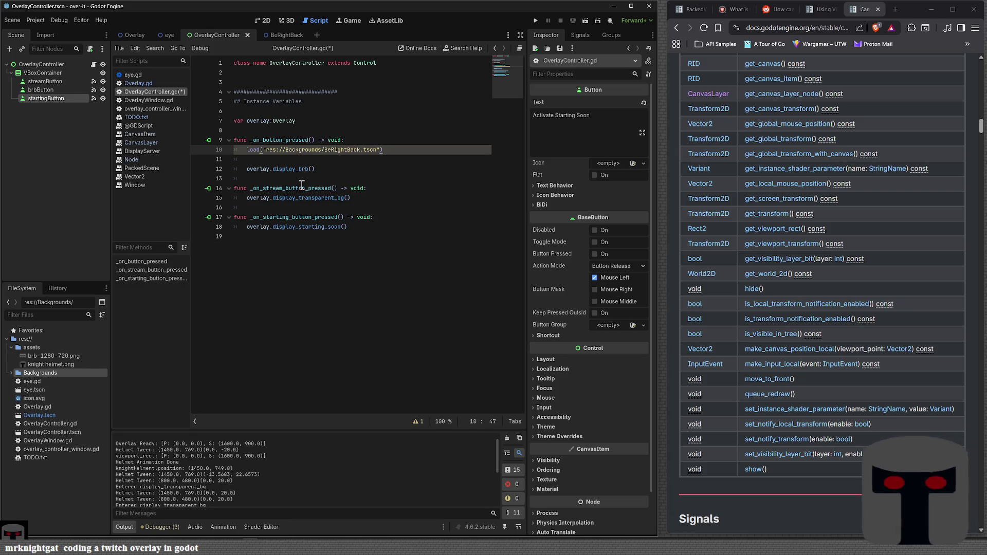
pyautogui.press('Home')
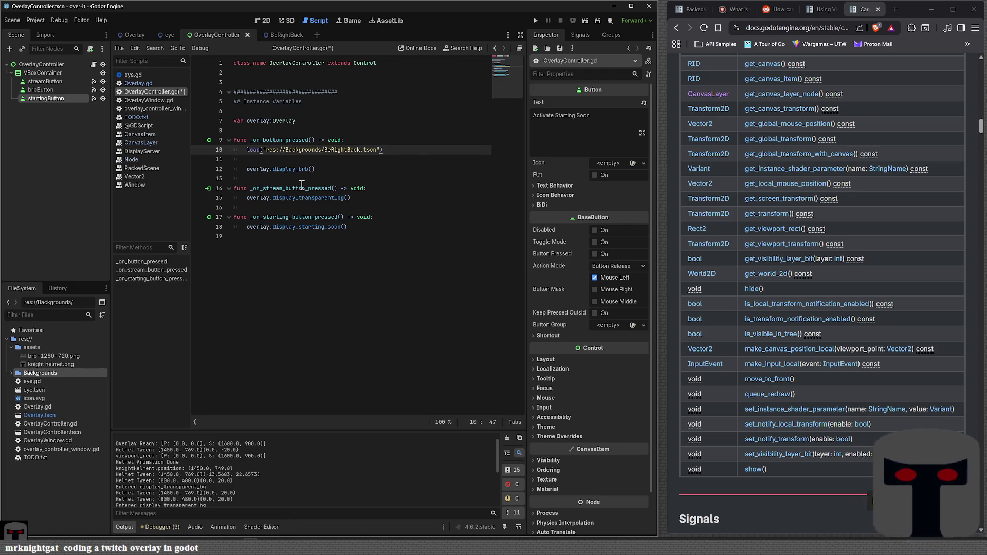
# Store the loaded scene in var scene:PackedScene and save the script
pyautogui.write('var')
pyautogui.write('scene =')
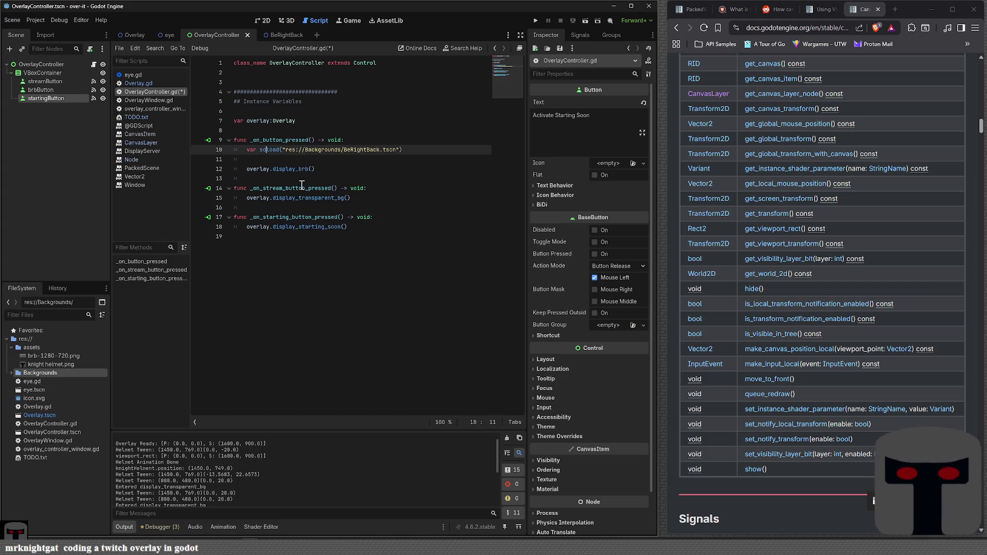
pyautogui.press('End')
pyautogui.press('Return')
pyautogui.write('ene.ins')
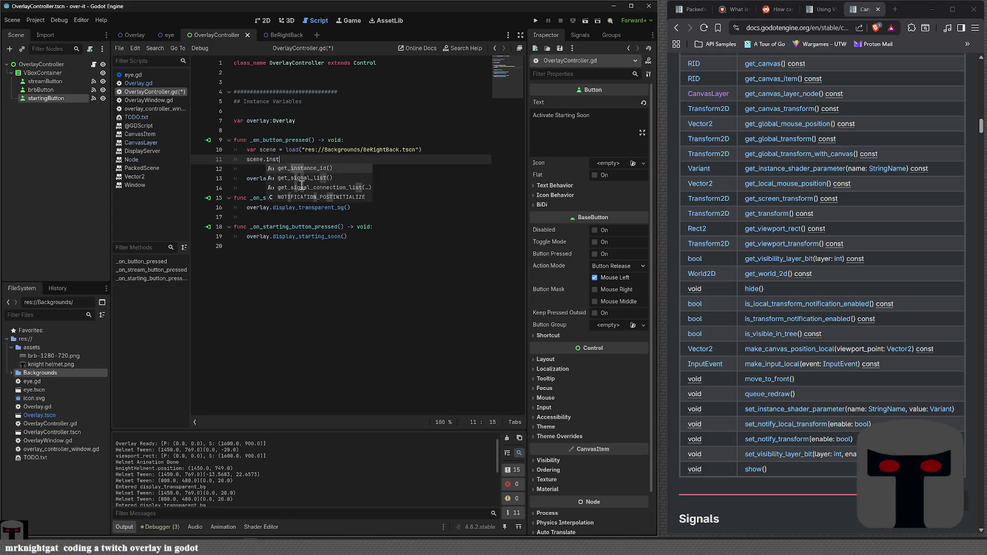
pyautogui.write('t')
pyautogui.press('Escape')
pyautogui.press('Up')
pyautogui.press('Left')
pyautogui.write(':Packag')
pyautogui.press('BackSpace')
pyautogui.press('BackSpace')
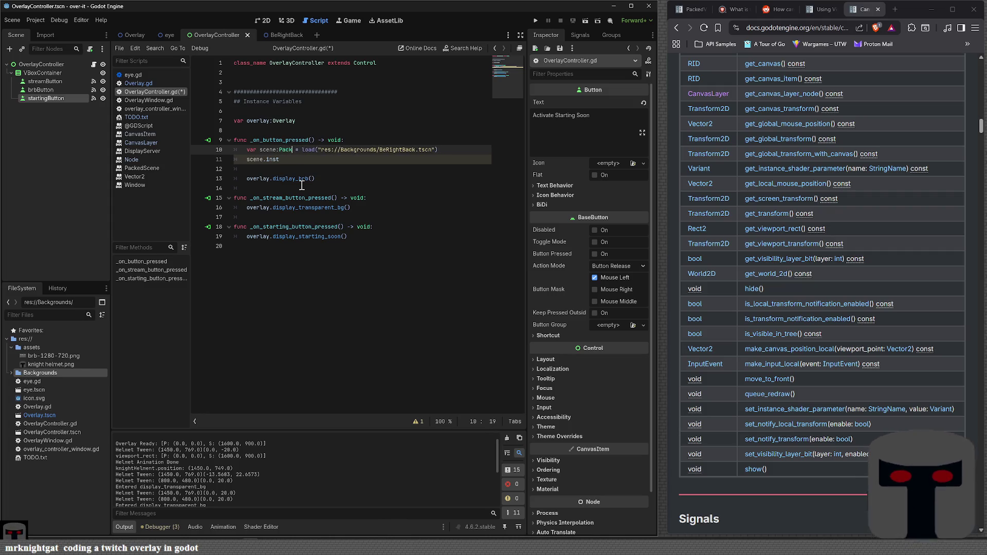
pyautogui.write('edScene')
pyautogui.hotkey('ctrl', 's')
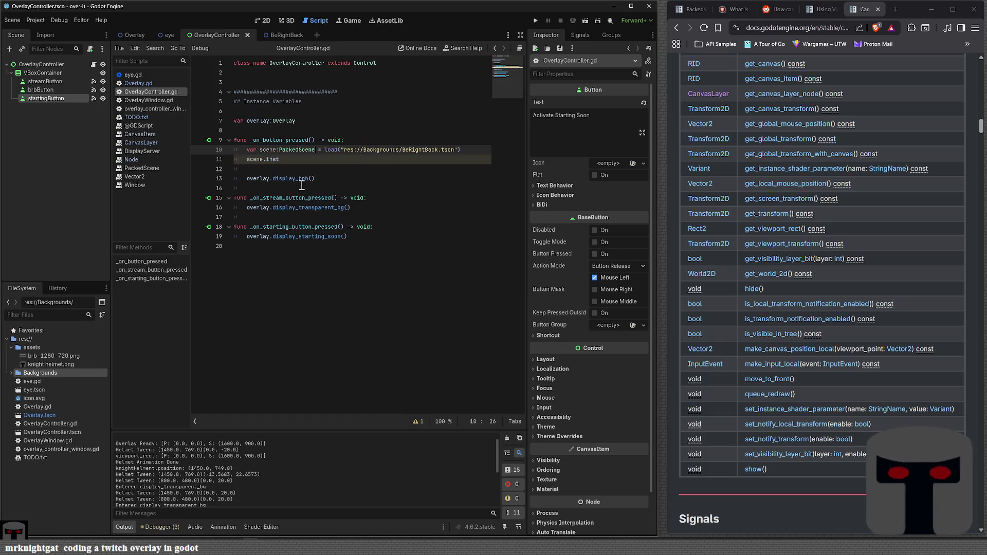
# Add a scene.instantiate() line below the load, then bring up the BeRightBack scene
pyautogui.press('Down')
pyautogui.hotkey('shift', 'Home')
pyautogui.press('BackSpace')
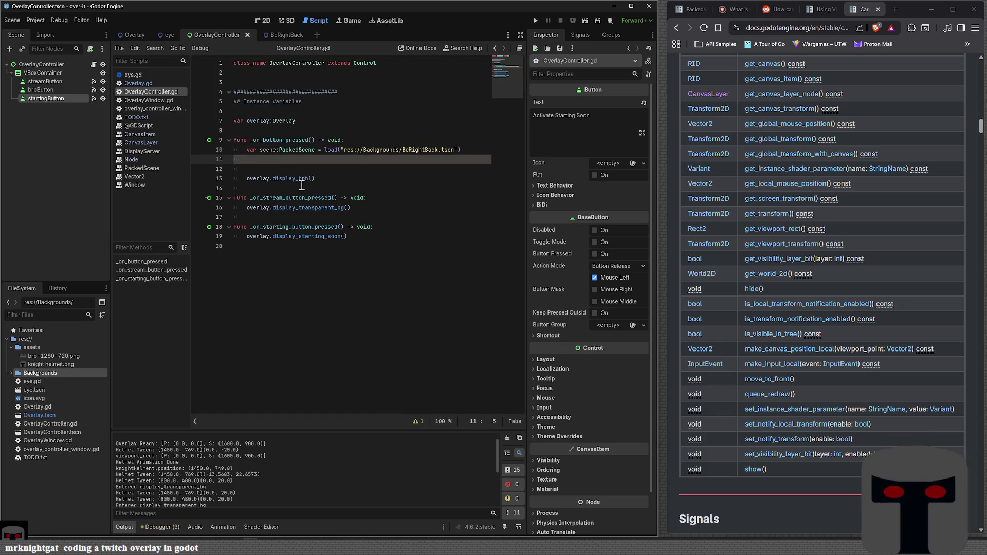
pyautogui.write('scene.')
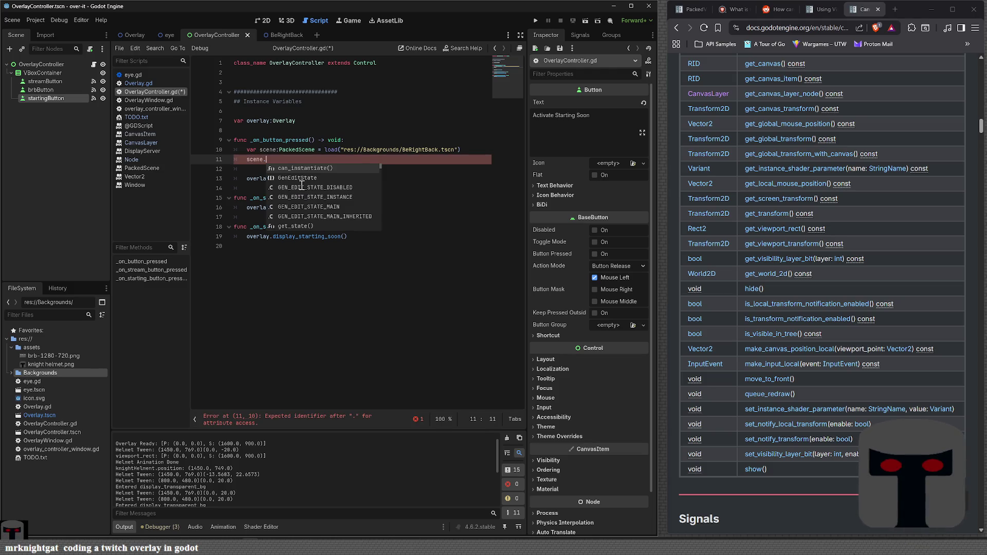
pyautogui.press('BackSpace')
pyautogui.press('BackSpace')
pyautogui.press('BackSpace')
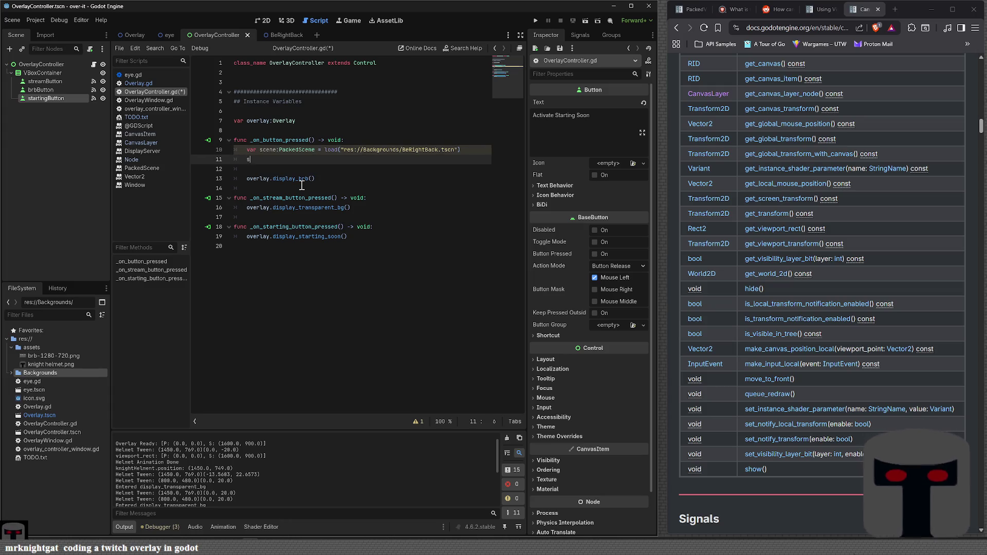
pyautogui.write('cne')
pyautogui.press('BackSpace')
pyautogui.press('BackSpace')
pyautogui.press('Return')
pyautogui.write('.inst')
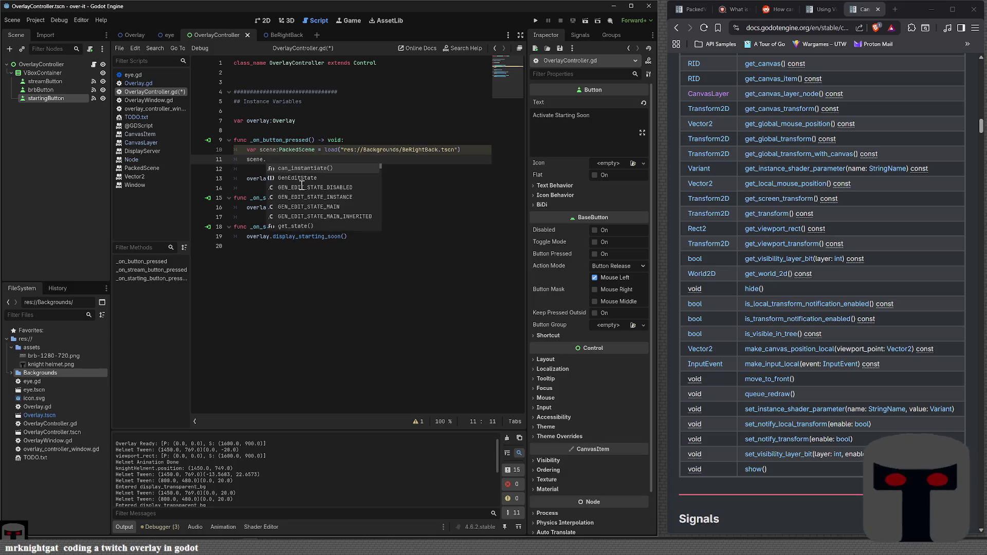
pyautogui.press('Return')
pyautogui.press('Home')
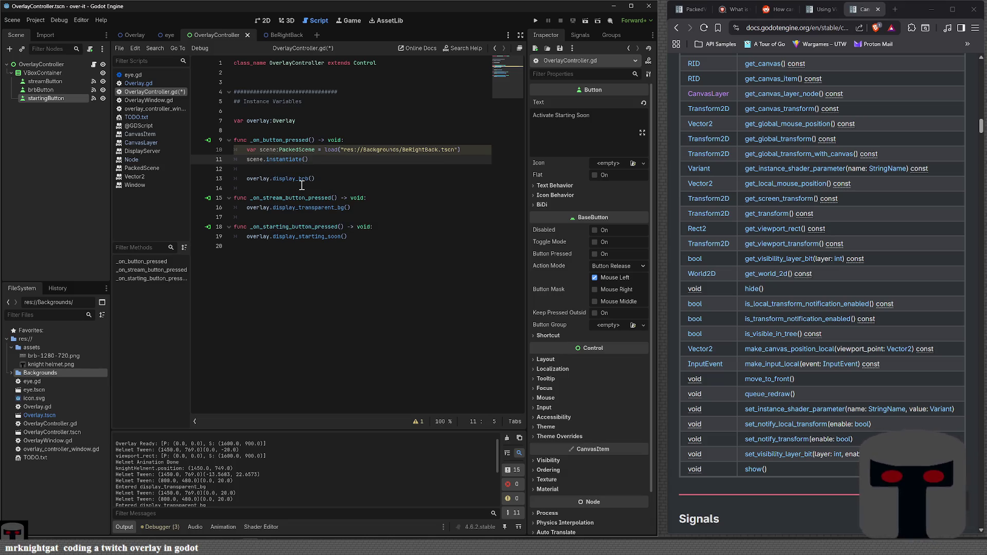
pyautogui.click(292, 33)
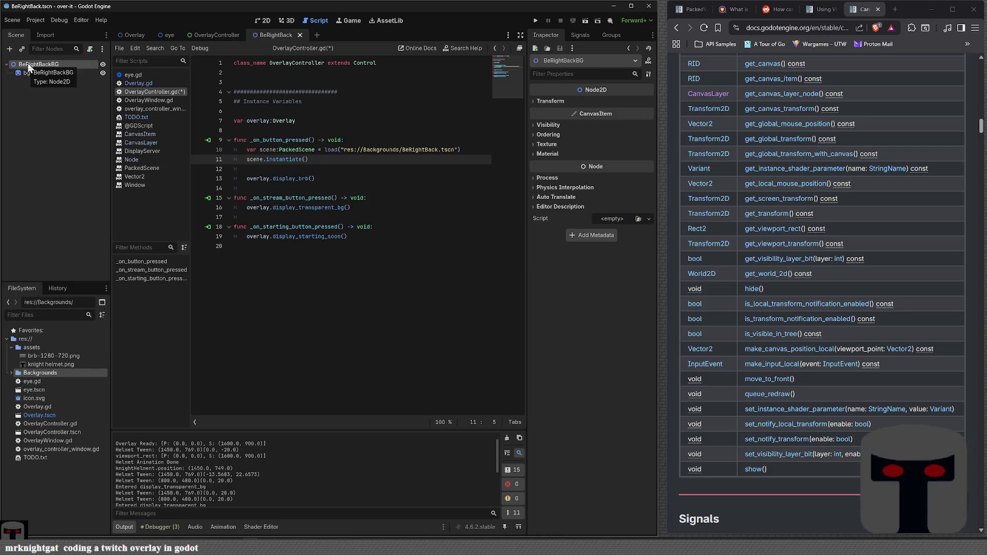
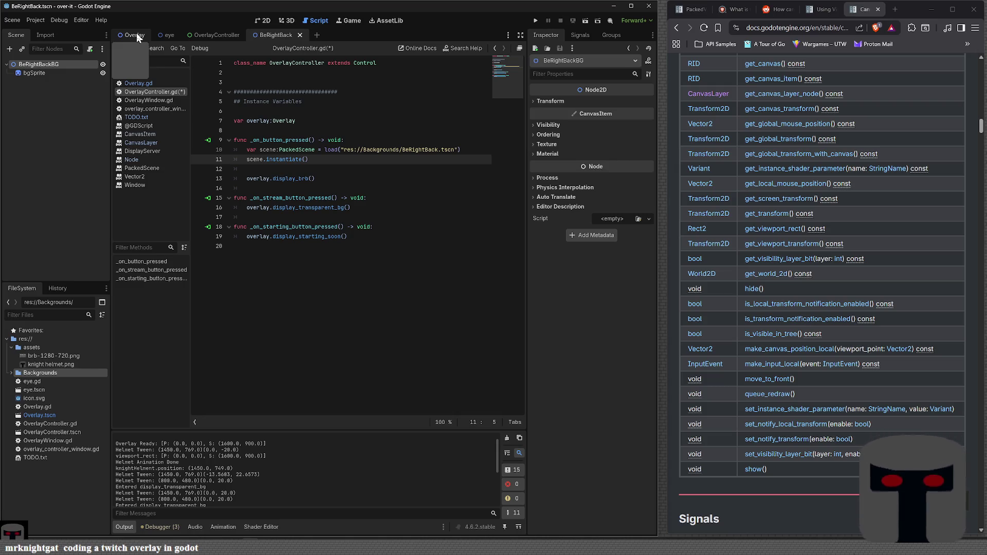
# Prefix line 11 with 'var bgNode =' so the instantiated scene is stored as bgNode
pyautogui.click(299, 169)
pyautogui.press('Up')
pyautogui.write('var')
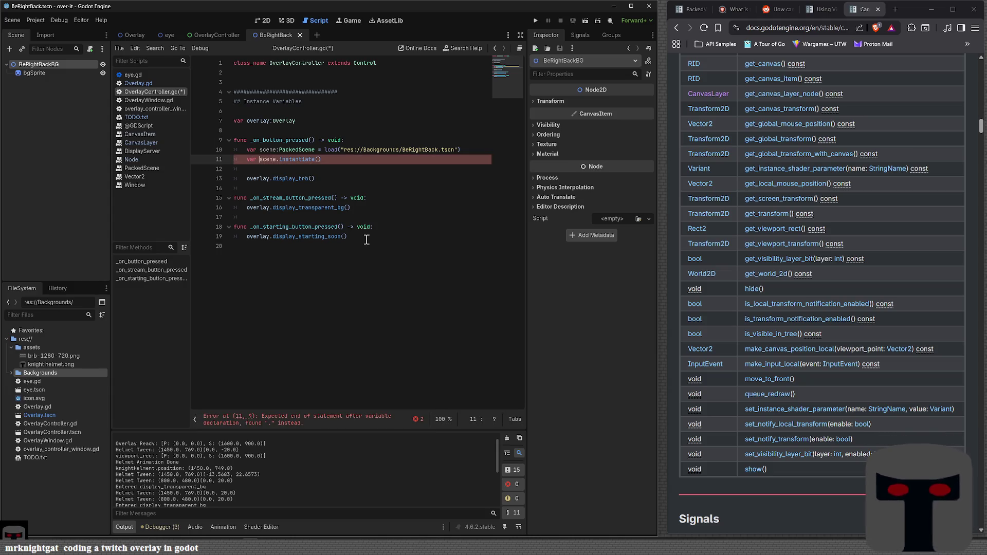
pyautogui.press('BackSpace')
pyautogui.press('BackSpace')
pyautogui.press('BackSpace')
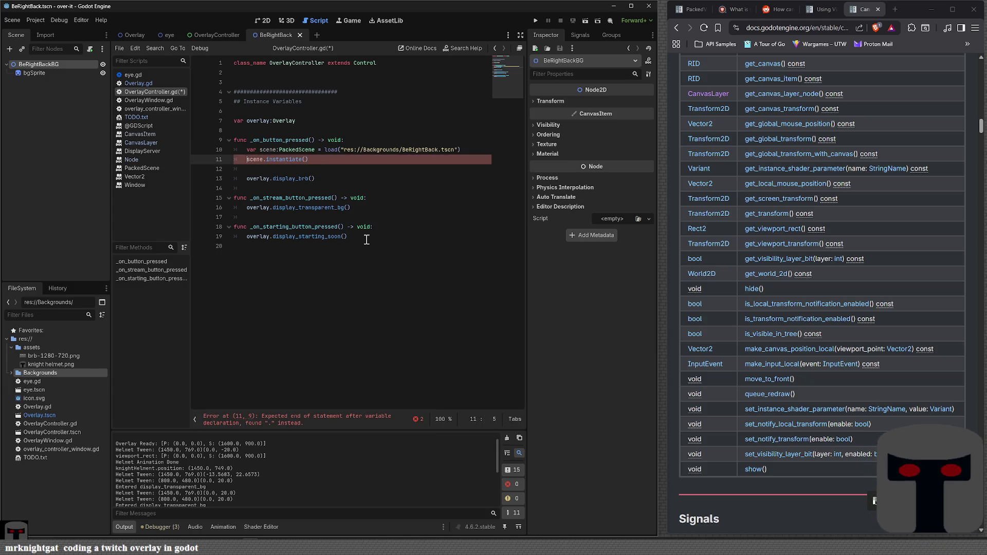
pyautogui.write('var ')
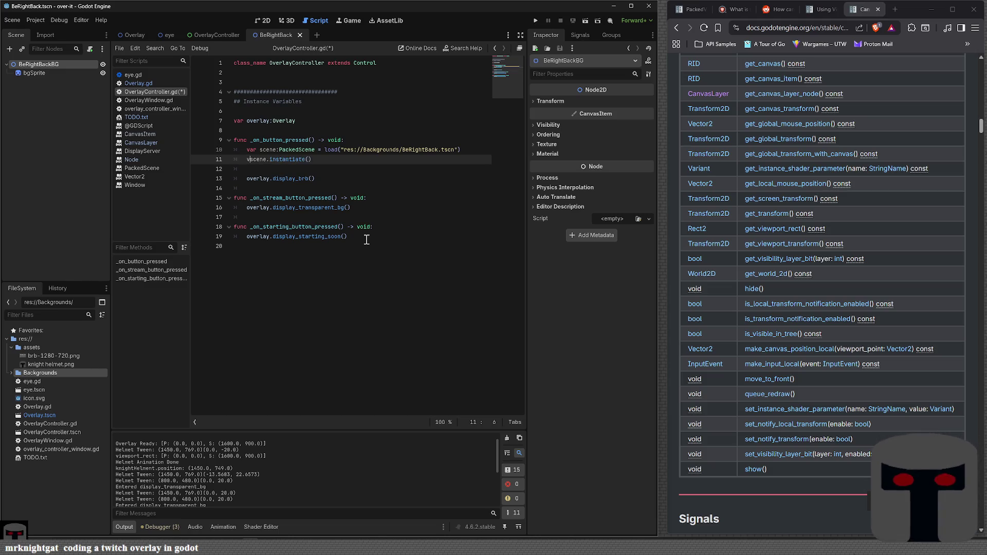
pyautogui.write('bgNod')
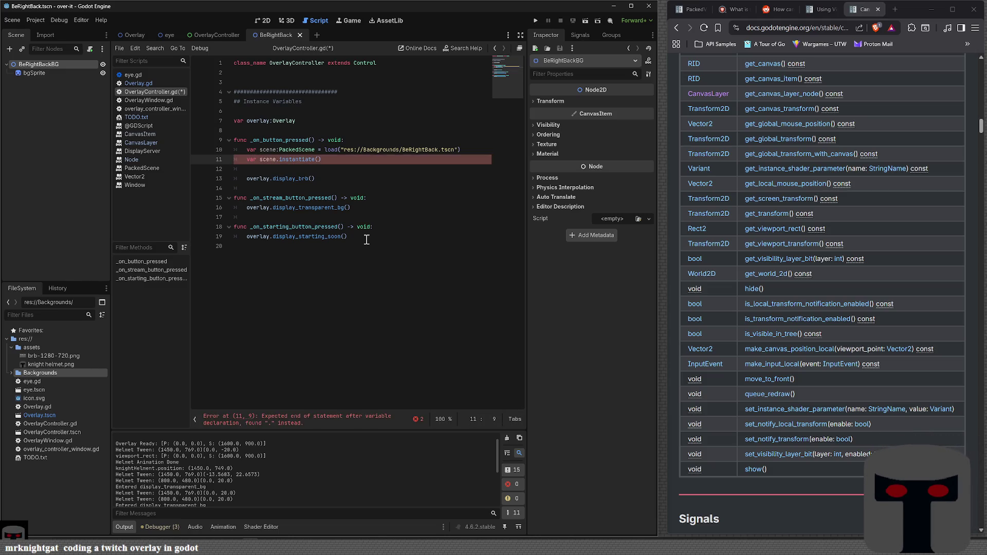
pyautogui.write('e =')
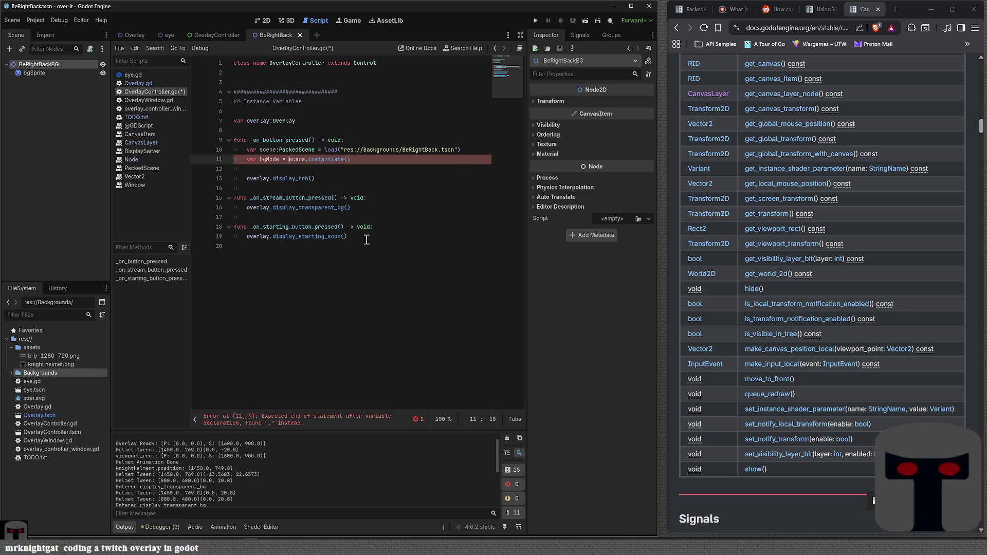
pyautogui.press('Escape')
# Add overlay.display_background(bgNode) on a new line 12 and save the script
pyautogui.press('Up')
pyautogui.press('Down')
pyautogui.press('End')
pyautogui.press('Return')
pyautogui.write('overlay.disp')
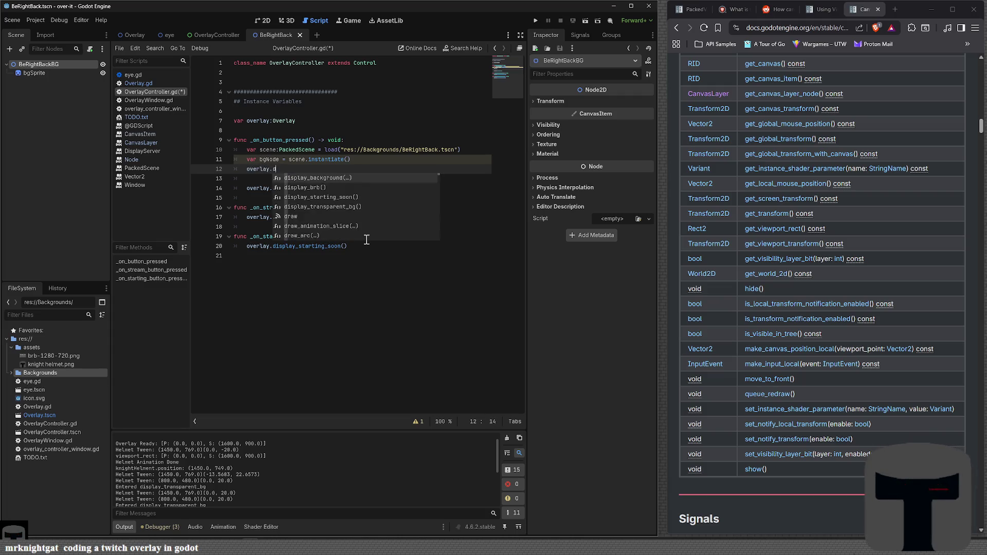
pyautogui.press('Return')
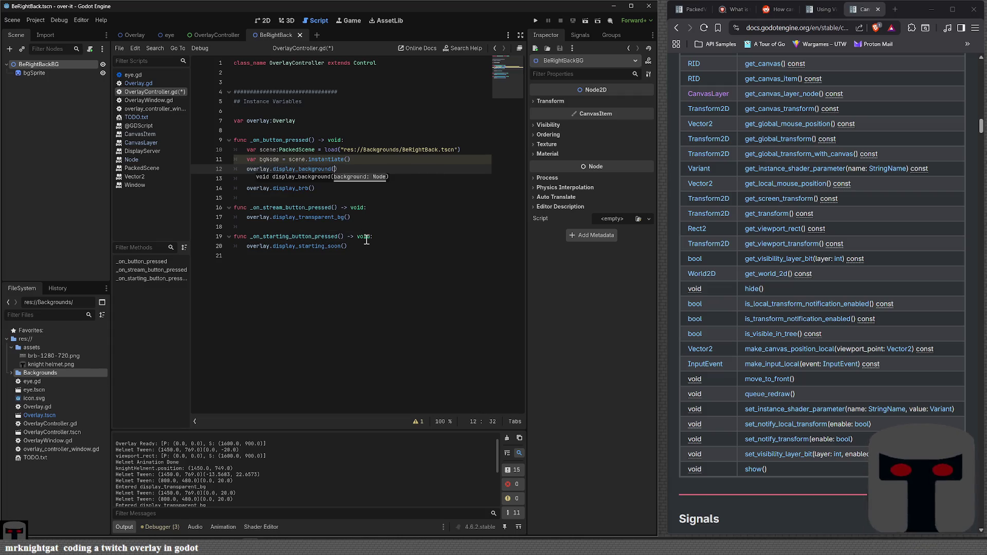
pyautogui.write('N')
pyautogui.press('Return')
pyautogui.hotkey('ctrl', 's')
# Delete the old display_brb() call and run the project with F5
pyautogui.press('Down')
pyautogui.press('Down')
pyautogui.hotkey('shift', 'Up')
pyautogui.hotkey('shift', 'Up')
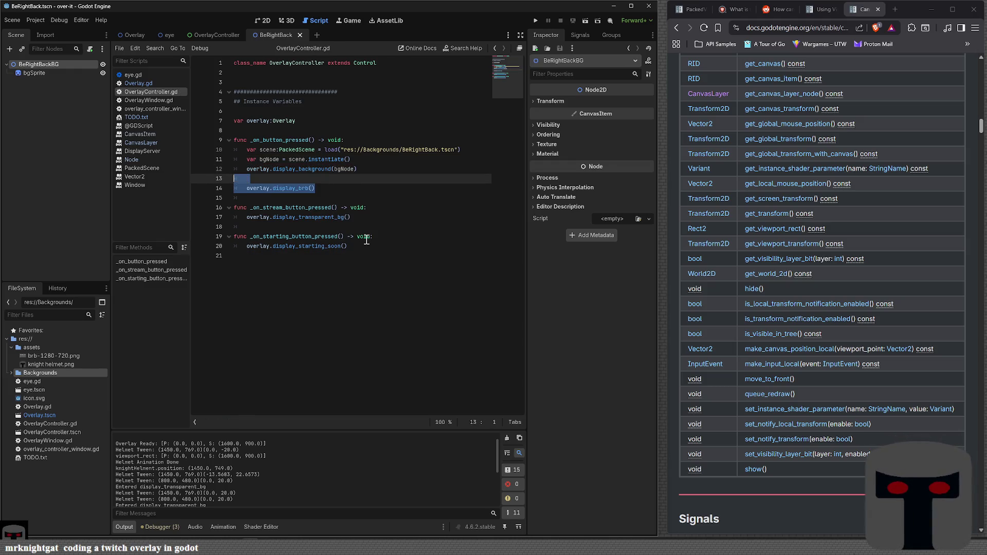
pyautogui.press('BackSpace')
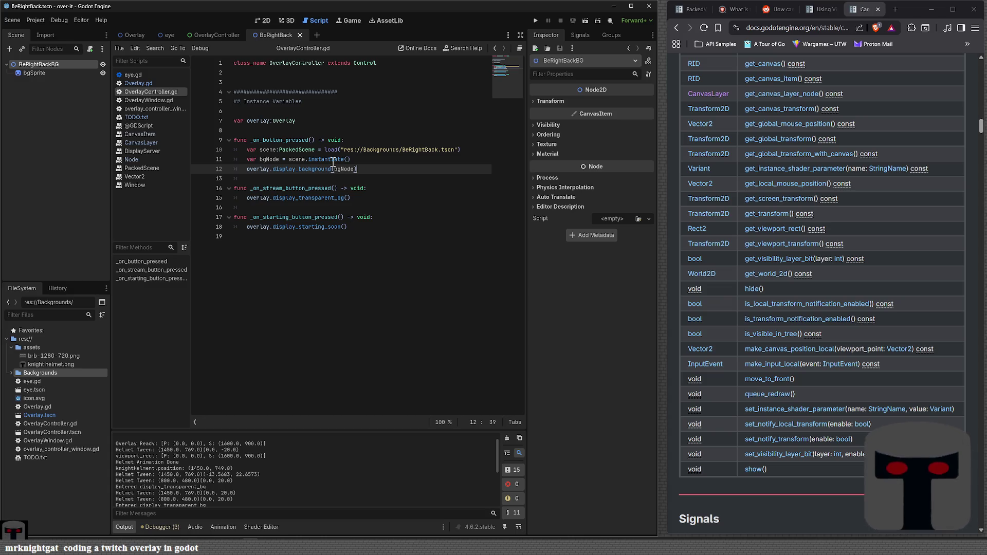
pyautogui.click(332, 160)
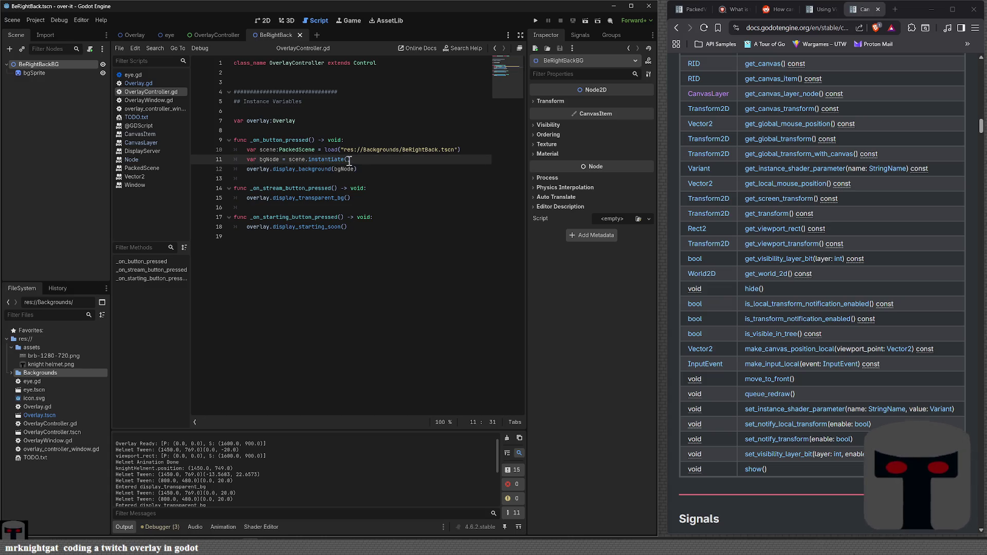
pyautogui.doubleClick(321, 159)
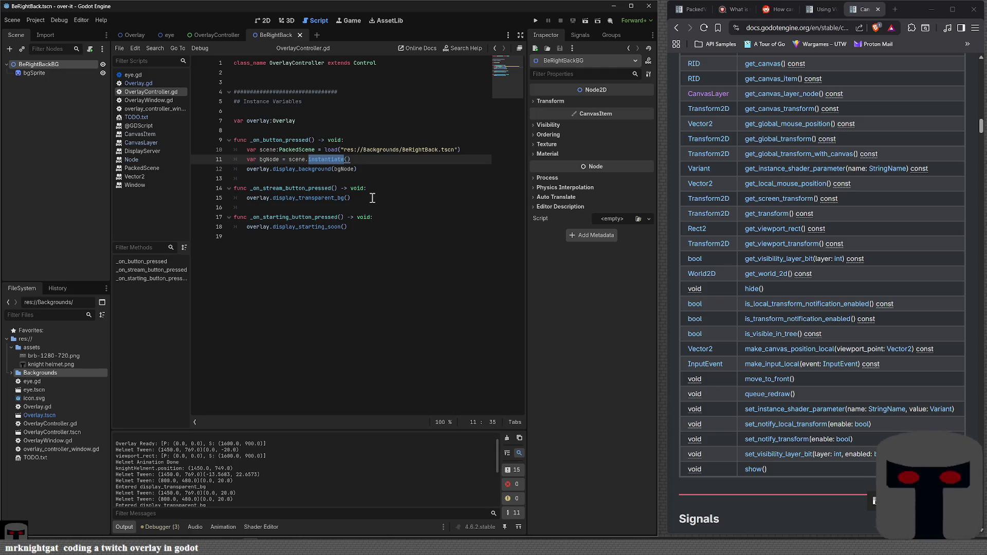
pyautogui.press('F5')
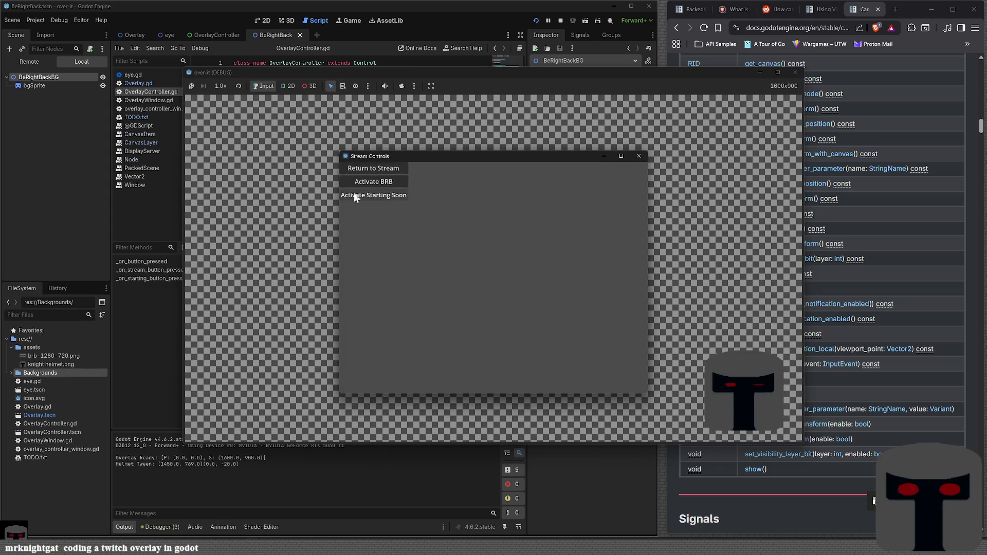
# Trigger Activate BRB, close the game, and jump to the BackgroundContainer parent error in Overlay.gd
pyautogui.click(369, 181)
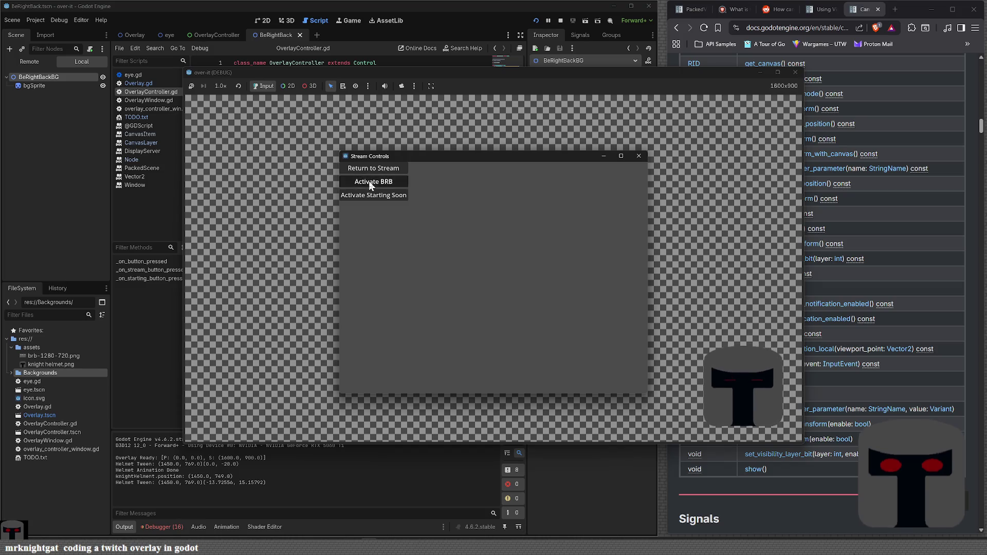
pyautogui.click(638, 156)
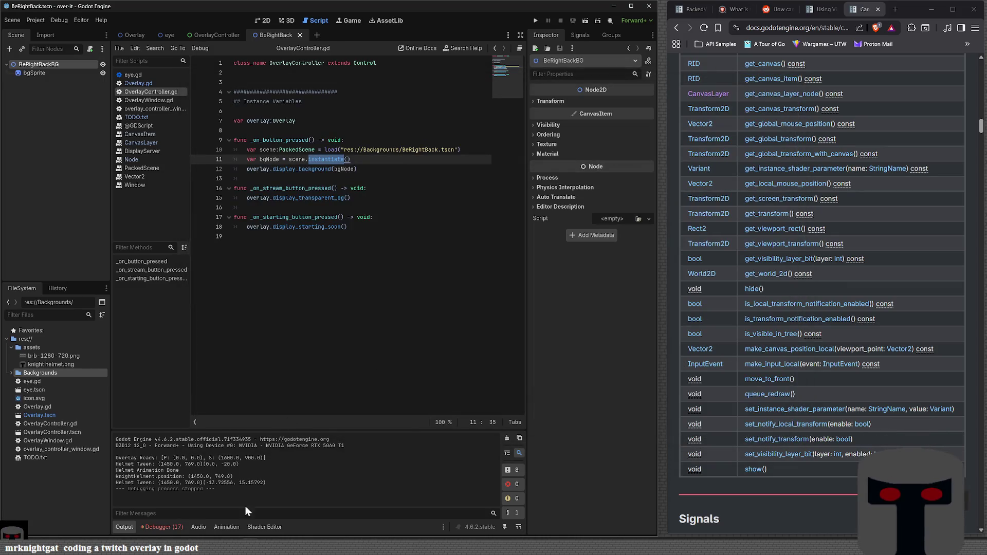
pyautogui.click(156, 528)
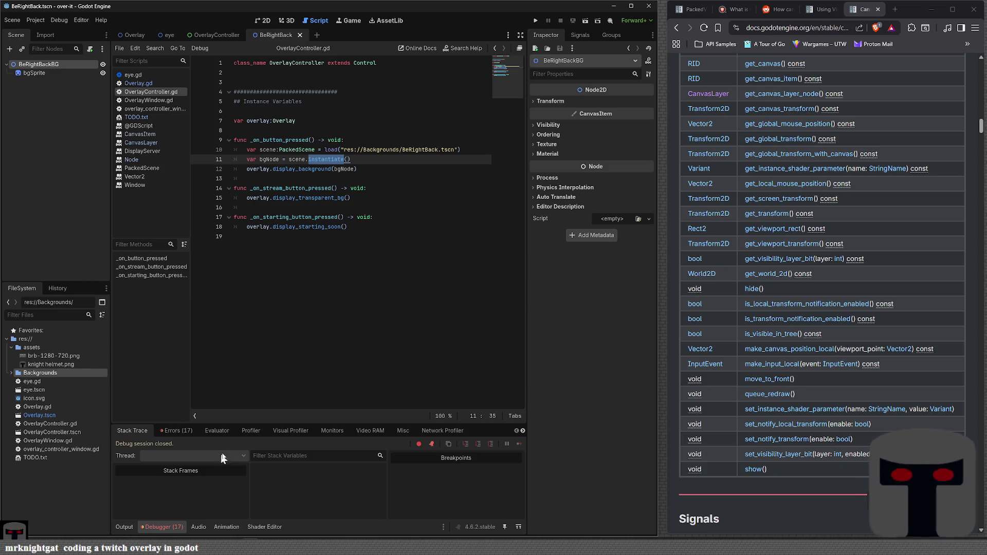
pyautogui.click(184, 432)
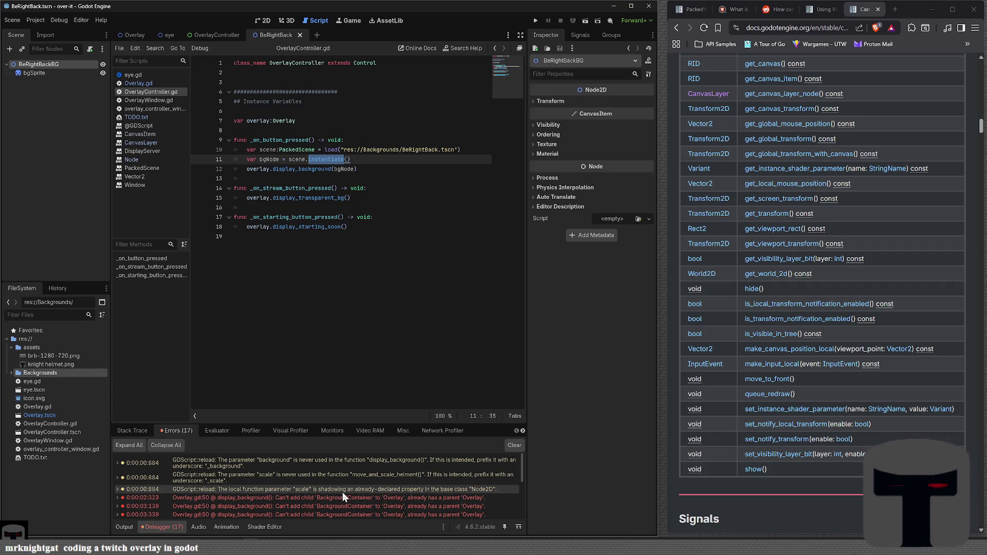
pyautogui.moveTo(348, 500)
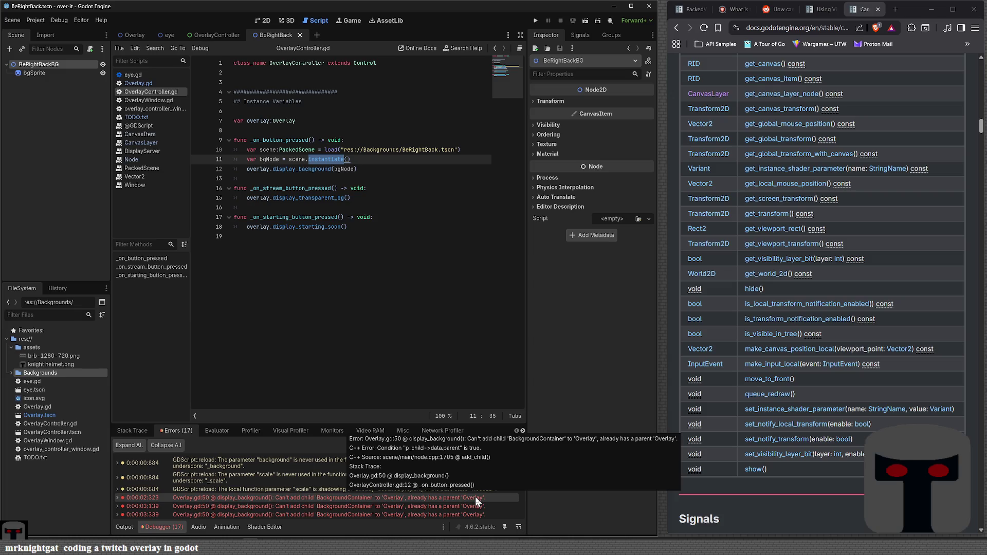
pyautogui.doubleClick(378, 497)
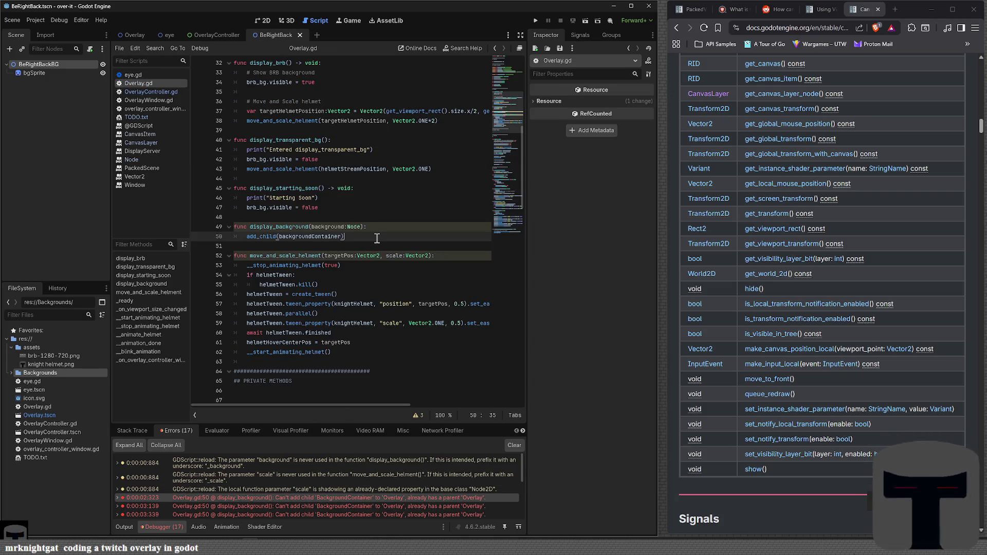
# Insert backgroundContainer.add_child(background) above line 50 in display_background and save
pyautogui.doubleClick(333, 236)
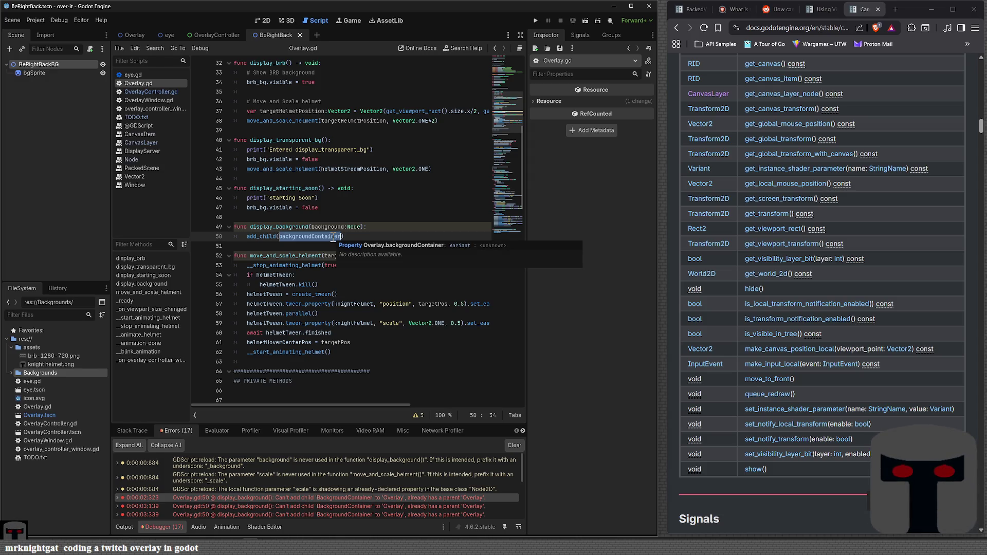
pyautogui.press('Home')
pyautogui.press('Return')
pyautogui.press('Up')
pyautogui.write('backgrou')
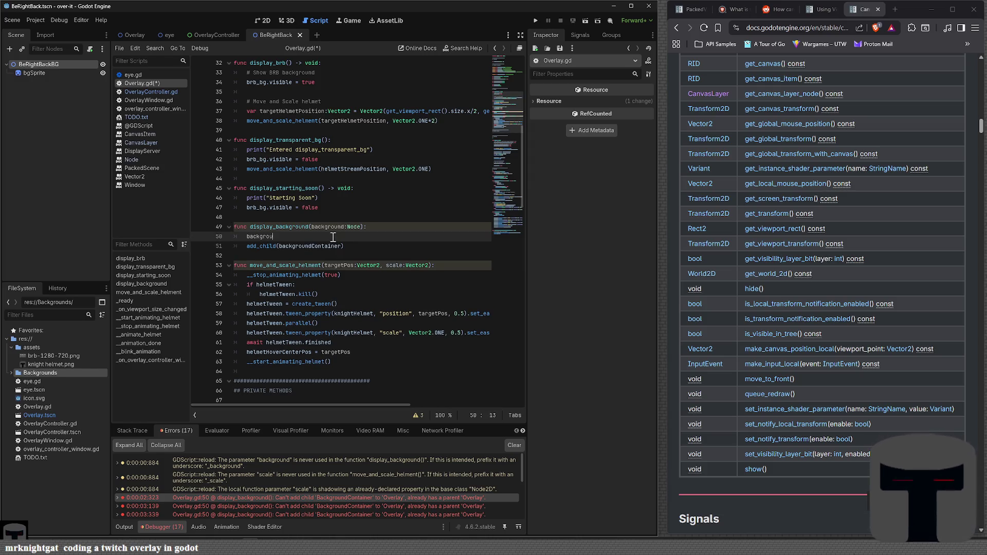
pyautogui.write('nd')
pyautogui.press('Down')
pyautogui.press('Return')
pyautogui.write('.add_')
pyautogui.press('Return')
pyautogui.write('backgro')
pyautogui.press('Return')
pyautogui.write(')')
pyautogui.hotkey('ctrl', 's')
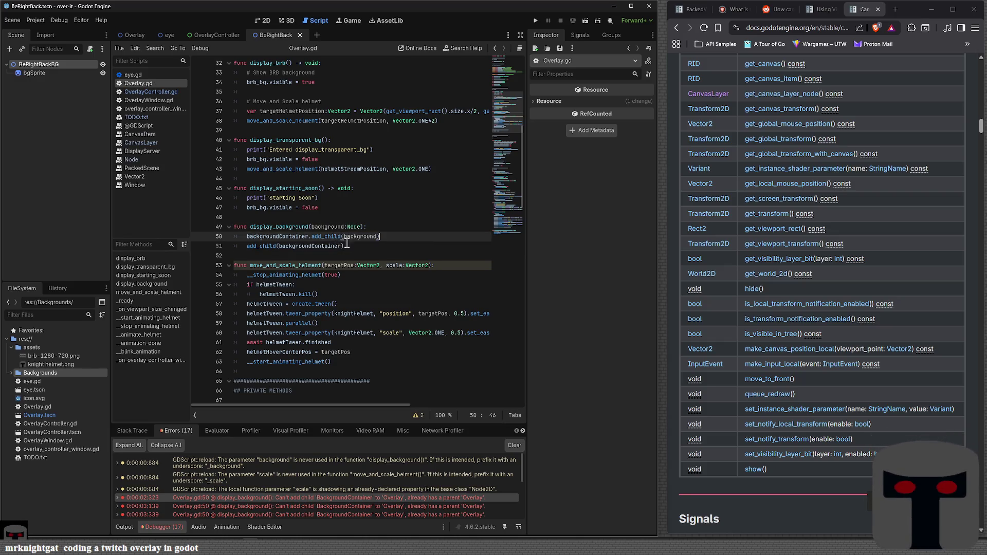
# Delete the old add_child(backgroundContainer) line and test-run to see the BRB background
pyautogui.click(349, 245)
pyautogui.hotkey('shift', 'Home')
pyautogui.press('BackSpace')
pyautogui.press('BackSpace')
pyautogui.press('BackSpace')
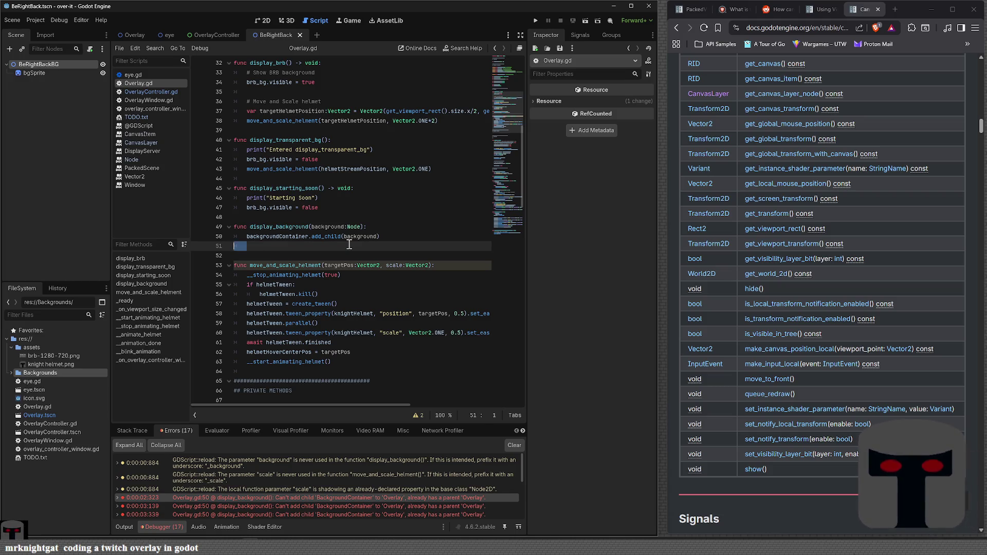
pyautogui.press('F5')
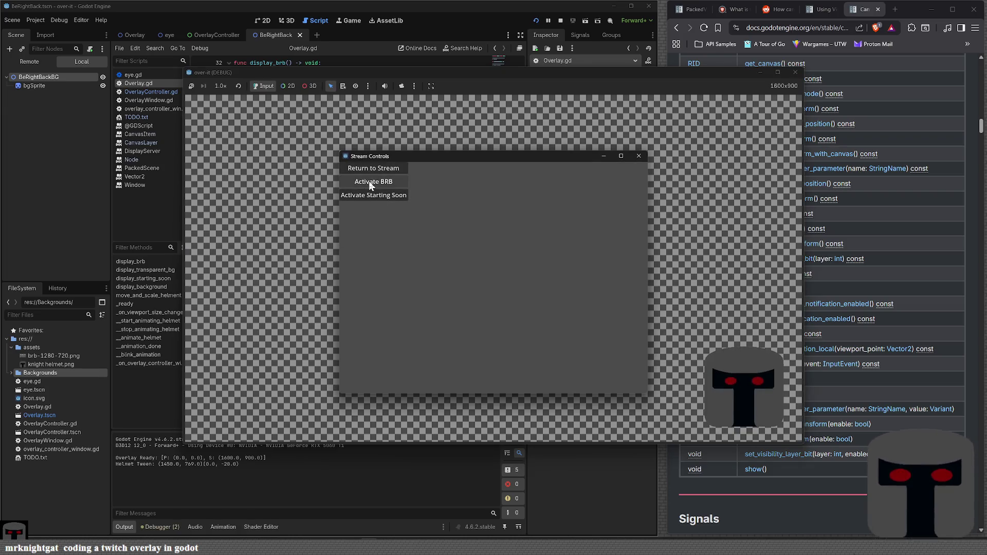
pyautogui.click(369, 181)
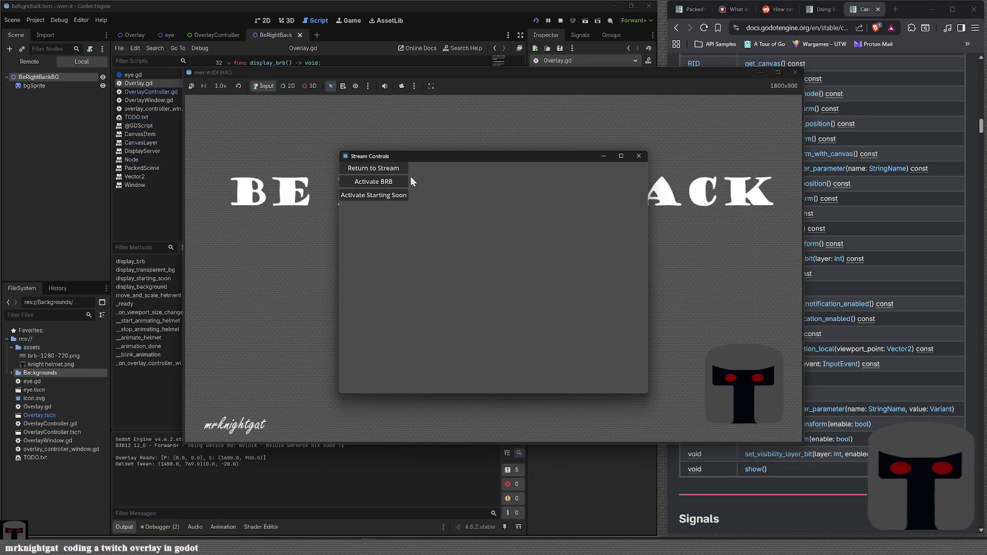
pyautogui.moveTo(456, 159); pyautogui.dragTo(399, 162)
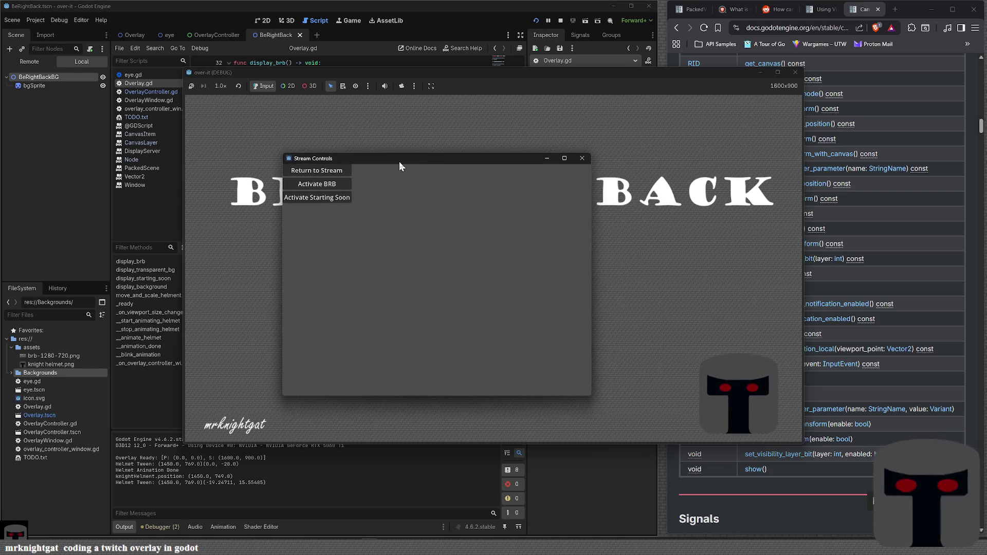
pyautogui.click(582, 158)
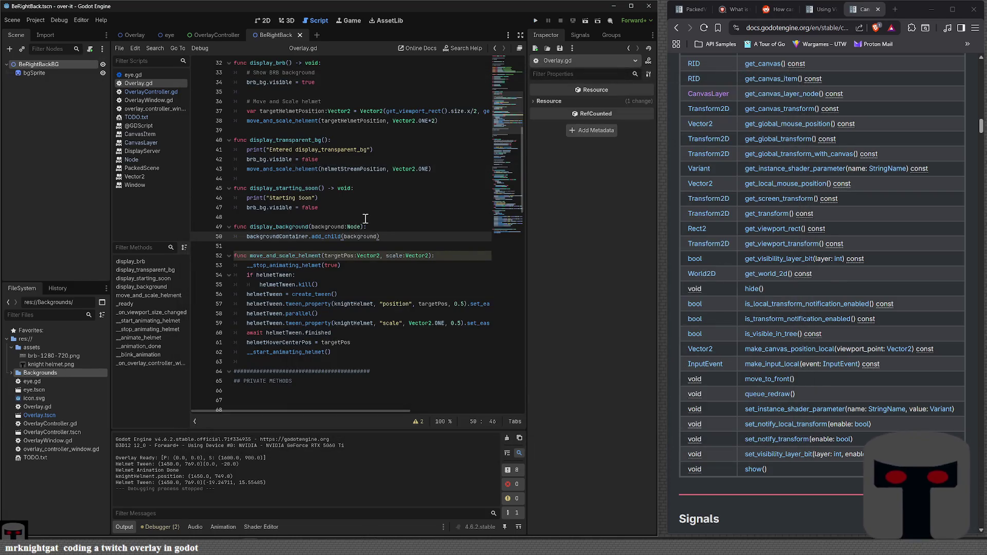
# Delete the helmet move-and-scale lines in display_brb, then undo back to the saved script
pyautogui.scroll(3, 312, 222)
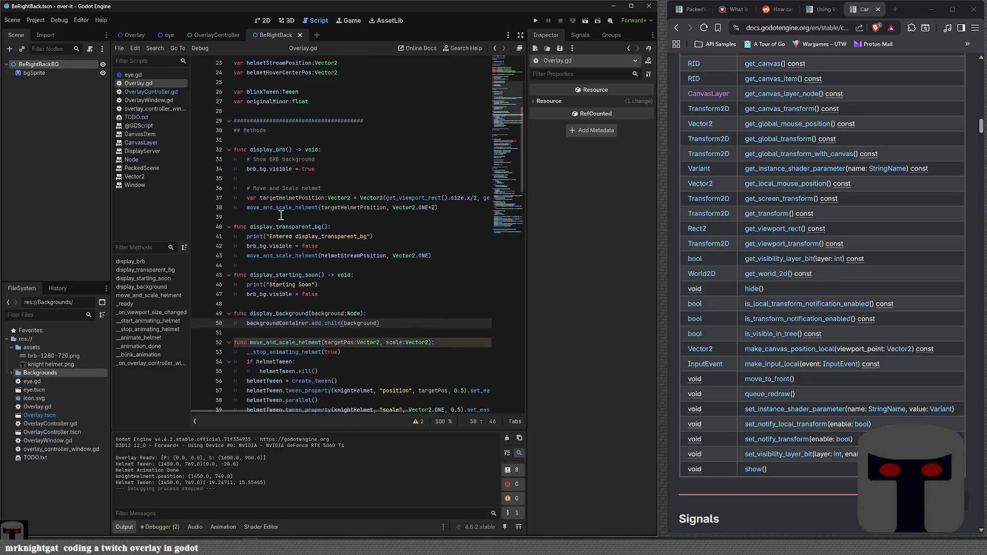
pyautogui.click(247, 188)
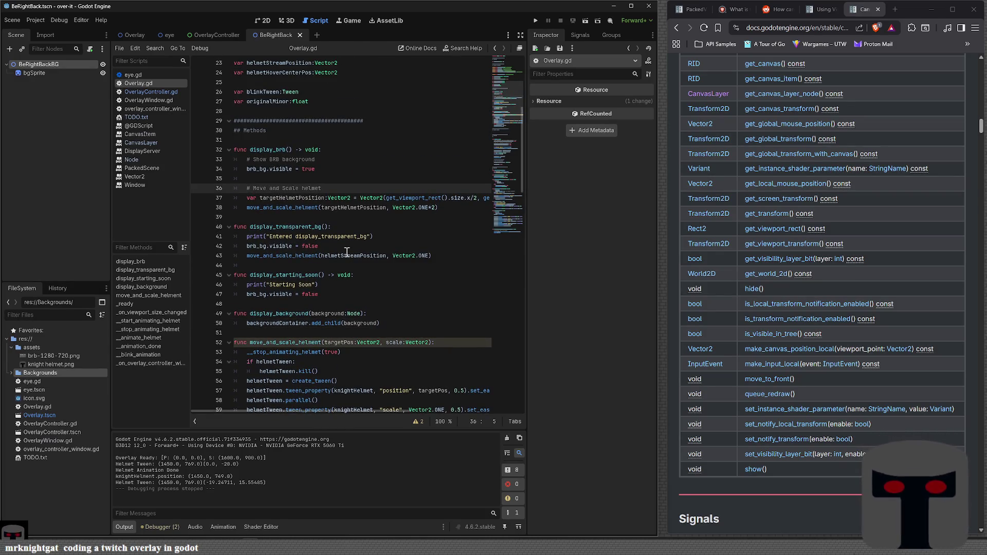
pyautogui.hotkey('shift', 'Down')
pyautogui.hotkey('shift', 'Down')
pyautogui.hotkey('shift', 'Down')
pyautogui.press('Delete')
pyautogui.press('Down')
pyautogui.press('Down')
pyautogui.press('Down')
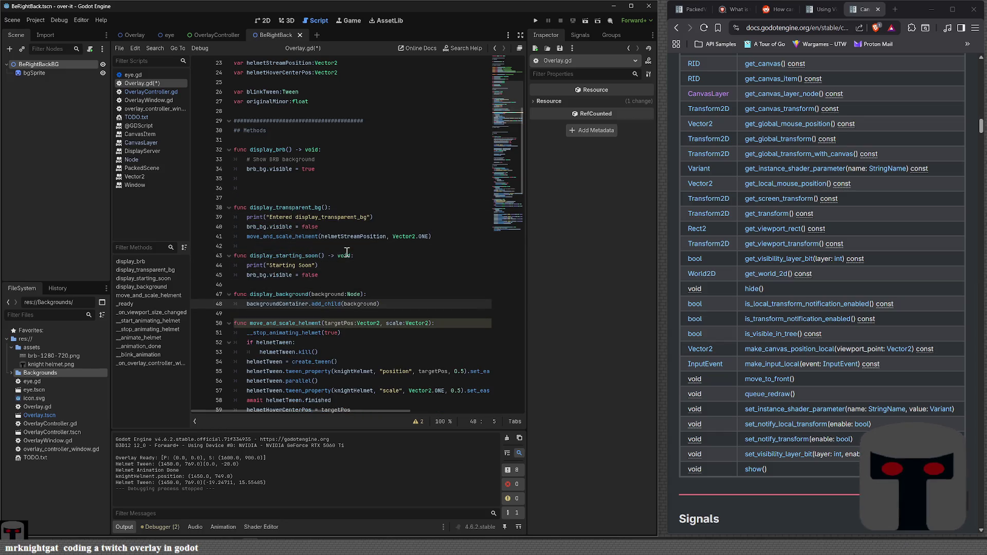
pyautogui.hotkey('ctrl', 'z')
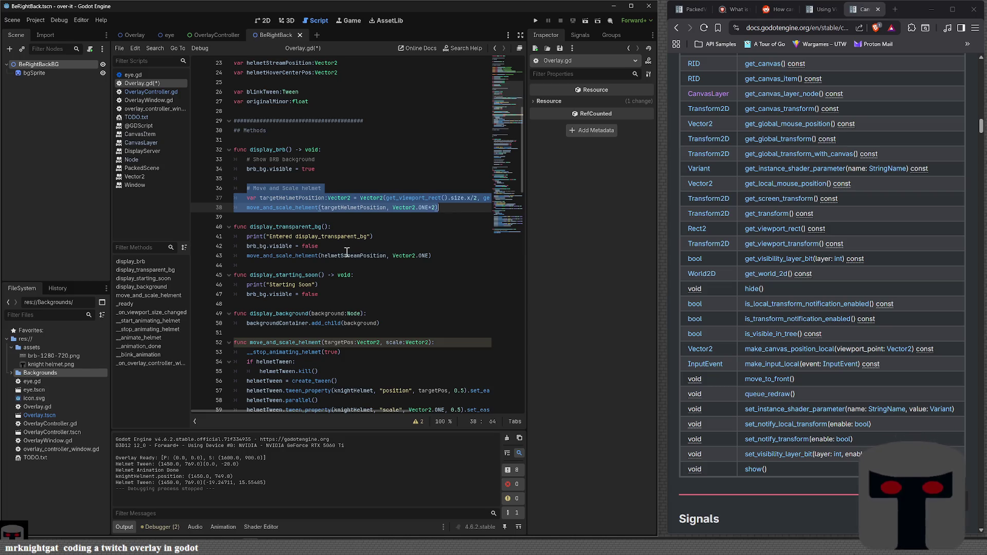
pyautogui.hotkey('ctrl', 'z')
# Remove the Show BRB background lines and cut the three helmet lines from display_brb
pyautogui.press('Up')
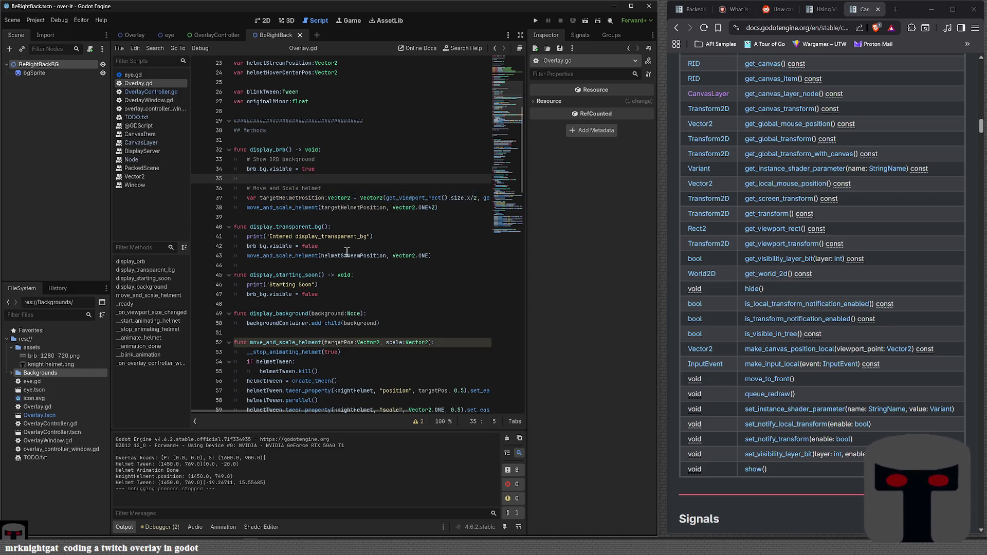
pyautogui.press('Up')
pyautogui.press('Up')
pyautogui.hotkey('shift', 'Down')
pyautogui.hotkey('shift', 'Down')
pyautogui.press('Delete')
pyautogui.press('Down')
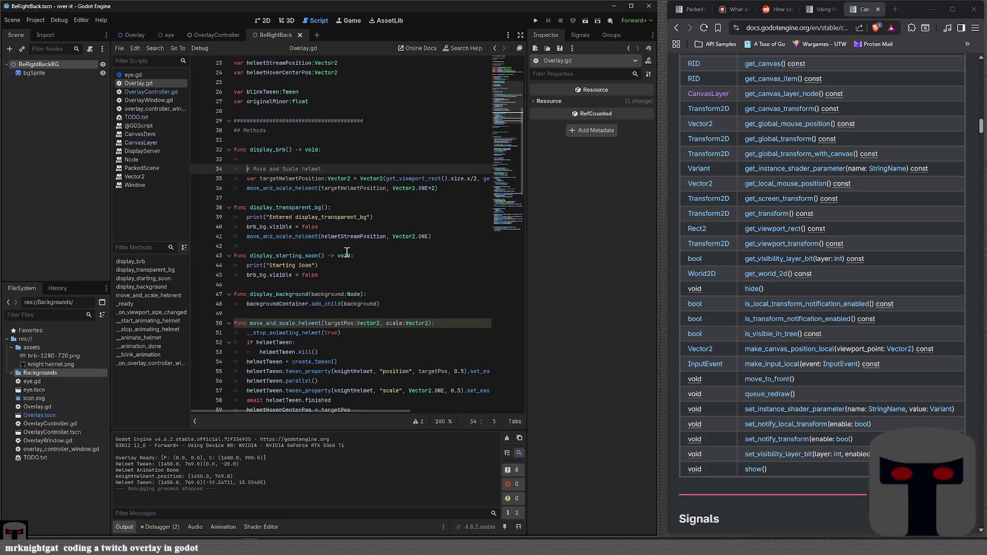
pyautogui.hotkey('shift', 'Down')
pyautogui.hotkey('shift', 'Down')
pyautogui.hotkey('shift', 'End')
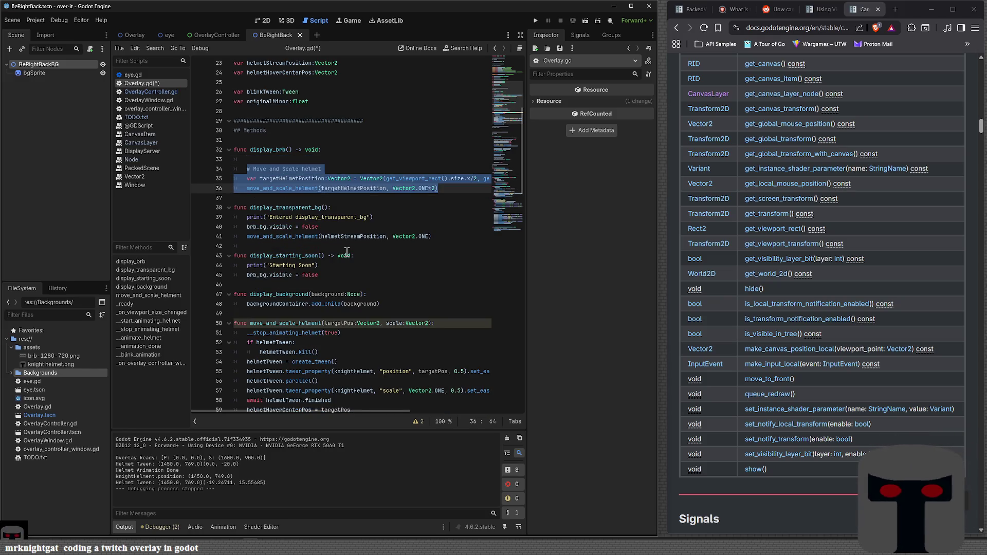
pyautogui.press('Delete')
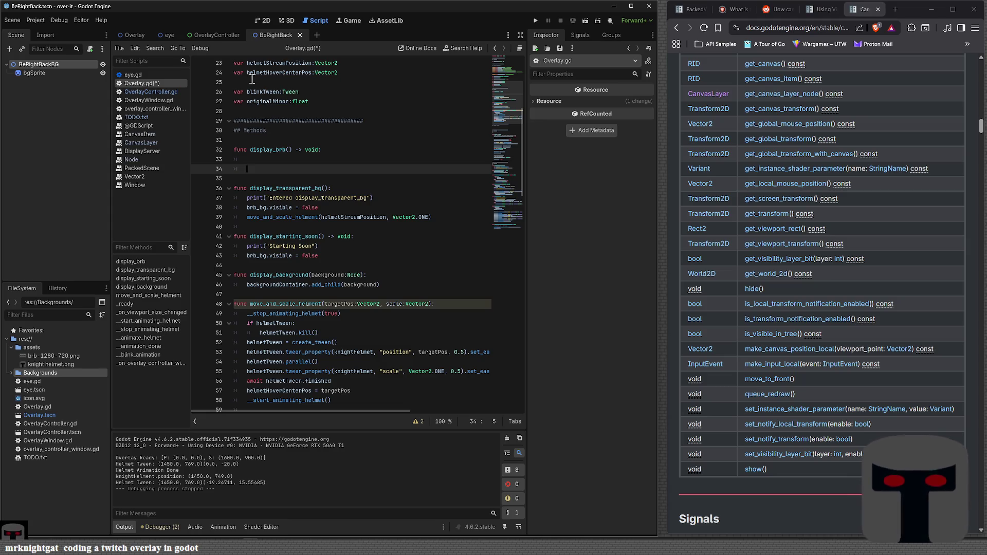
pyautogui.click(212, 36)
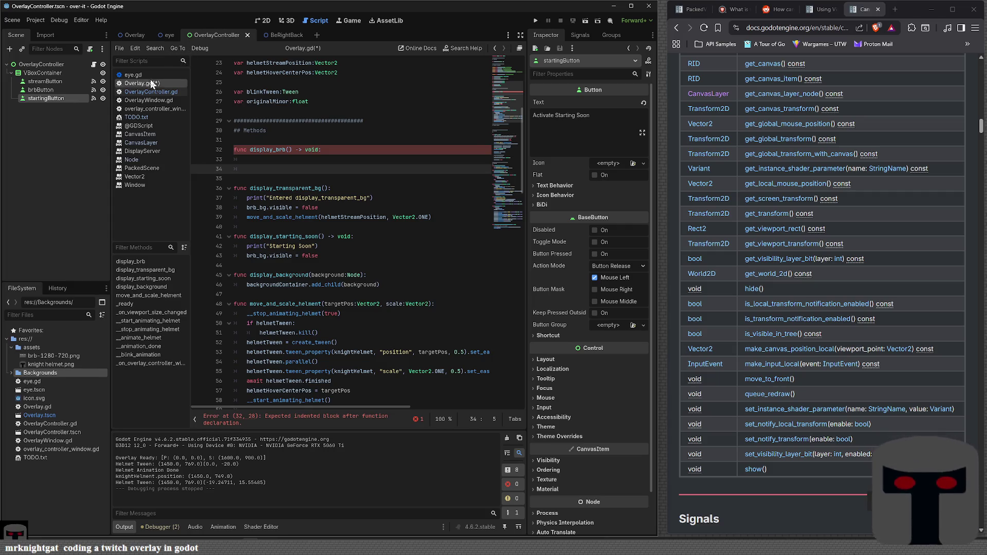
# Paste the helmet move-and-scale lines after the display_background call in OverlayController.gd
pyautogui.click(174, 91)
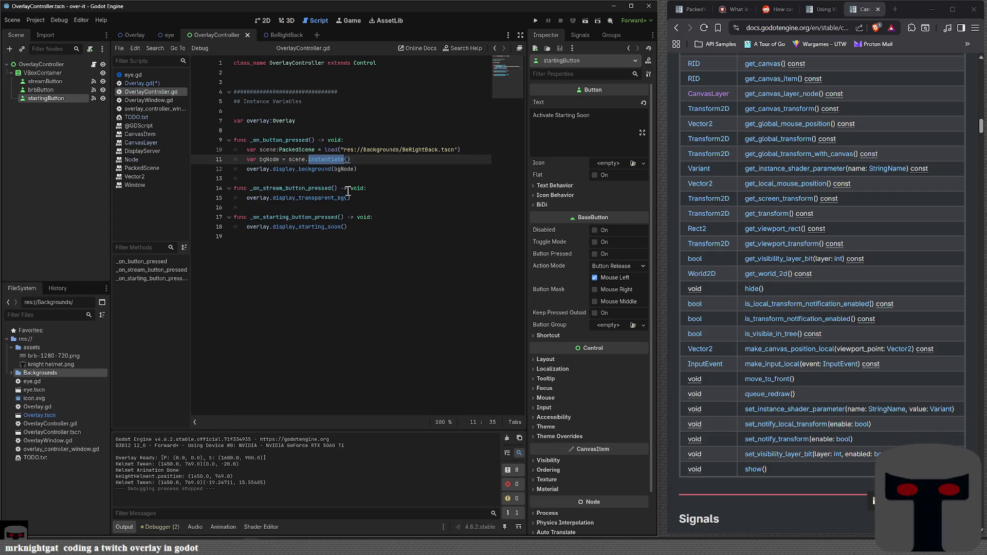
pyautogui.click(387, 173)
pyautogui.press('Return')
pyautogui.hotkey('ctrl', 'v')
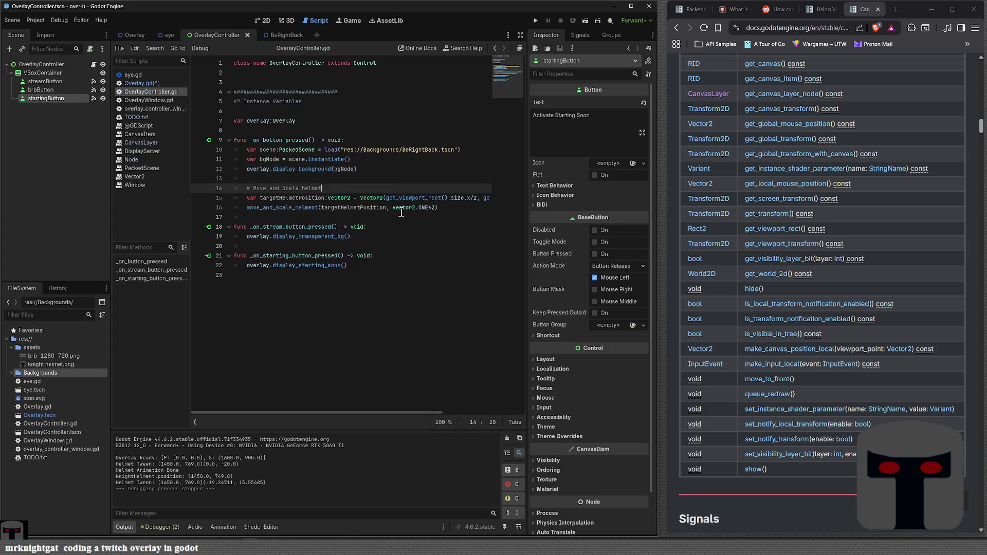
pyautogui.press('Down')
pyautogui.press('Down')
pyautogui.press('End')
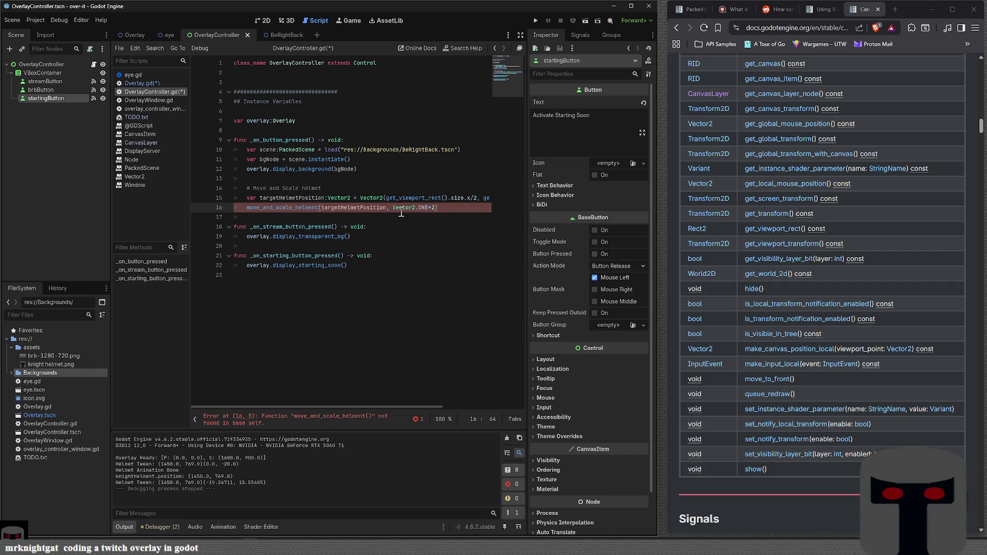
# Prefix the move_and_scale_helmet call with 'overlay.', save, and run the project
pyautogui.press('Up')
pyautogui.press('Up')
pyautogui.hotkey('shift', 'Home')
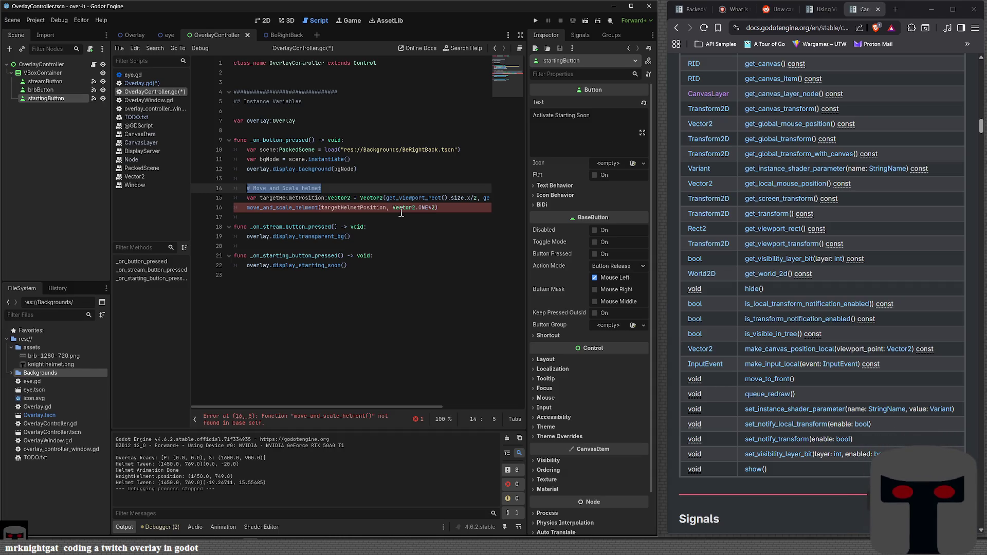
pyautogui.press('Down')
pyautogui.press('Down')
pyautogui.write('overlay.')
pyautogui.hotkey('ctrl', 's')
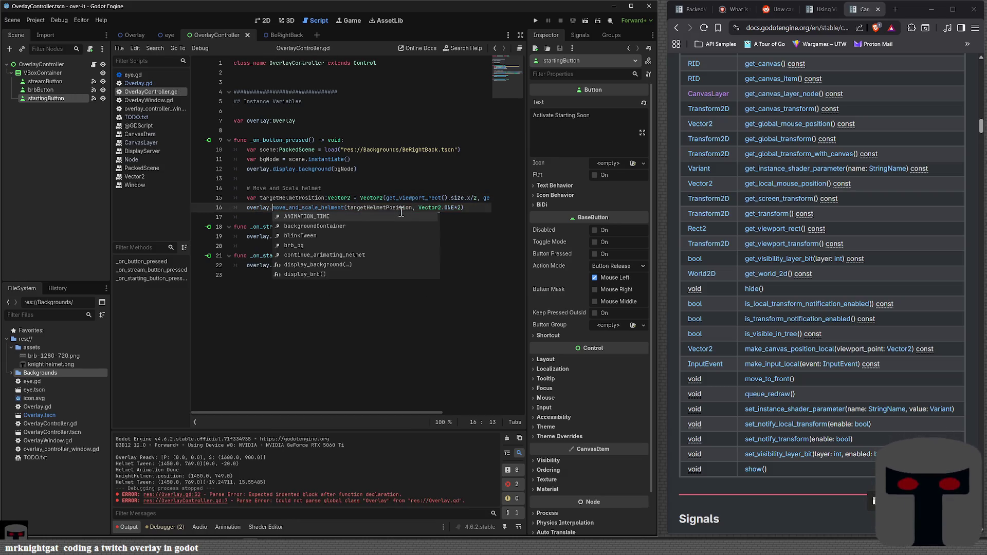
pyautogui.press('Escape')
pyautogui.press('Up')
pyautogui.press('Up')
pyautogui.press('Up')
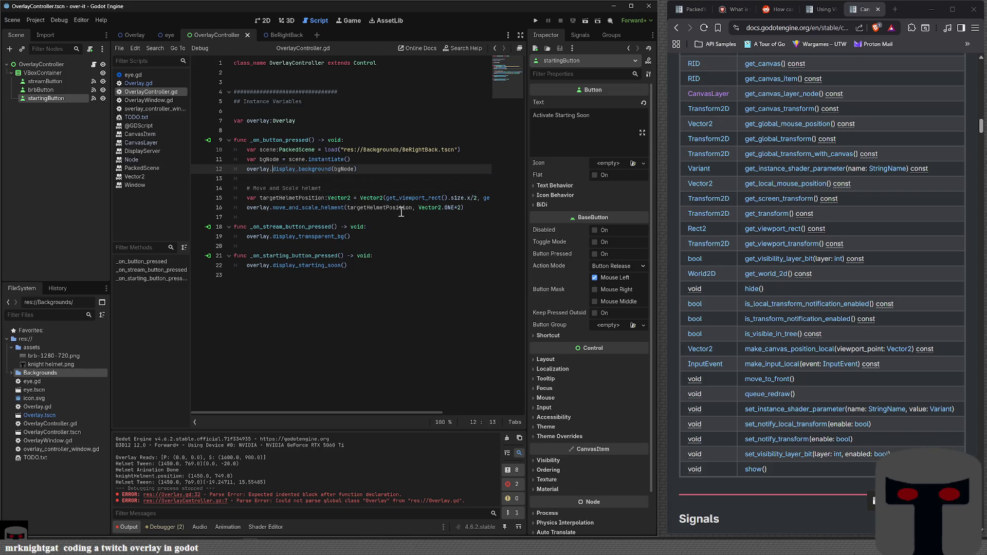
pyautogui.press('Down')
pyautogui.press('Down')
pyautogui.press('Down')
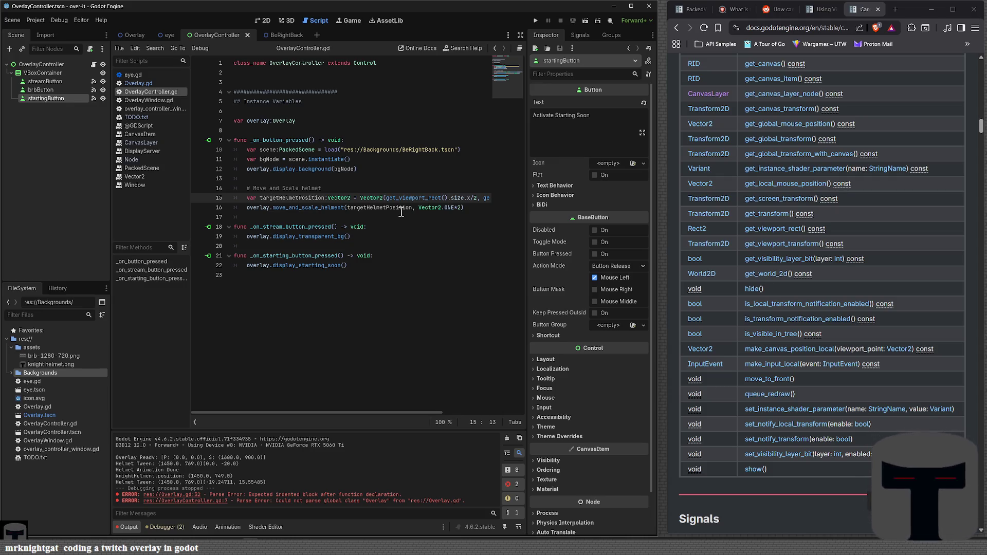
pyautogui.press('F5')
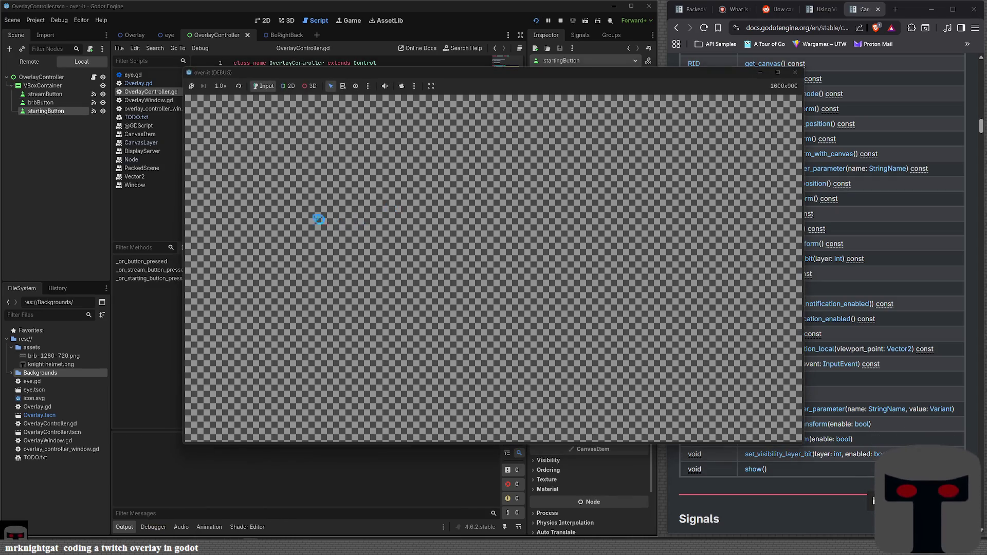
# Delete the empty func display_brb() block from Overlay.gd and return to OverlayController.gd
pyautogui.press('Down')
pyautogui.press('Down')
pyautogui.press('Down')
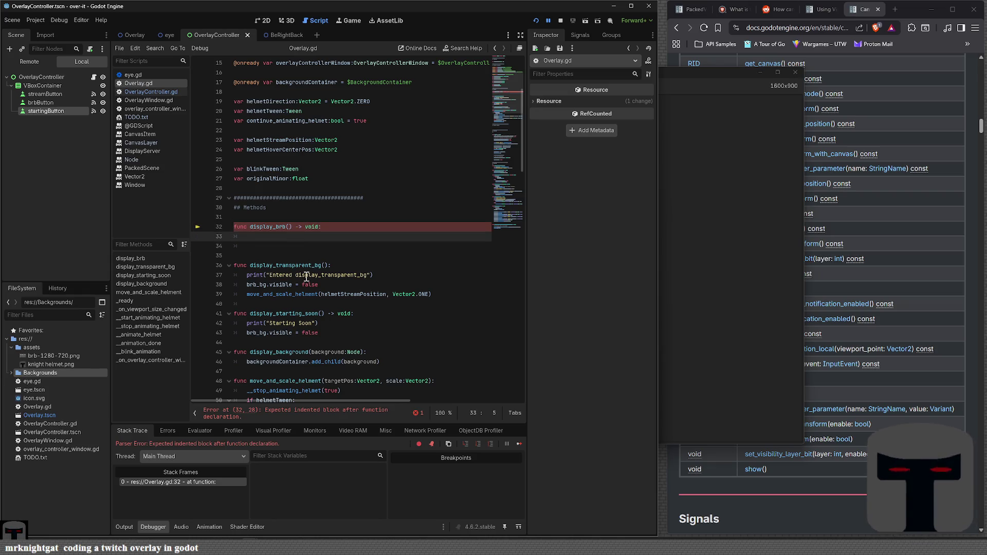
pyautogui.hotkey('shift', 'Up')
pyautogui.hotkey('shift', 'Up')
pyautogui.hotkey('shift', 'Up')
pyautogui.press('BackSpace')
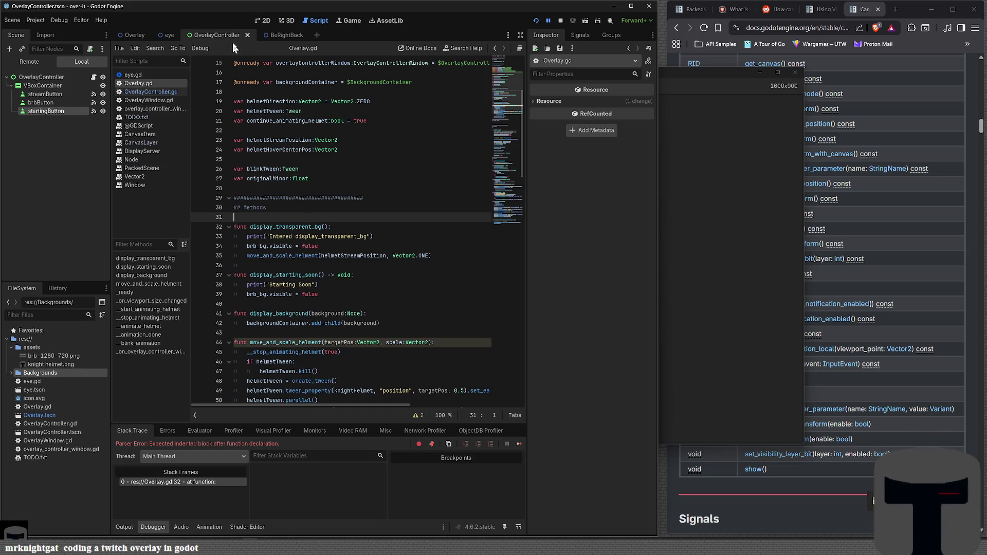
pyautogui.click(149, 92)
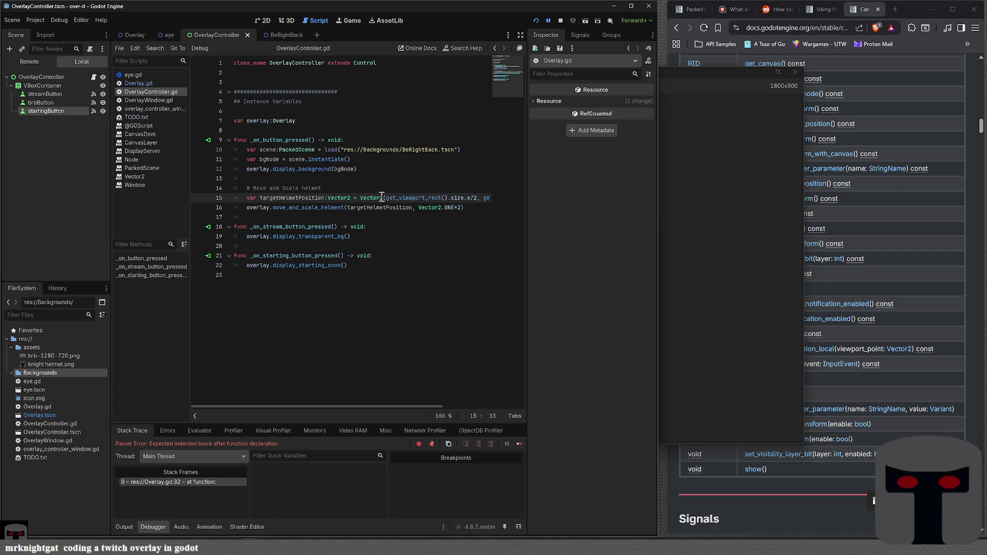
pyautogui.press('End')
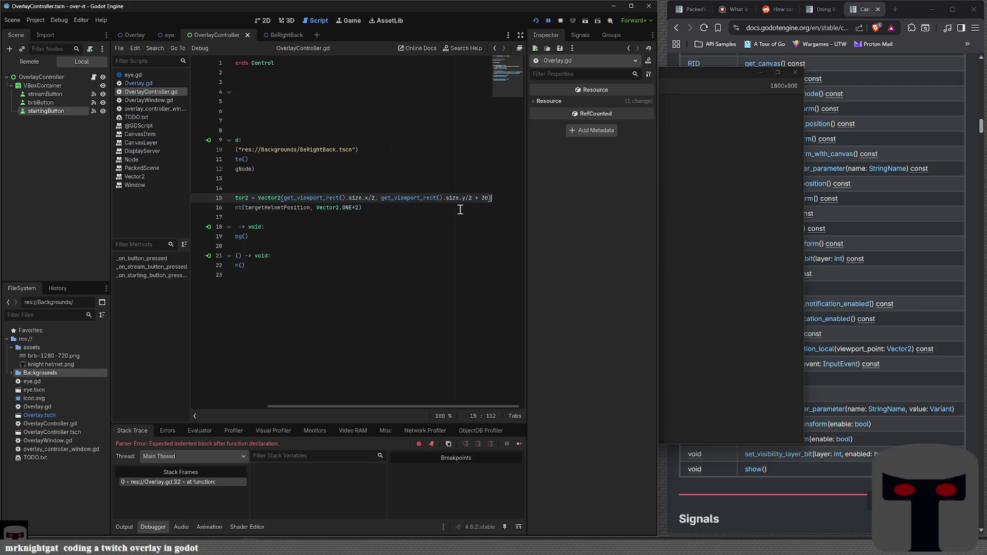
pyautogui.press('Home')
pyautogui.press('Down')
pyautogui.press('Down')
pyautogui.press('Down')
pyautogui.press('Up')
pyautogui.press('Up')
pyautogui.press('Up')
pyautogui.press('Up')
pyautogui.press('Up')
pyautogui.press('Up')
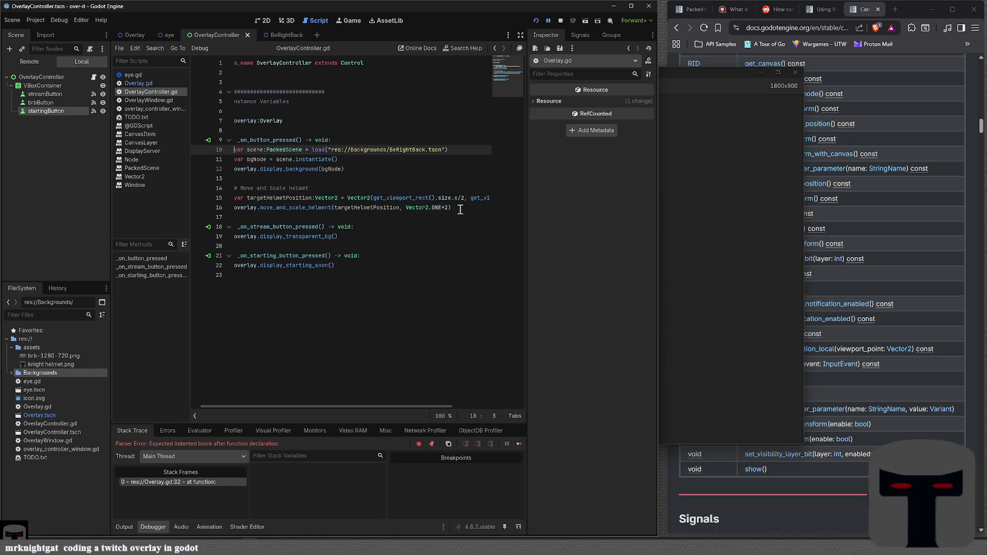
pyautogui.press('Up')
pyautogui.press('Up')
pyautogui.press('Up')
pyautogui.press('Down')
pyautogui.press('Down')
pyautogui.press('Down')
pyautogui.press('Up')
pyautogui.press('Up')
pyautogui.press('Up')
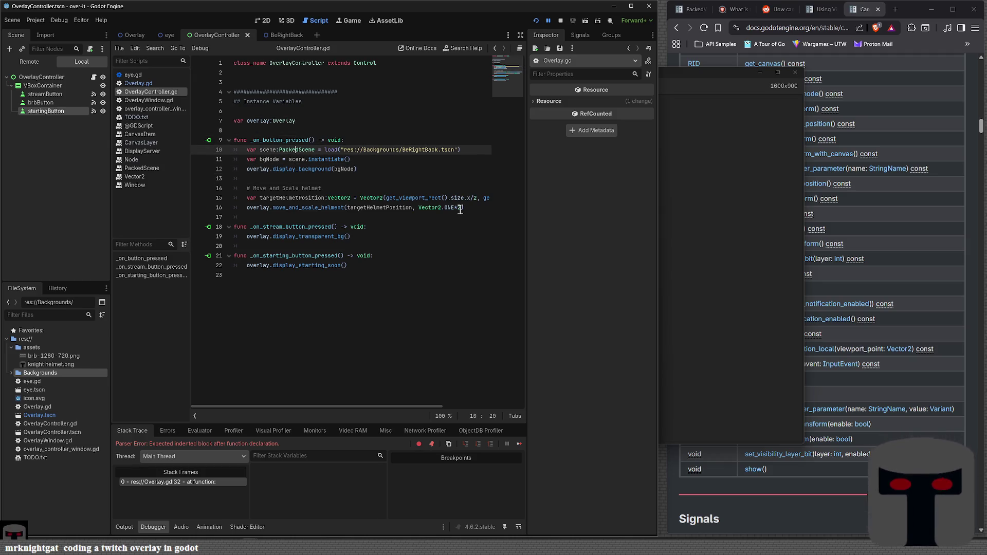
pyautogui.press('Down')
pyautogui.press('Down')
pyautogui.press('Up')
pyautogui.press('Home')
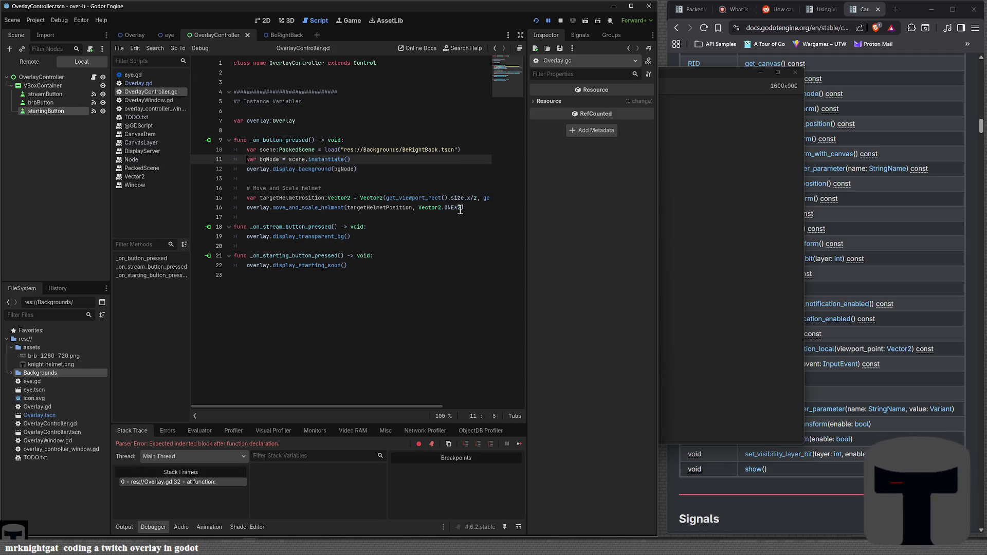
pyautogui.press('Down')
pyautogui.press('Down')
pyautogui.press('Down')
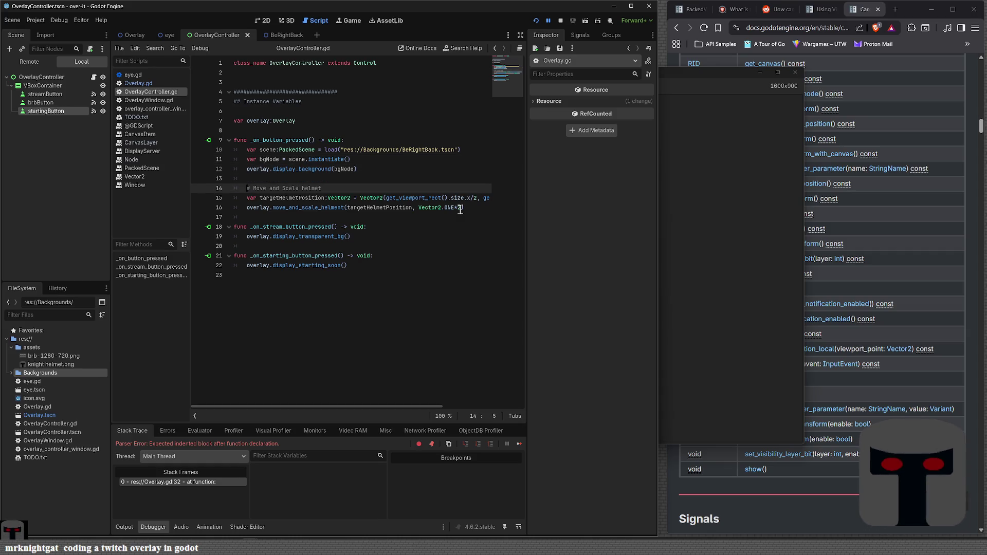
pyautogui.click(378, 170)
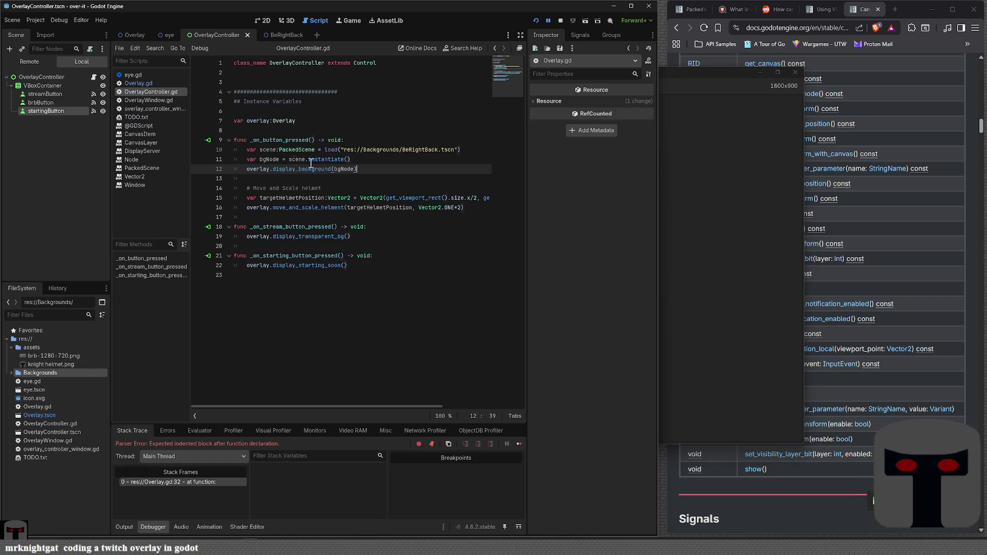
pyautogui.keyDown('shift'); pyautogui.click(226, 154); pyautogui.keyUp('shift')
pyautogui.moveTo(400, 178); pyautogui.dragTo(241, 151)
pyautogui.click(387, 171)
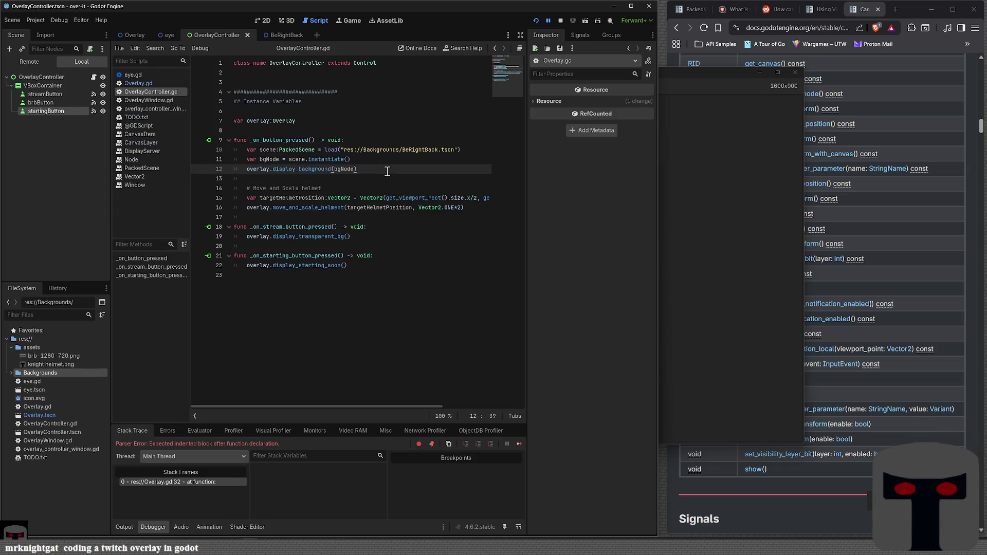
pyautogui.hotkey('shift', 'Up')
pyautogui.hotkey('shift', 'Up')
pyautogui.hotkey('shift', 'Home')
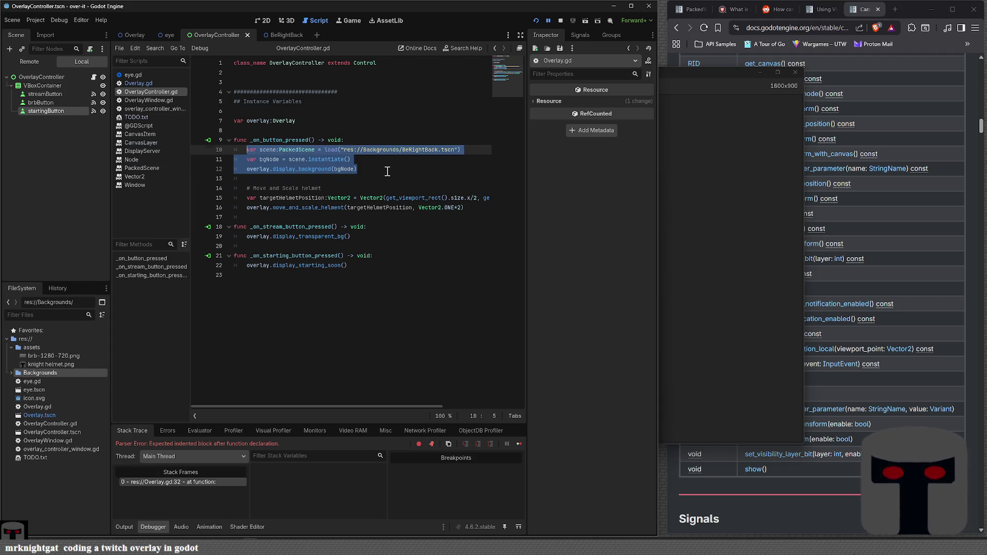
pyautogui.press('Down')
pyautogui.press('Down')
pyautogui.press('Down')
pyautogui.press('End')
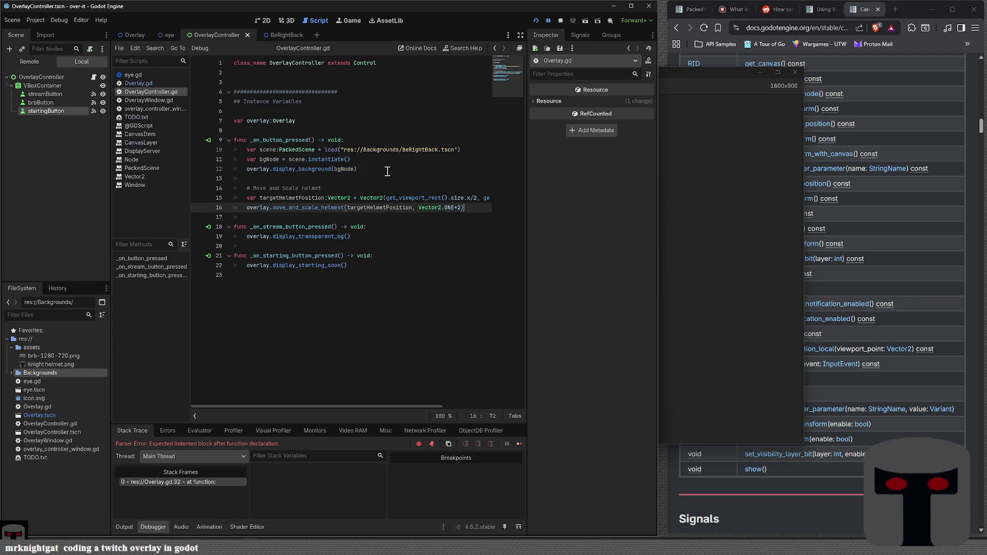
pyautogui.hotkey('shift', 'Up')
pyautogui.hotkey('shift', 'Up')
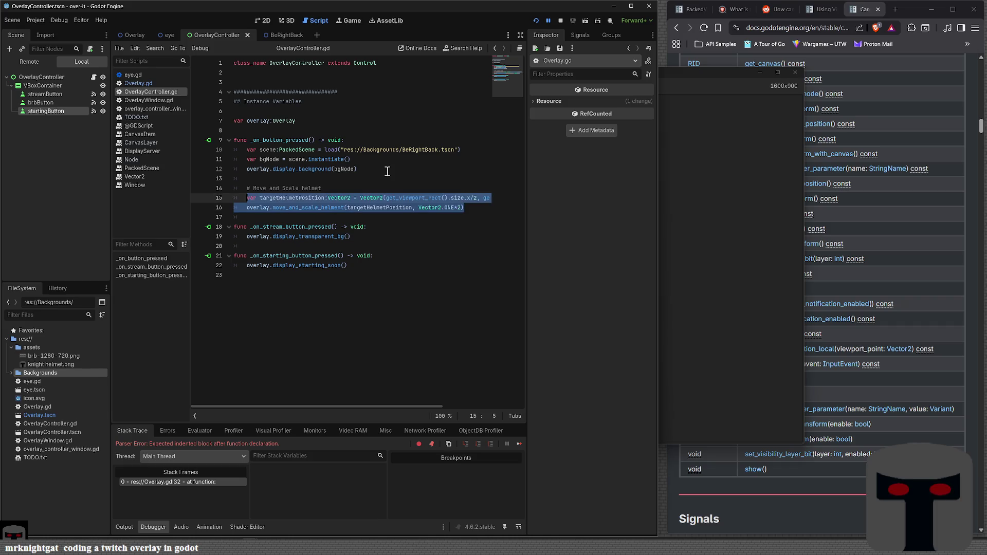
pyautogui.press('Up')
pyautogui.press('Up')
pyautogui.press('Down')
pyautogui.press('Down')
pyautogui.press('Down')
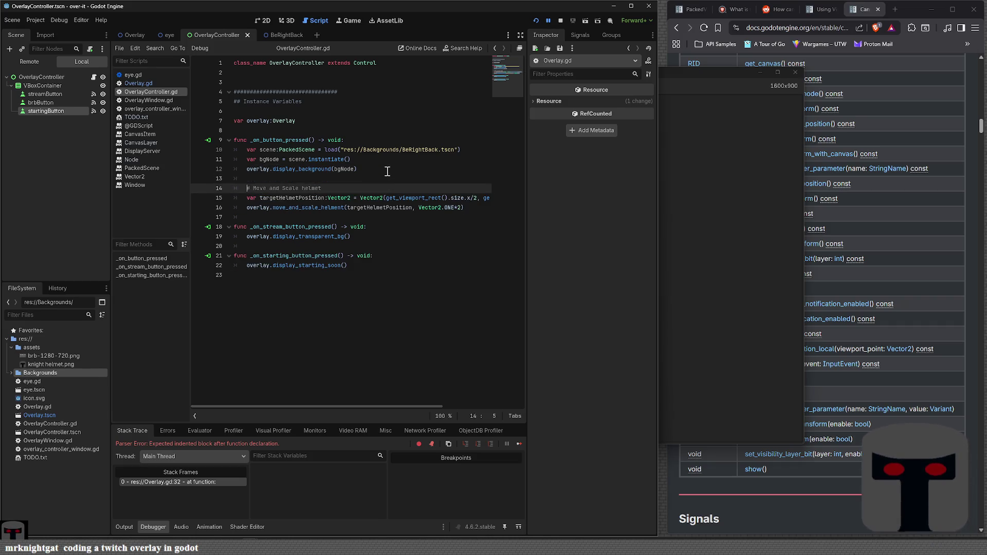
pyautogui.press('Up')
pyautogui.press('Up')
pyautogui.press('Up')
pyautogui.press('Up')
pyautogui.press('Up')
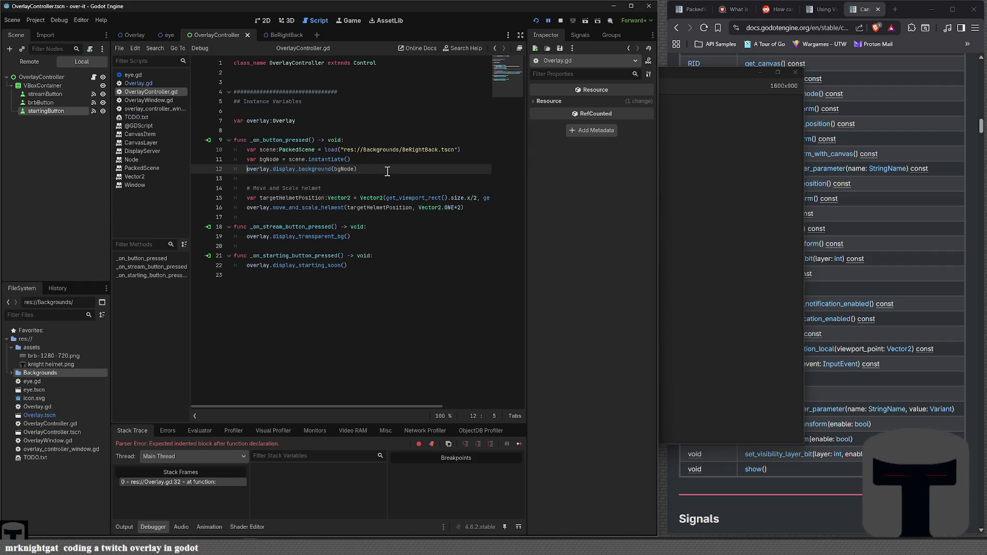
pyautogui.press('Up')
pyautogui.press('Up')
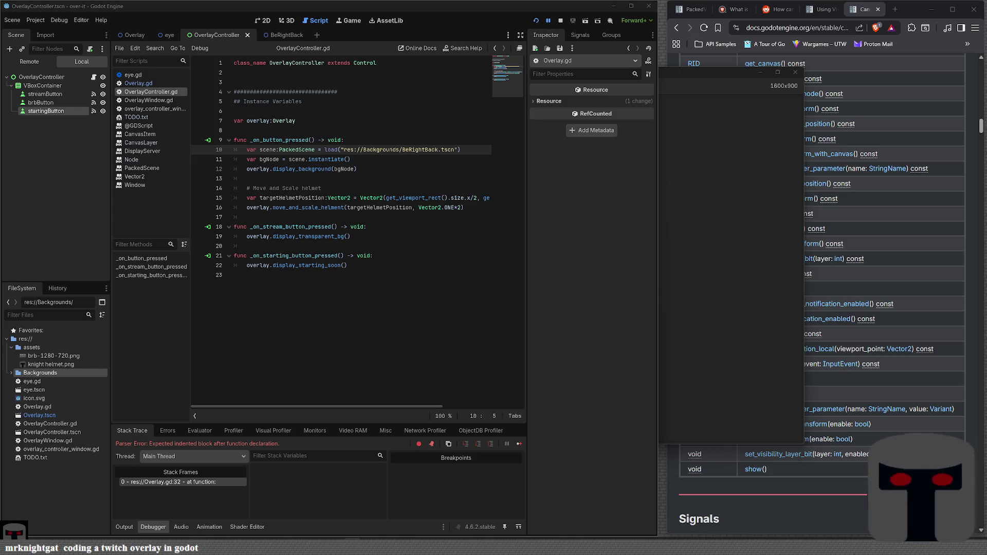
pyautogui.click(361, 180)
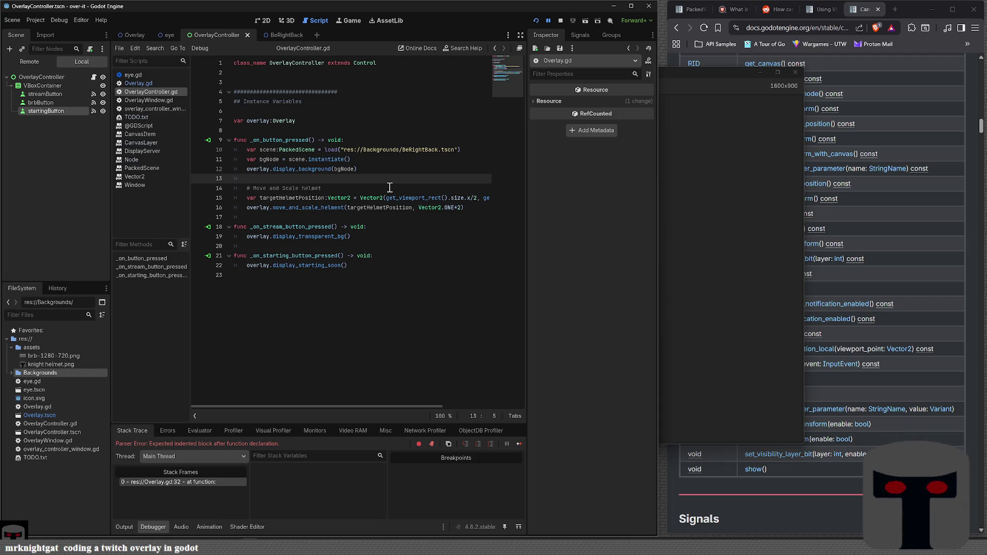
pyautogui.press('Up')
pyautogui.press('Up')
pyautogui.press('Down')
pyautogui.press('Down')
pyautogui.press('Down')
pyautogui.press('Up')
pyautogui.press('Up')
pyautogui.press('Up')
pyautogui.press('Up')
pyautogui.press('Up')
pyautogui.press('Up')
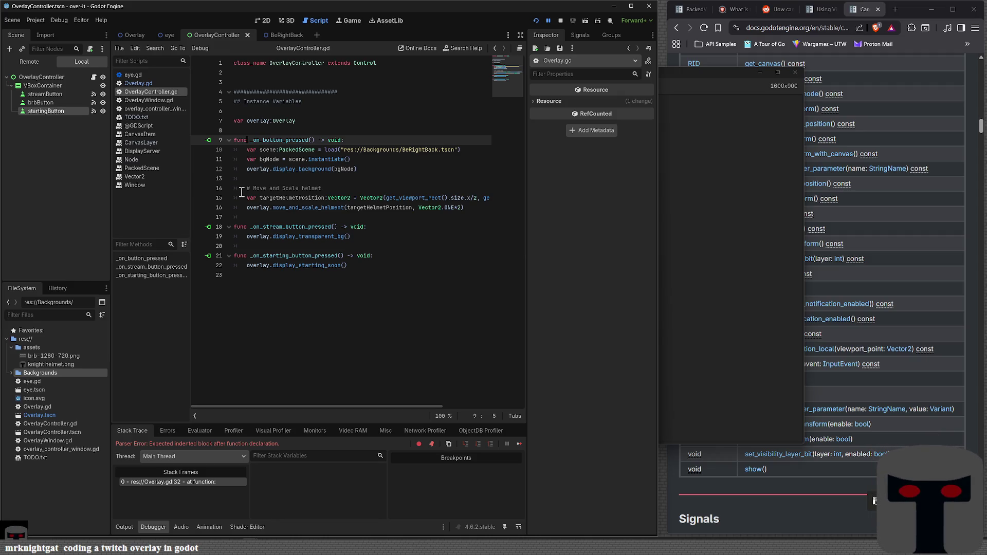
pyautogui.click(386, 237)
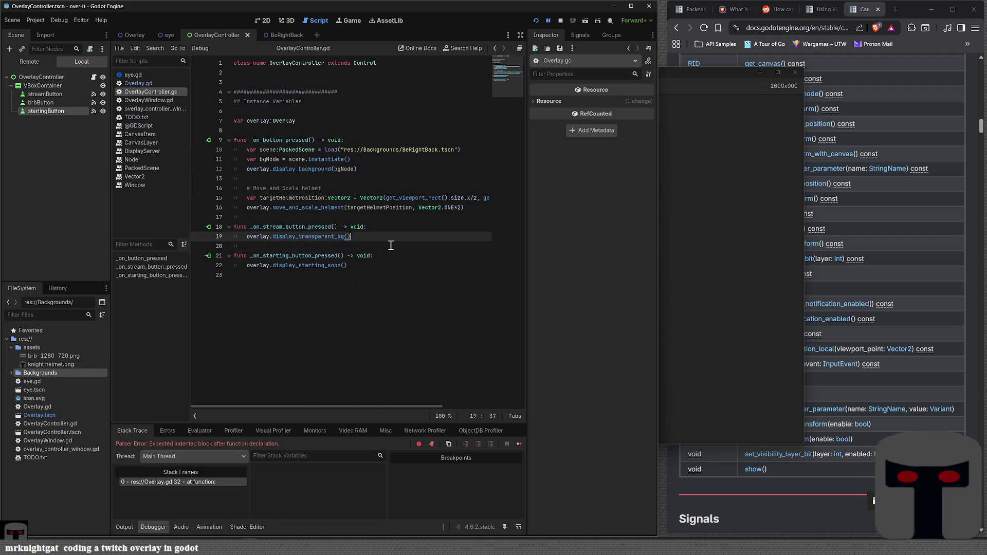
# Add an overlay.hide_background() line to the stream button handler
pyautogui.press('Up')
pyautogui.press('End')
pyautogui.press('Return')
pyautogui.write('ove3r')
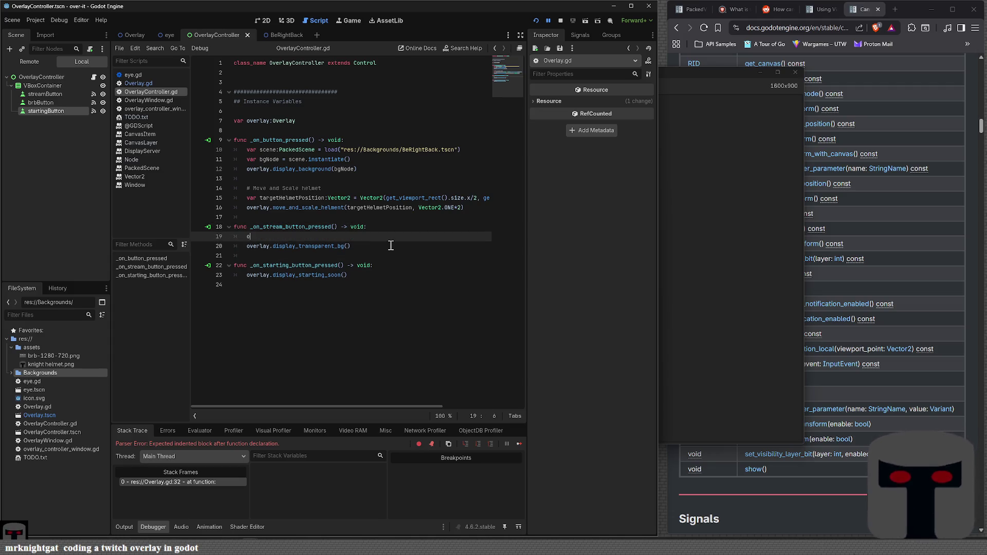
pyautogui.press('BackSpace')
pyautogui.press('BackSpace')
pyautogui.write('rlay')
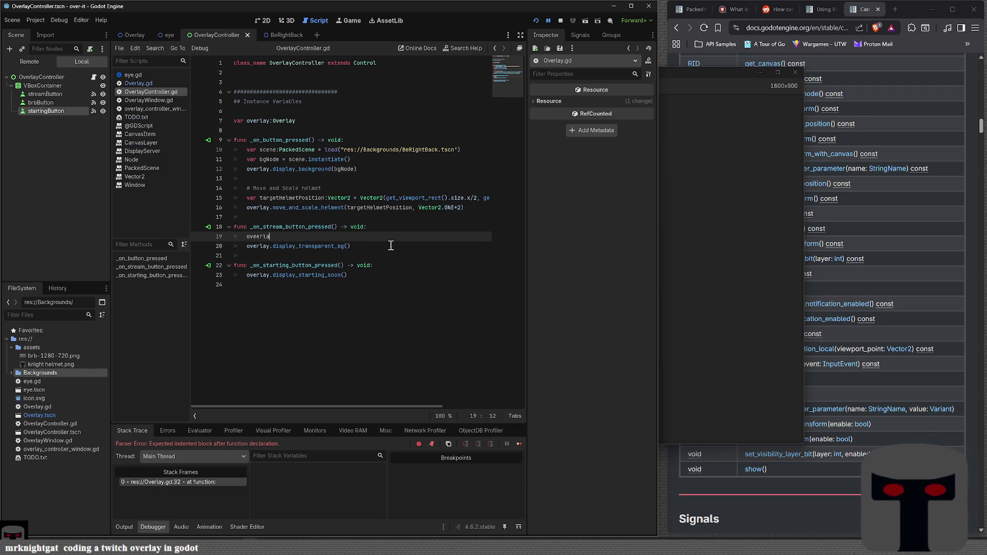
pyautogui.write('.')
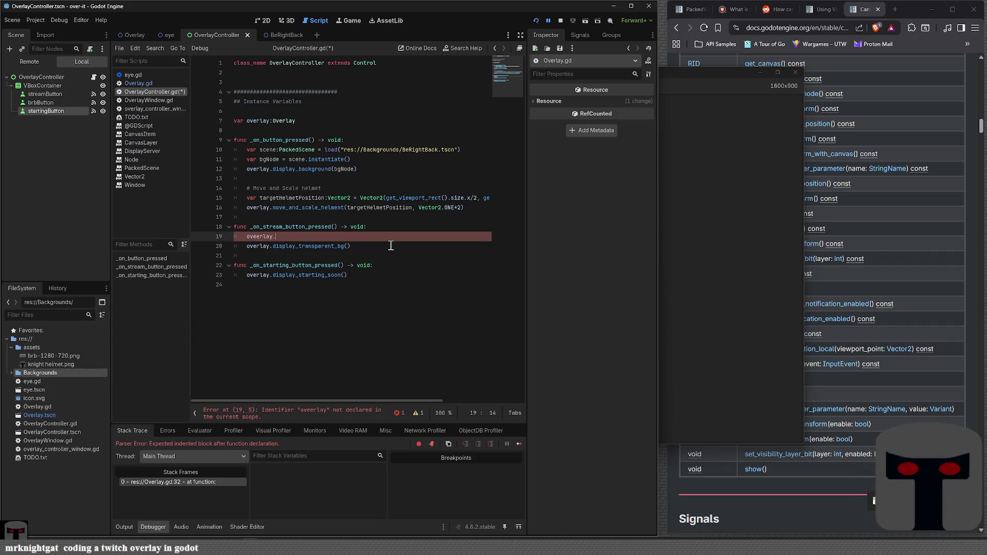
pyautogui.press('BackSpace')
pyautogui.press('BackSpace')
pyautogui.press('BackSpace')
pyautogui.write('rlay.')
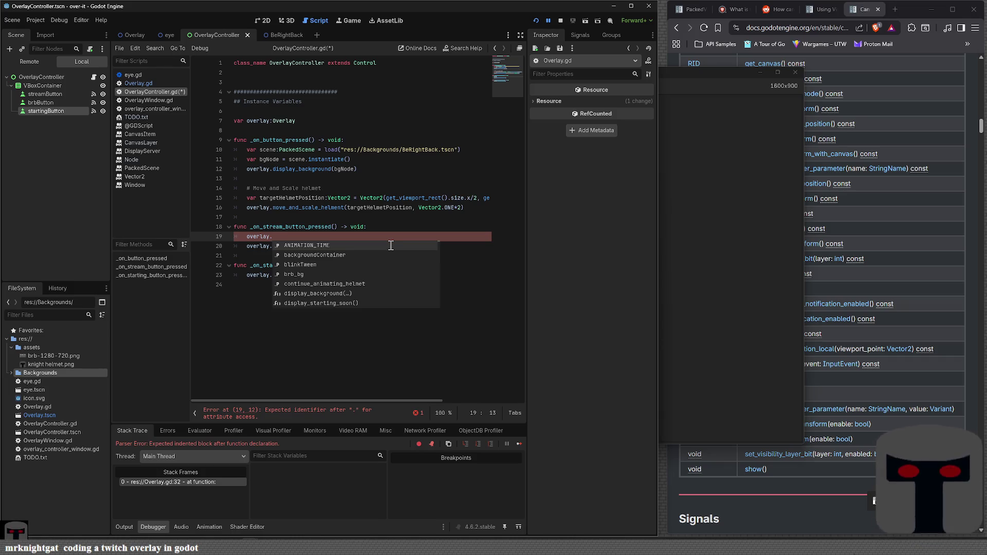
pyautogui.write('hide_backg')
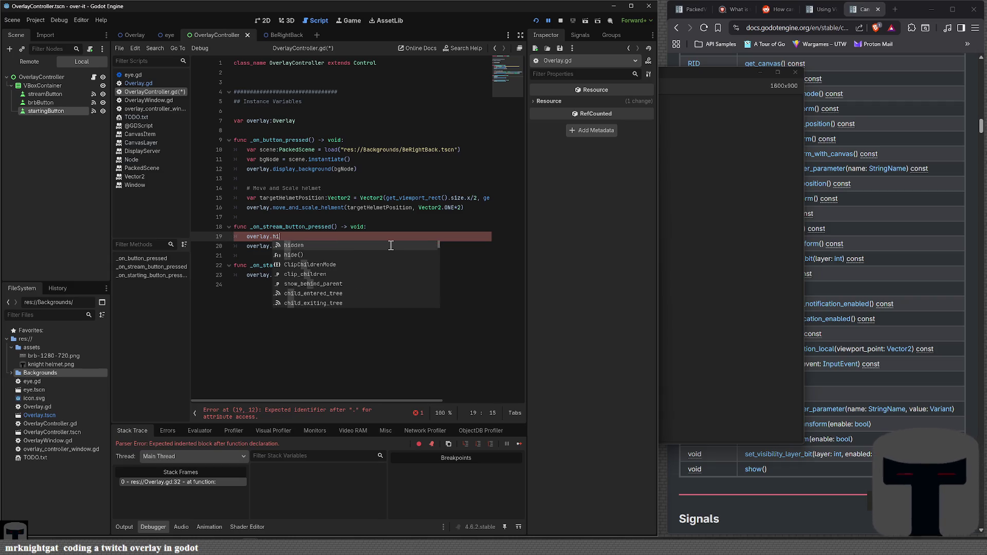
pyautogui.write('rou')
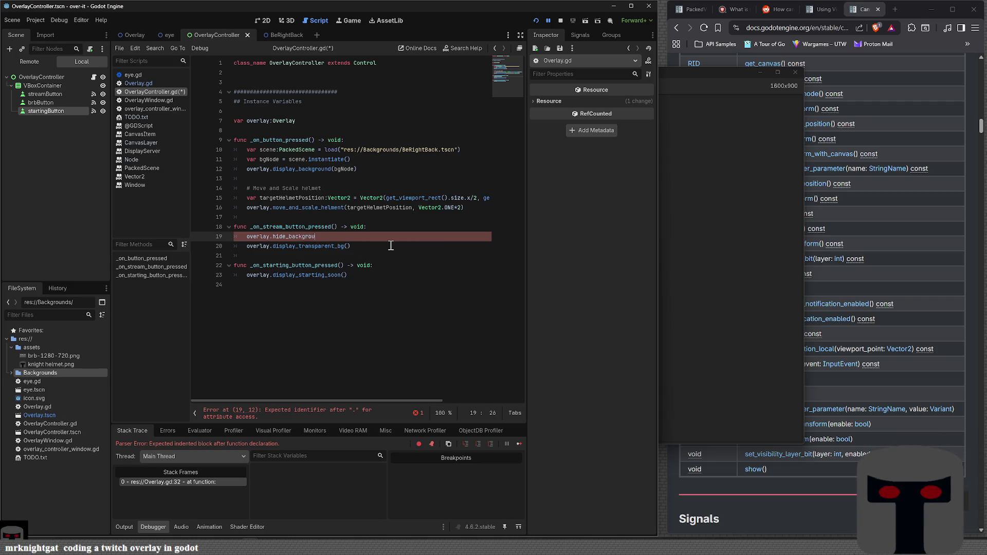
pyautogui.write('nd')
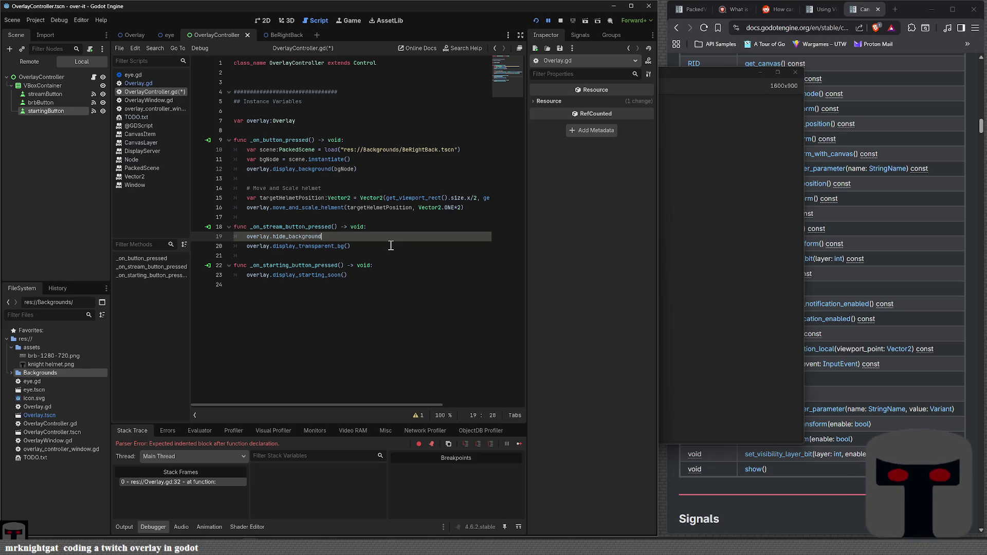
pyautogui.write('()')
# Delete the display_transparent_bg() call and select the Move and Scale helmet lines
pyautogui.press('Down')
pyautogui.press('End')
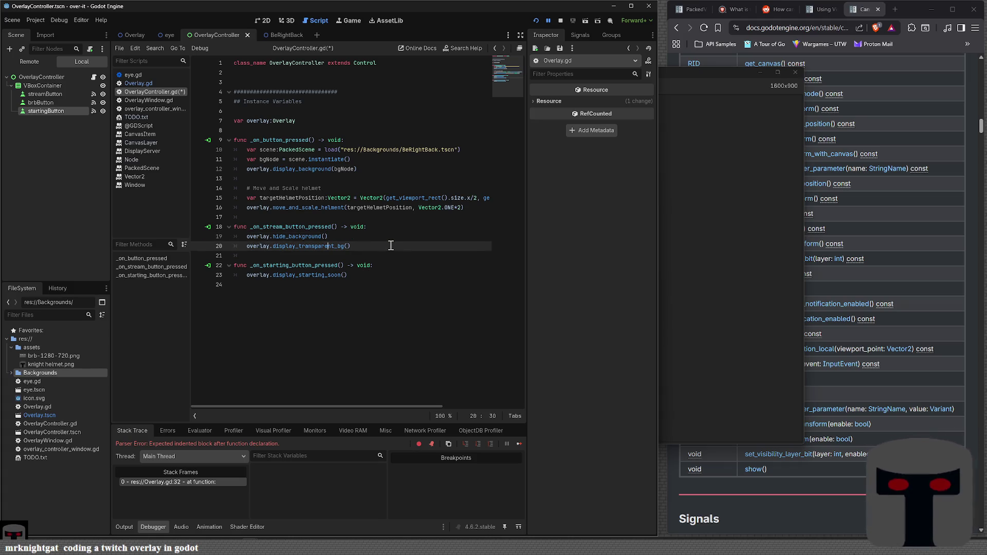
pyautogui.hotkey('shift', 'Home')
pyautogui.press('BackSpace')
pyautogui.press('Up')
pyautogui.press('Up')
pyautogui.press('Up')
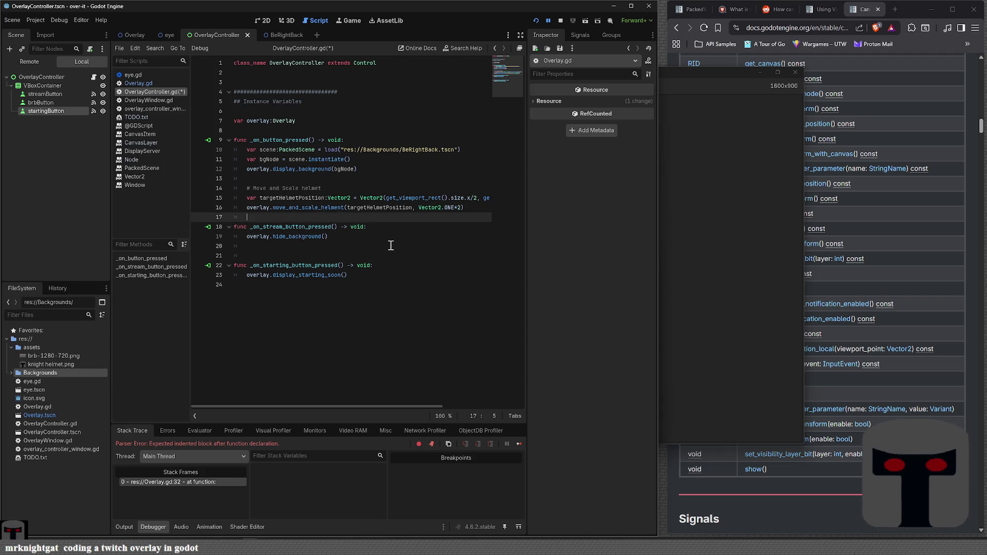
pyautogui.hotkey('shift', 'Down')
pyautogui.hotkey('shift', 'Down')
pyautogui.hotkey('shift', 'End')
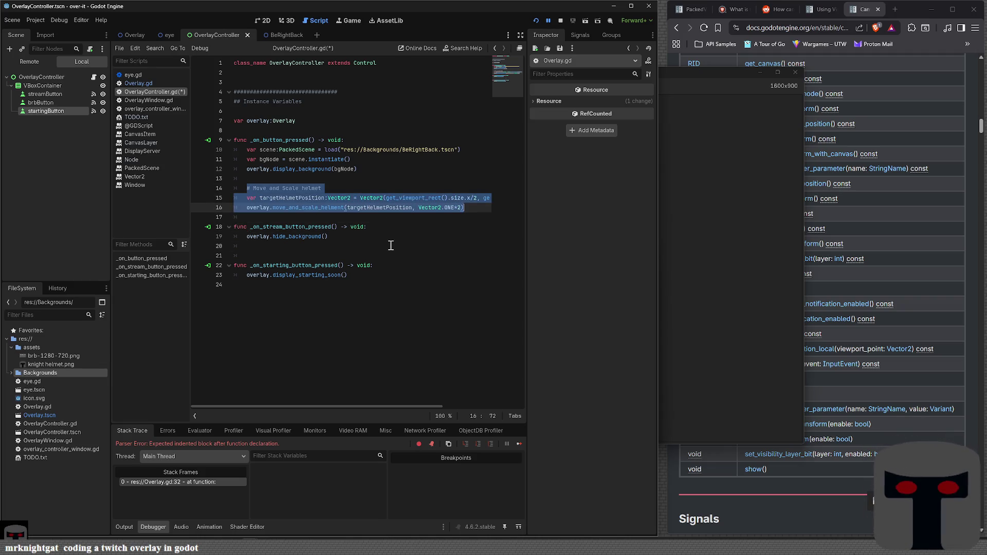
# Duplicate the Move and Scale helmet block into the stream handler
pyautogui.hotkey('ctrl', 'c')
pyautogui.press('Down')
pyautogui.press('Down')
pyautogui.press('Down')
pyautogui.press('Return')
pyautogui.hotkey('ctrl', 'v')
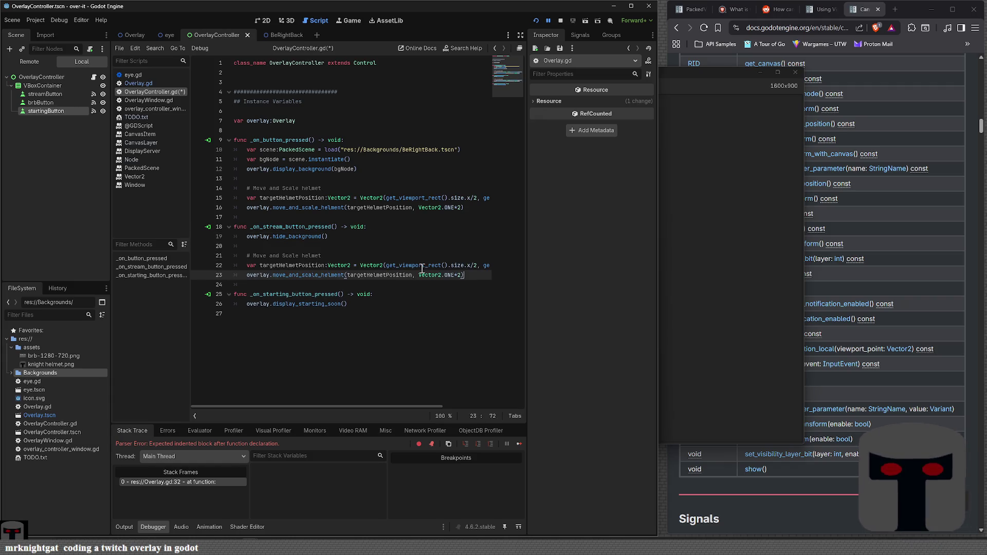
# Replace the copied Vector2 target position with get_helment_position()
pyautogui.click(371, 267)
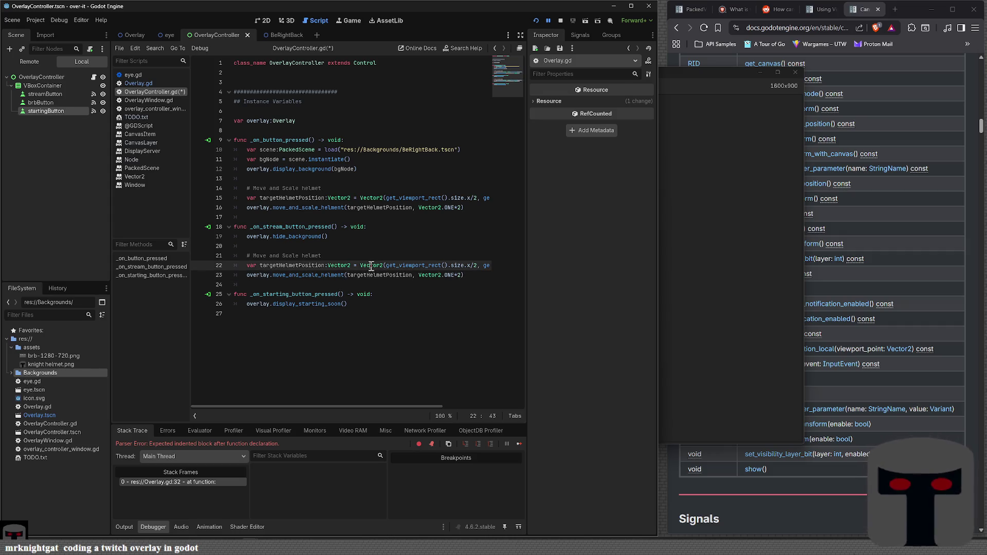
pyautogui.press('End')
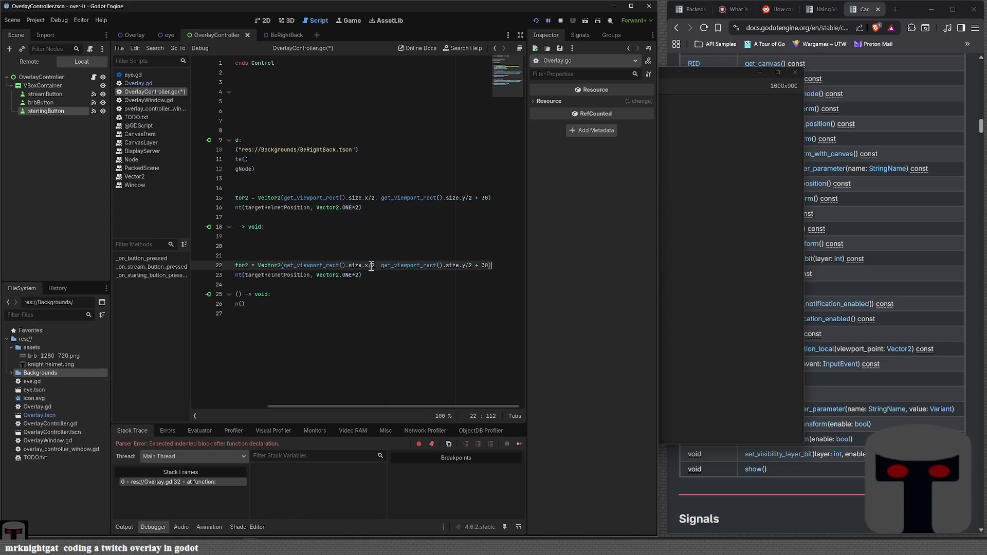
pyautogui.press('Home')
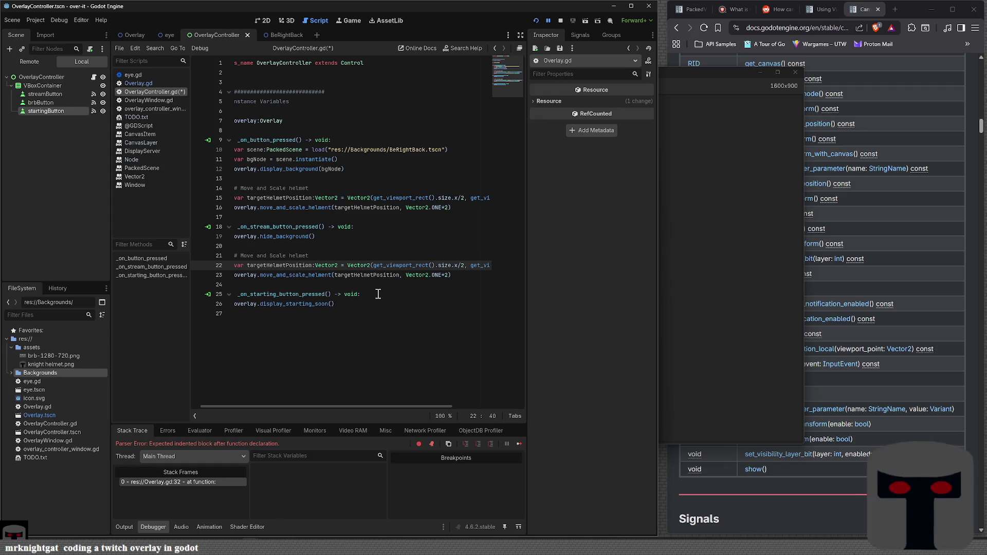
pyautogui.hotkey('shift', 'End')
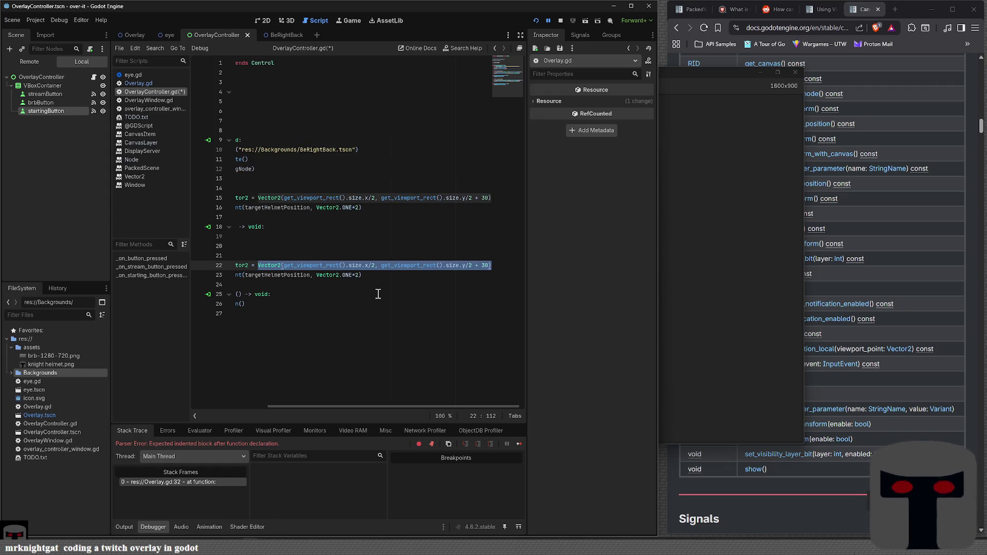
pyautogui.press('BackSpace')
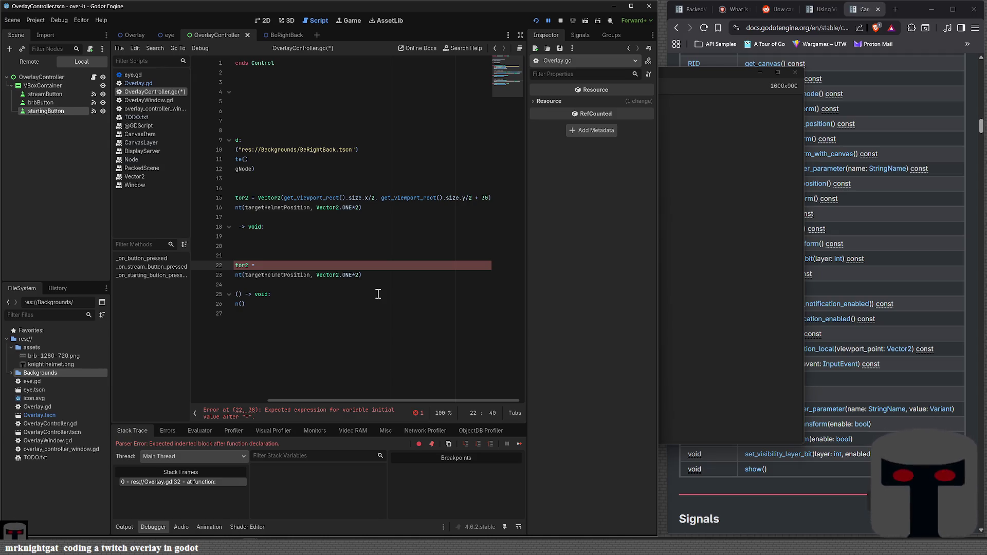
pyautogui.write('et_b')
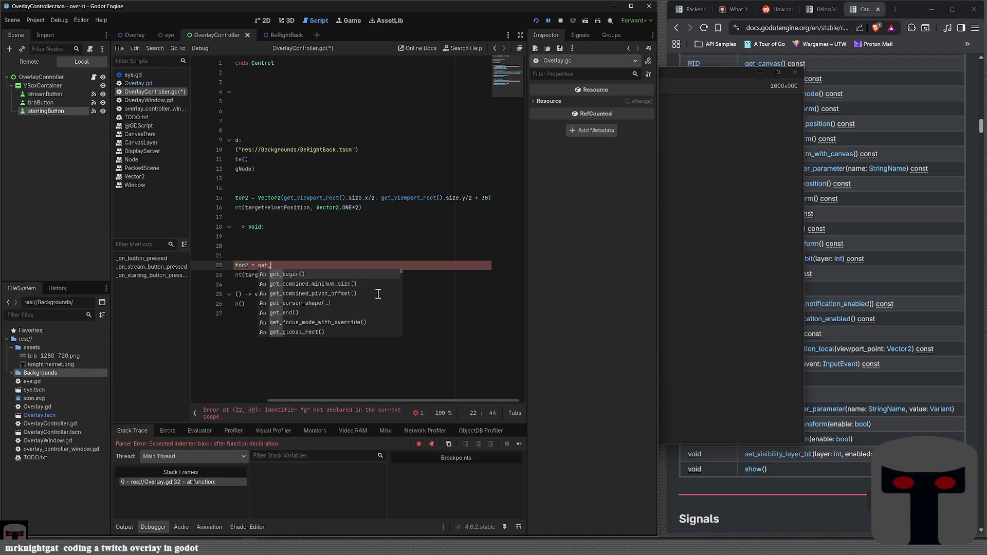
pyautogui.press('BackSpace')
pyautogui.press('BackSpace')
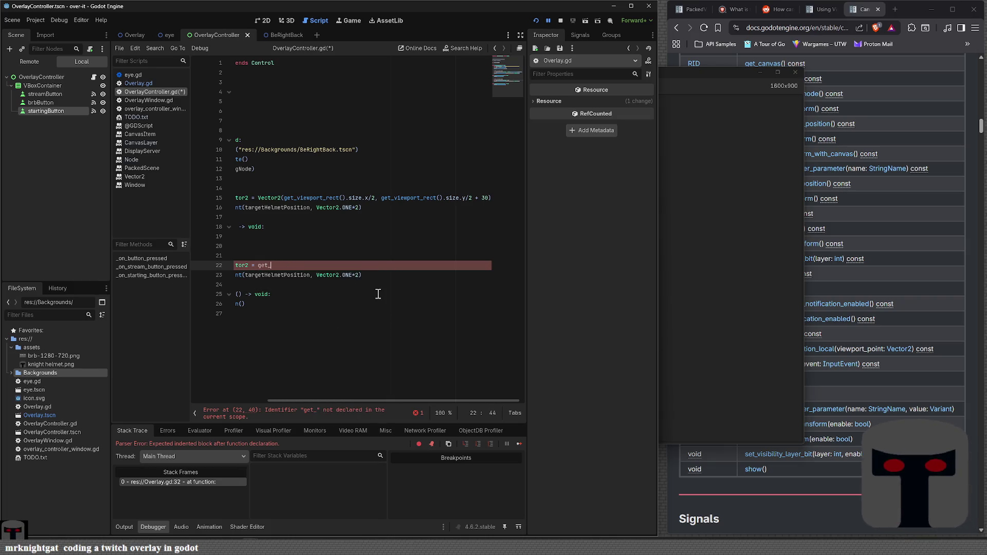
pyautogui.write('_hel')
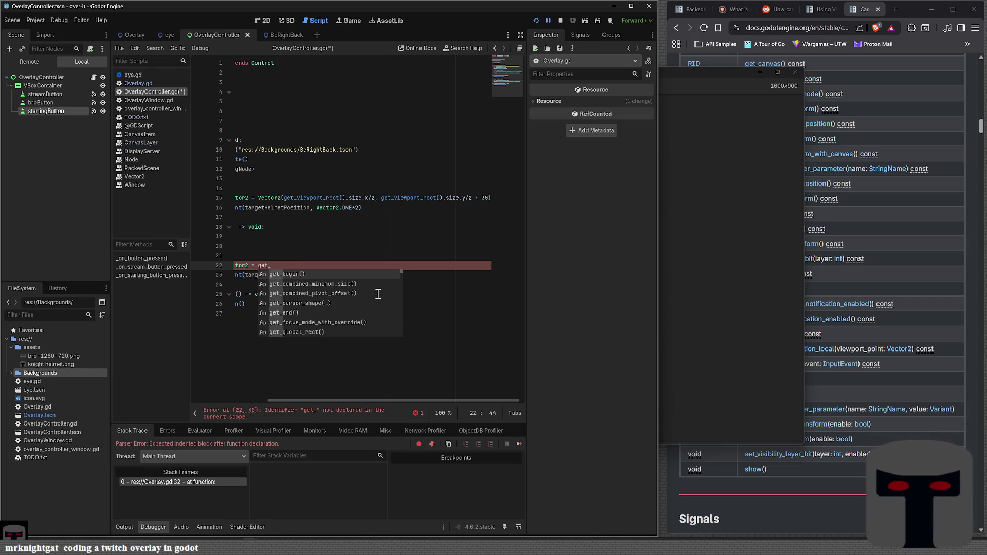
pyautogui.write('ment_po')
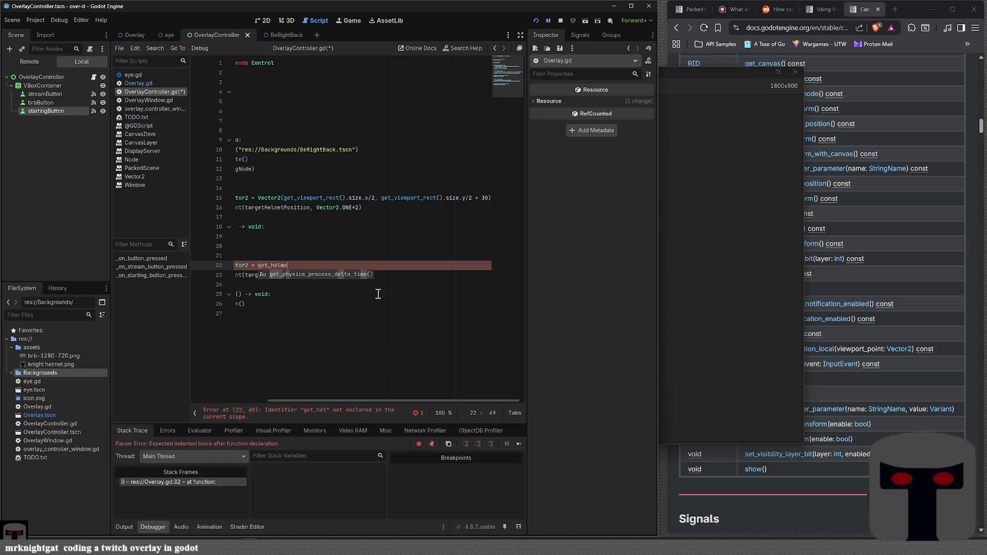
pyautogui.press('BackSpace')
pyautogui.press('BackSpace')
pyautogui.press('BackSpace')
pyautogui.write('posi')
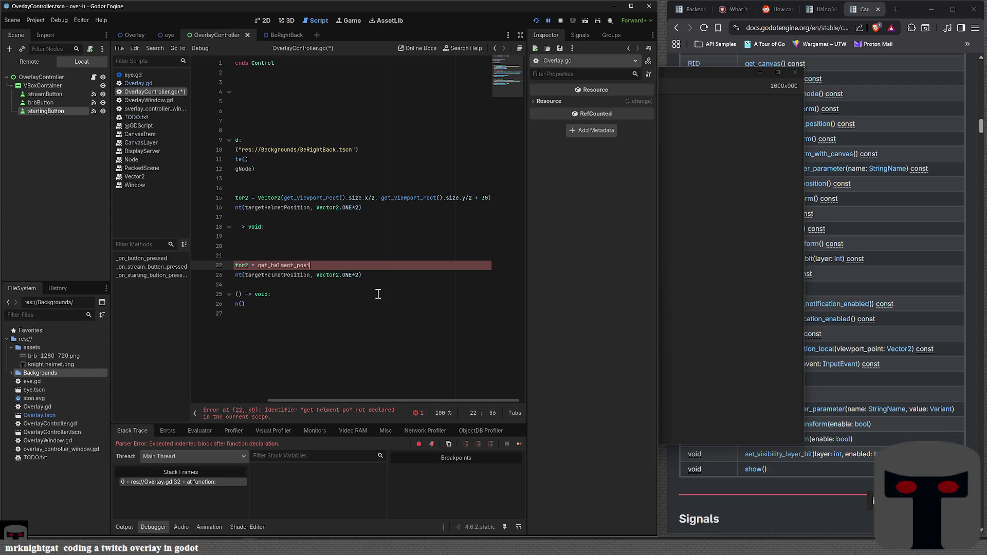
pyautogui.write('tion(')
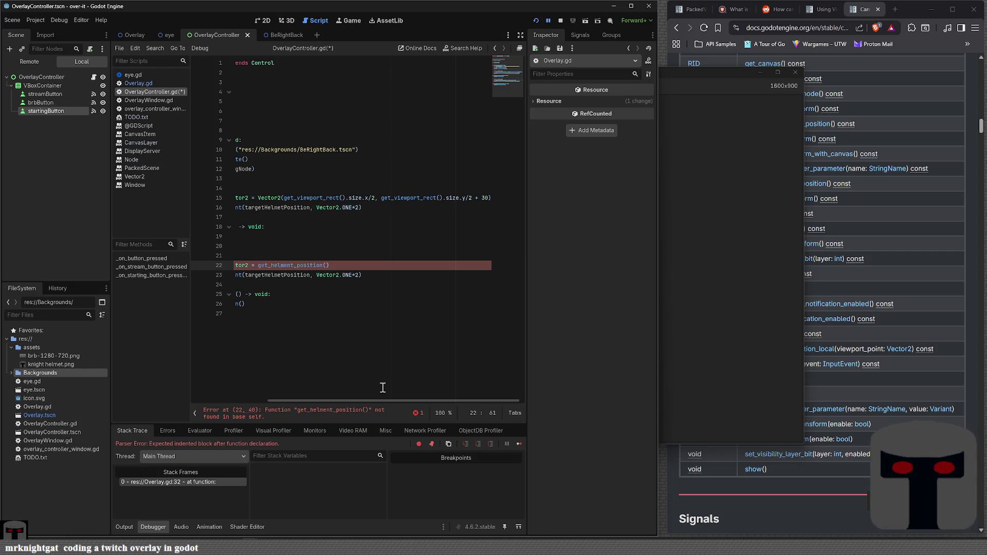
# Go to the blank line above the variables header at the top of the script
pyautogui.moveTo(382, 402); pyautogui.dragTo(215, 391)
pyautogui.click(329, 91)
pyautogui.press('Down')
pyautogui.press('Down')
pyautogui.press('Down')
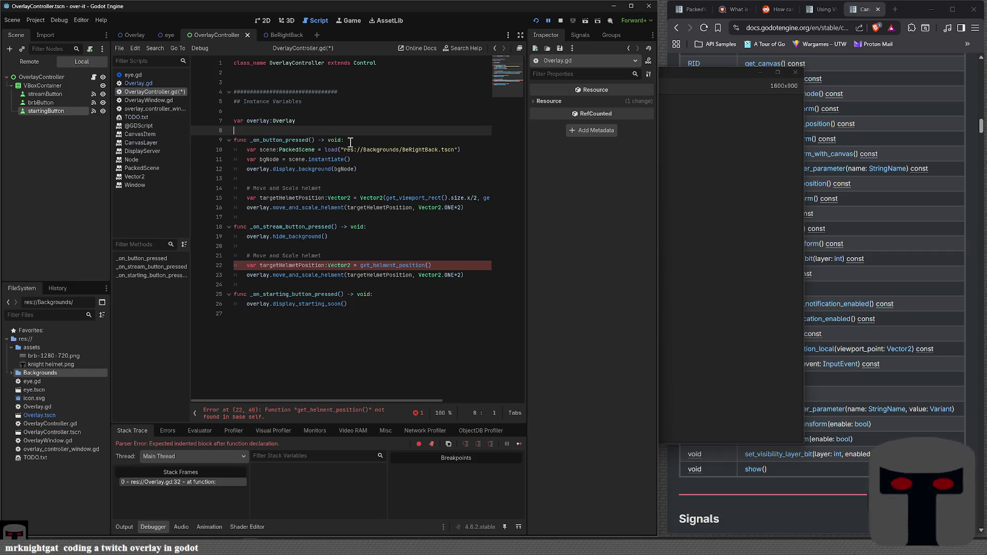
pyautogui.press('Up')
pyautogui.press('Up')
pyautogui.press('Up')
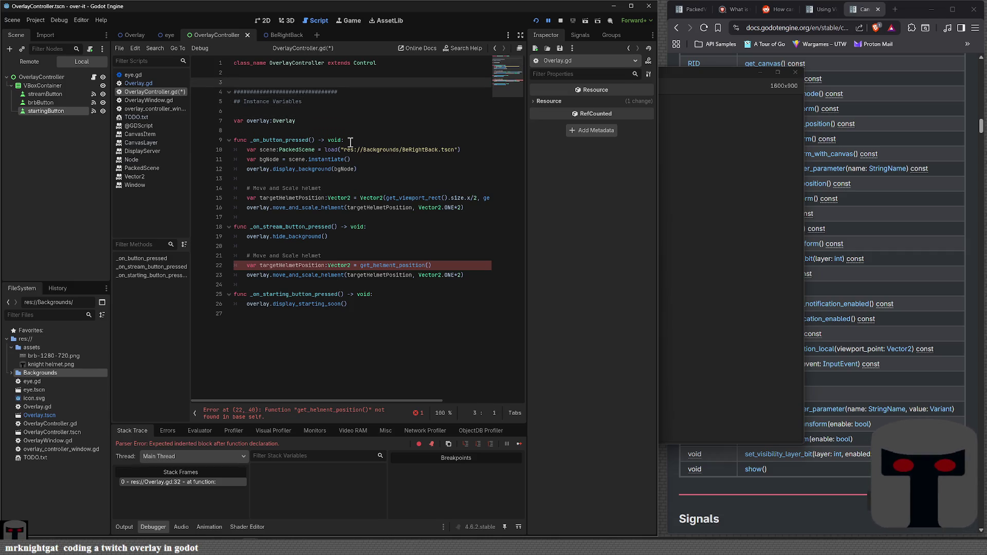
# Add a '## Constants' section header under a '#' divider line
pyautogui.press('Return')
pyautogui.press('Return')
pyautogui.press('Up')
pyautogui.press('Up')
pyautogui.write('################################')
pyautogui.press('Return')
pyautogui.write('## Constants')
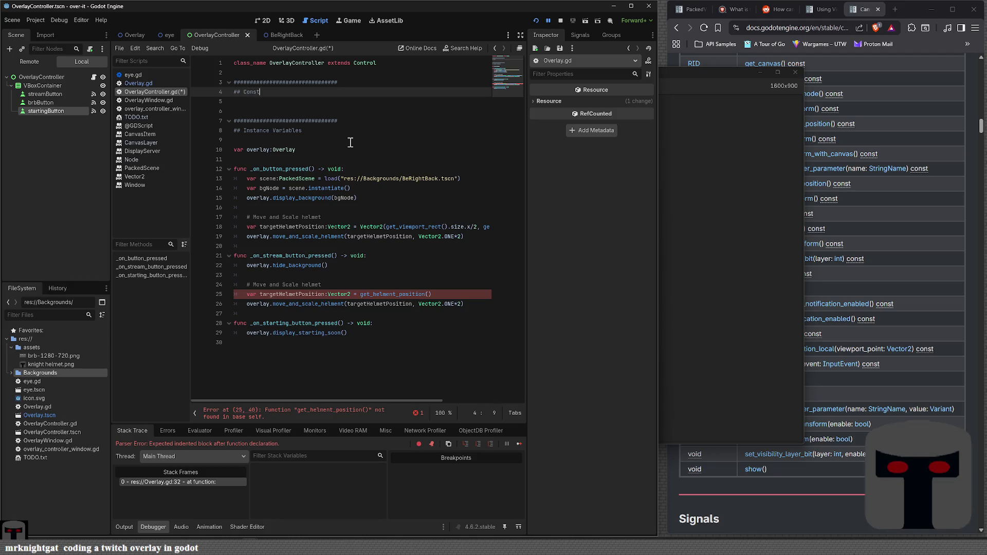
pyautogui.press('Return')
pyautogui.press('Return')
# Declare 'var HELMET_POSITION_BOTTOM_RIGHT =' on line 6, leaving the value empty
pyautogui.write('HELMET_POSI')
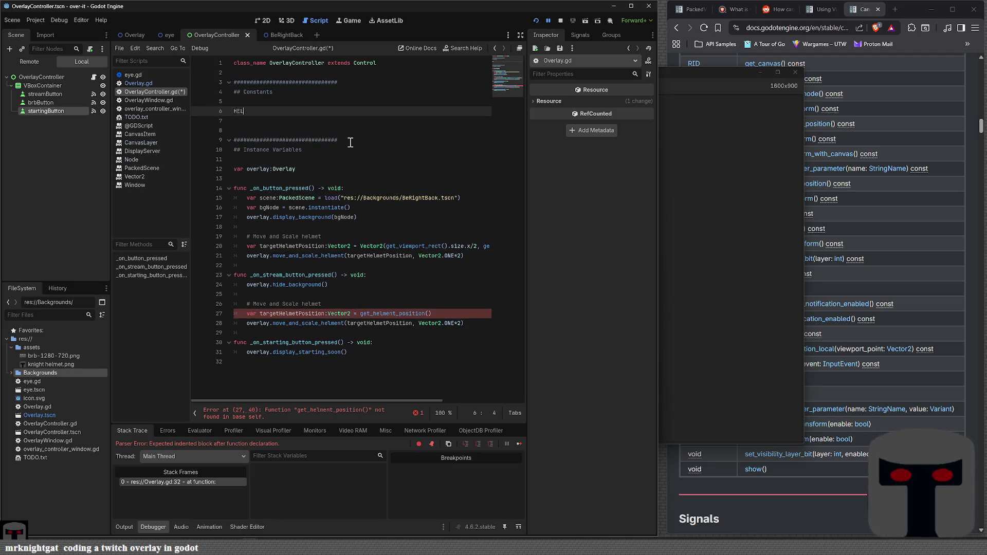
pyautogui.press('BackSpace')
pyautogui.press('BackSpace')
pyautogui.write('SITION_BOTTOM')
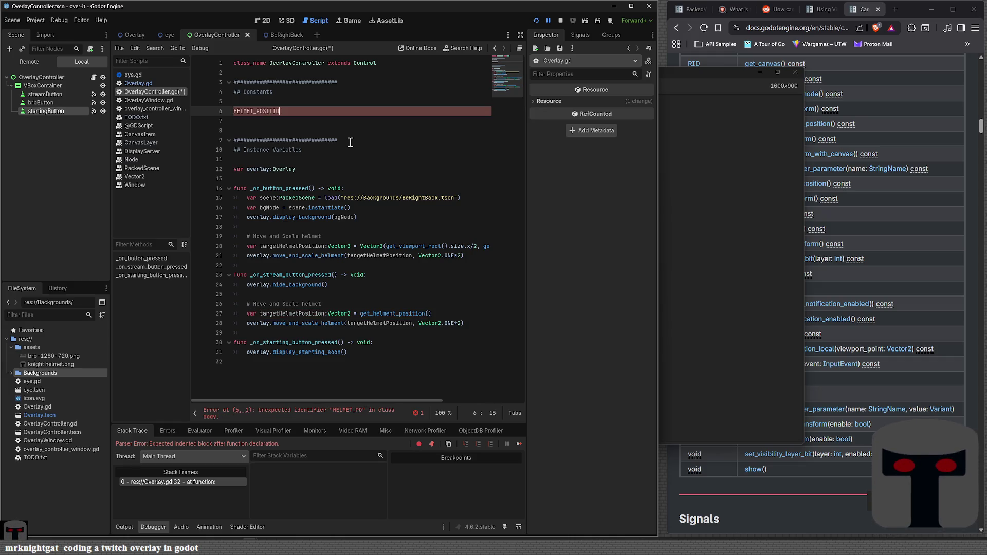
pyautogui.write('_RIGHT')
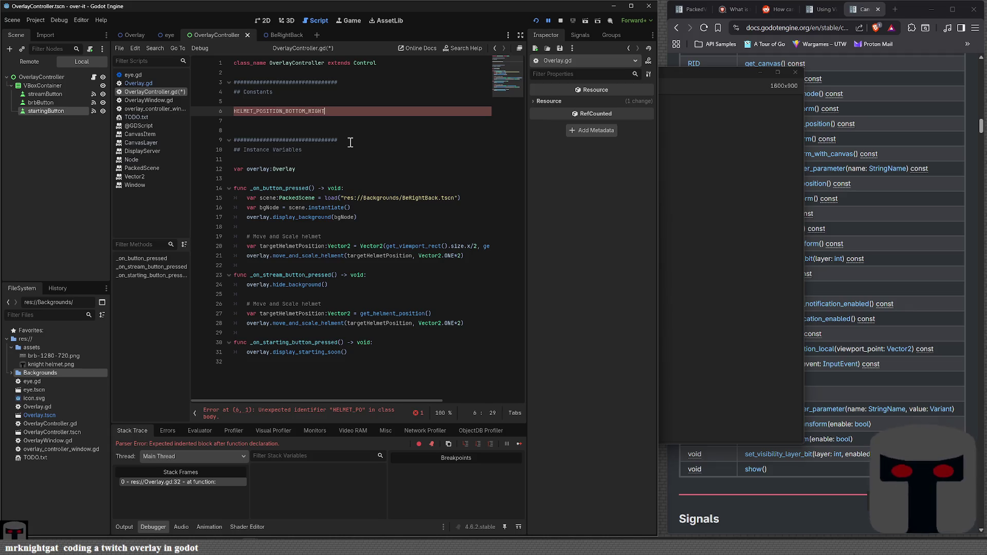
pyautogui.press('Home')
pyautogui.write('var')
pyautogui.press('End')
pyautogui.write('=')
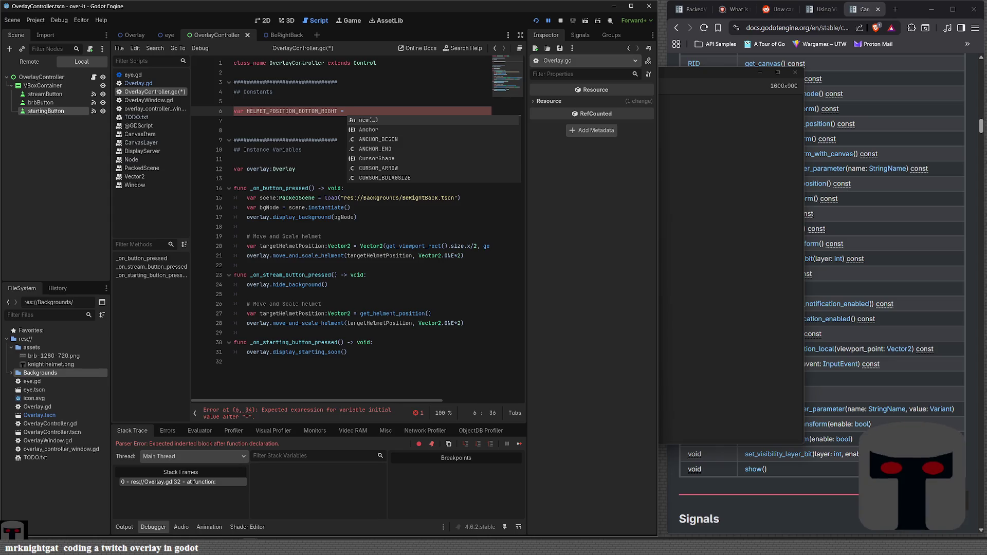
pyautogui.click(264, 20)
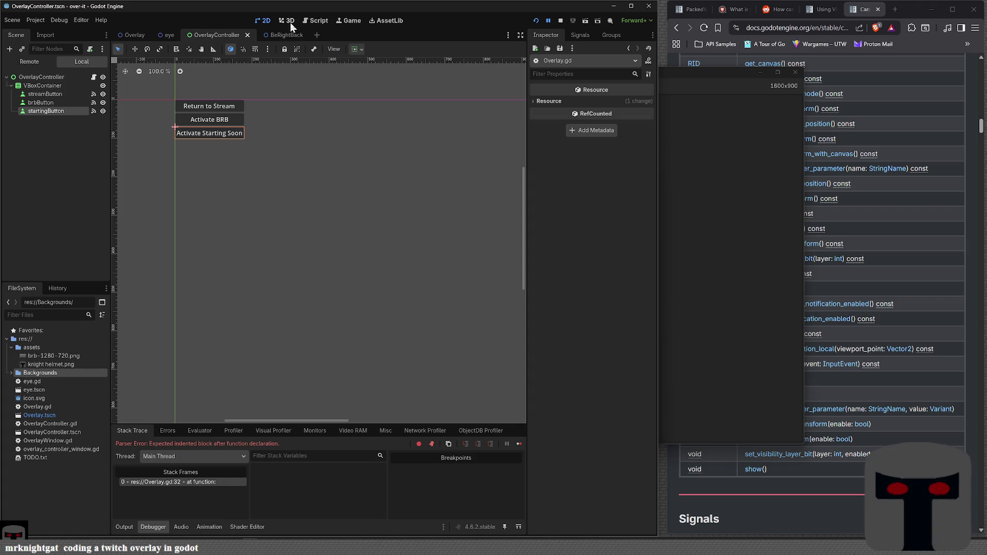
# Set the KnightHelmet Transform position to 1450, 770 in the Overlay scene, then return to the script
pyautogui.click(132, 34)
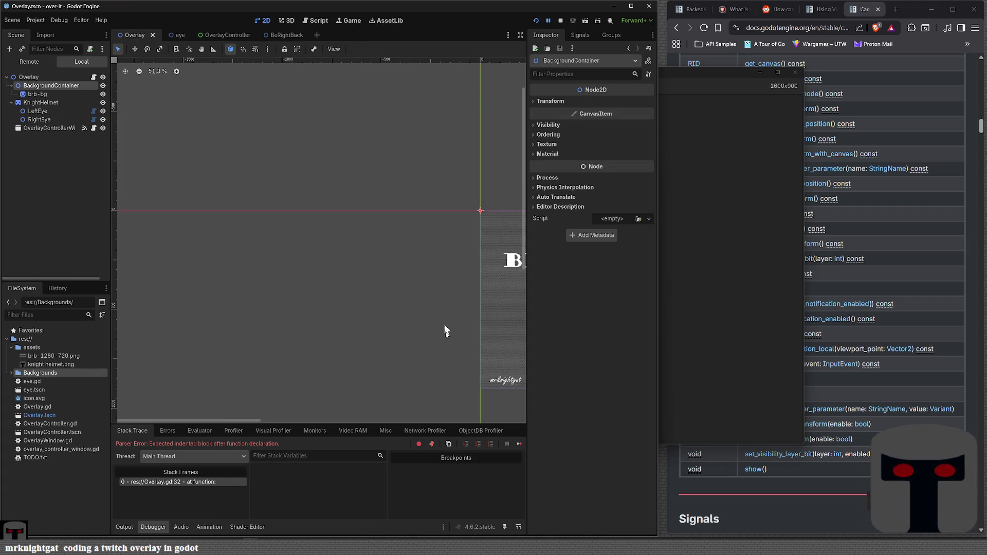
pyautogui.click(57, 102)
pyautogui.moveTo(251, 422); pyautogui.dragTo(438, 416)
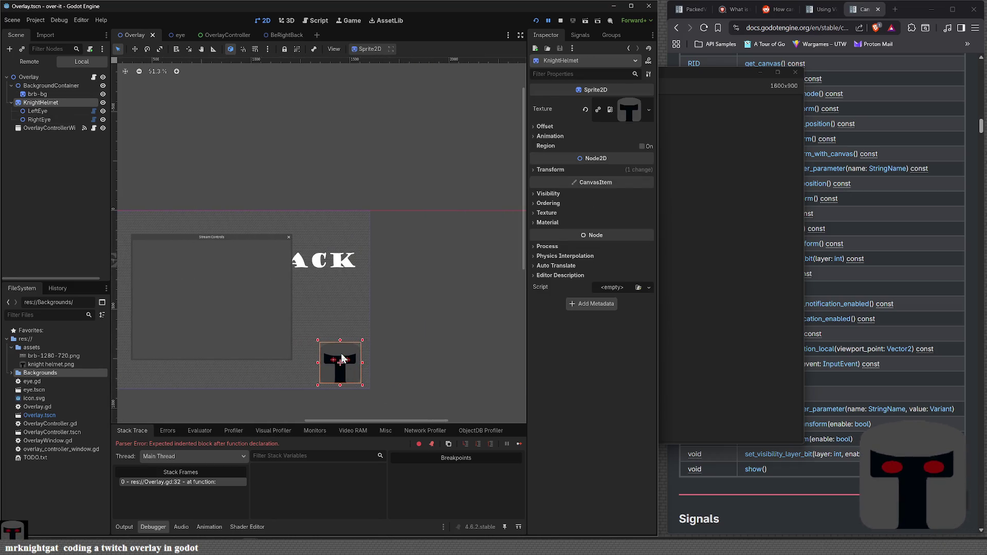
pyautogui.click(535, 127)
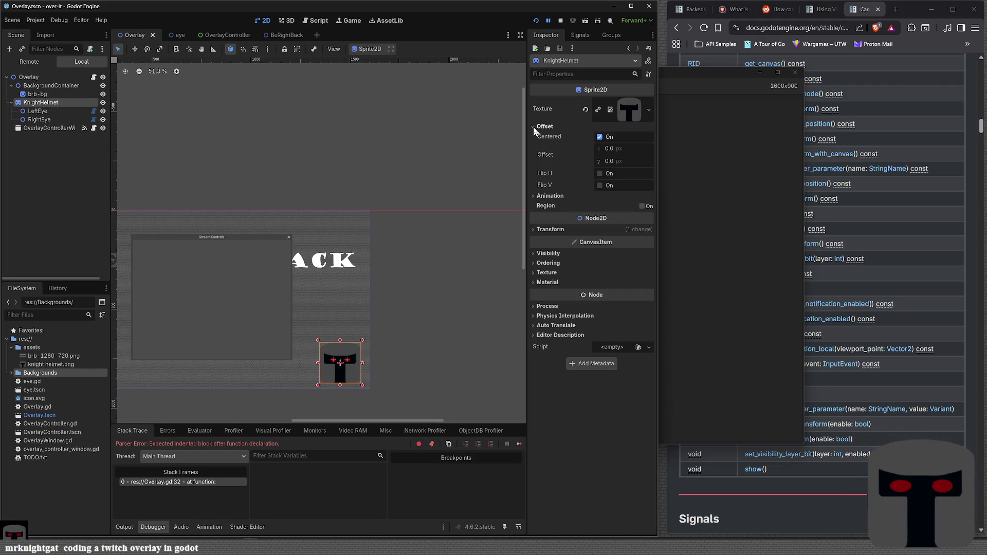
pyautogui.click(534, 127)
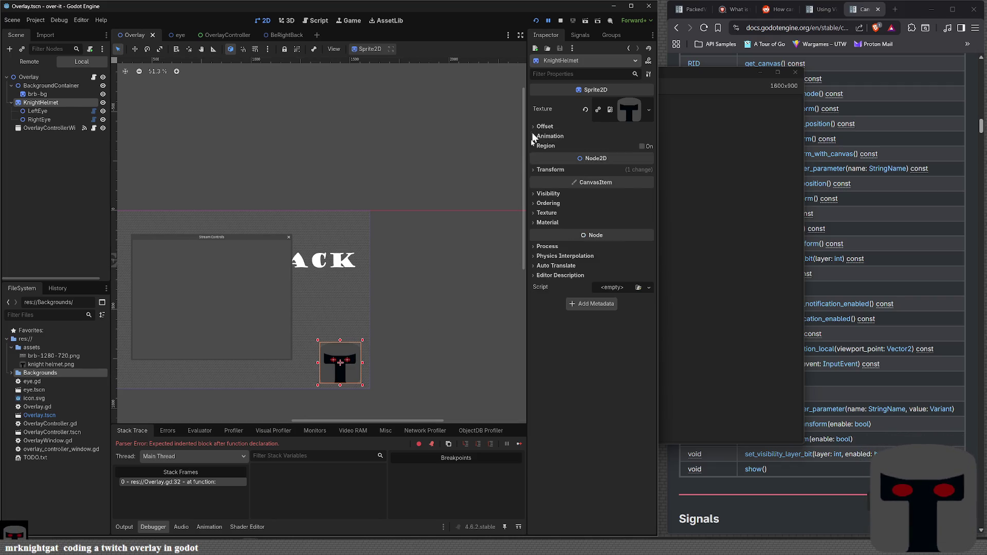
pyautogui.click(533, 172)
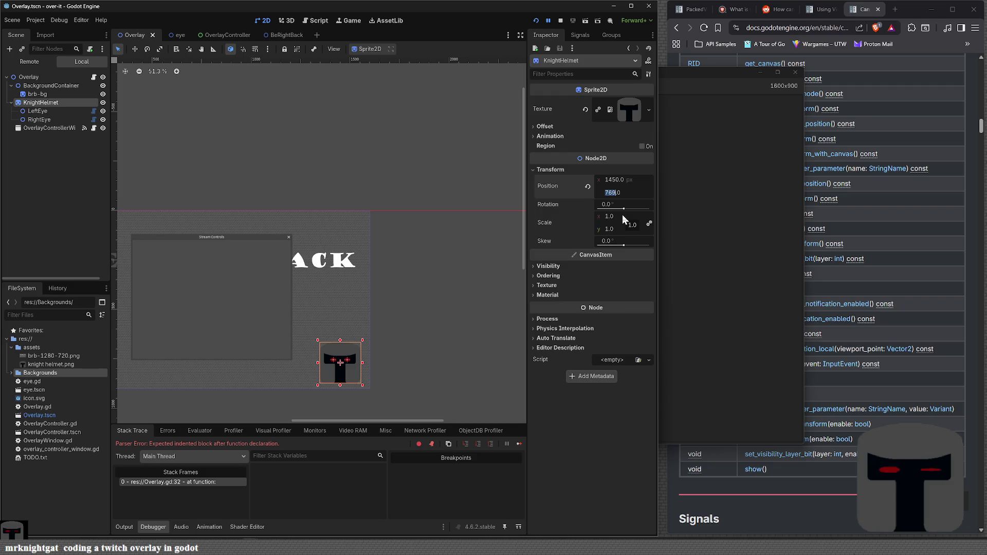
pyautogui.press('Return')
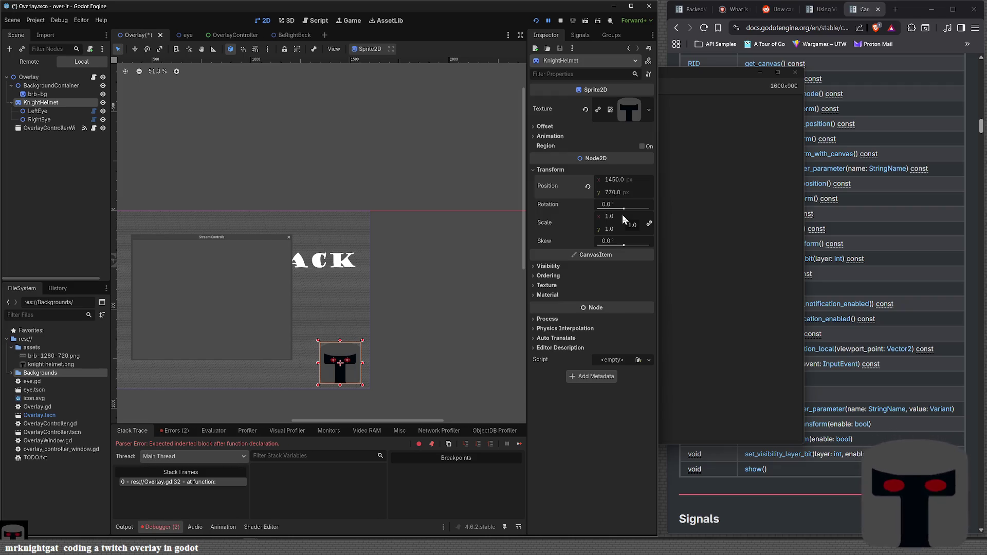
pyautogui.click(620, 179)
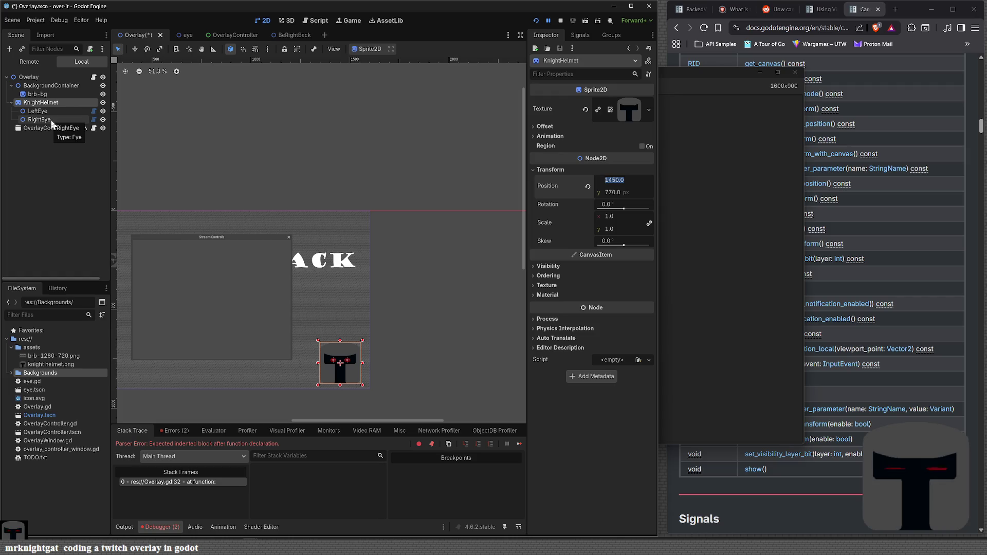
pyautogui.click(229, 35)
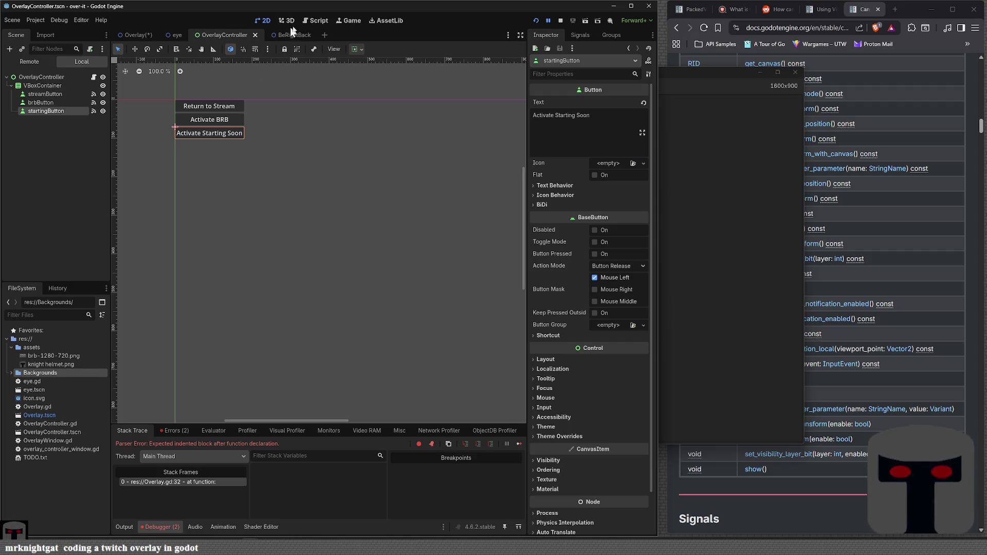
pyautogui.click(317, 22)
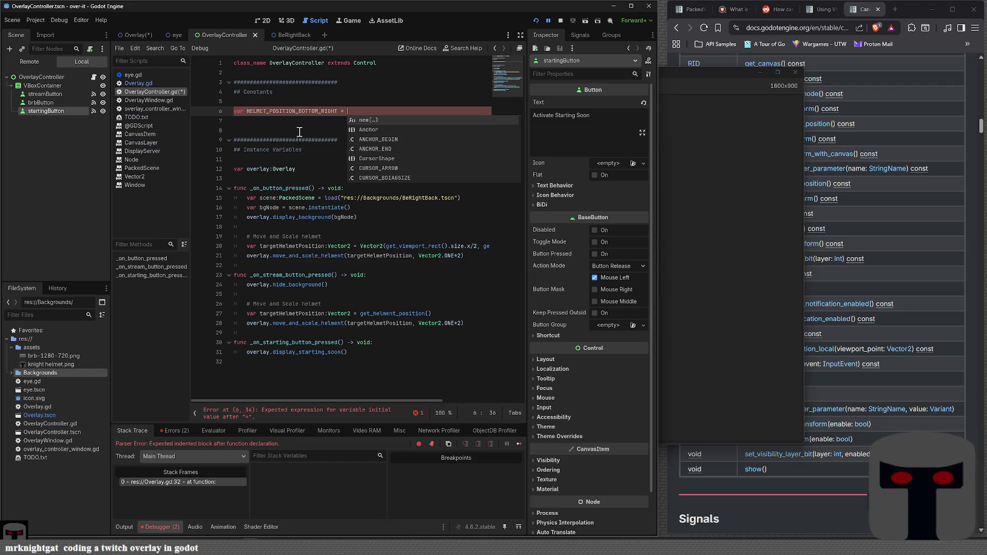
# Set HELMET_POSITION_BOTTOM_RIGHT to Vector2(1450, 770) on line 6 and save the script
pyautogui.write('EC')
pyautogui.press('BackSpace')
pyautogui.press('BackSpace')
pyautogui.press('BackSpace')
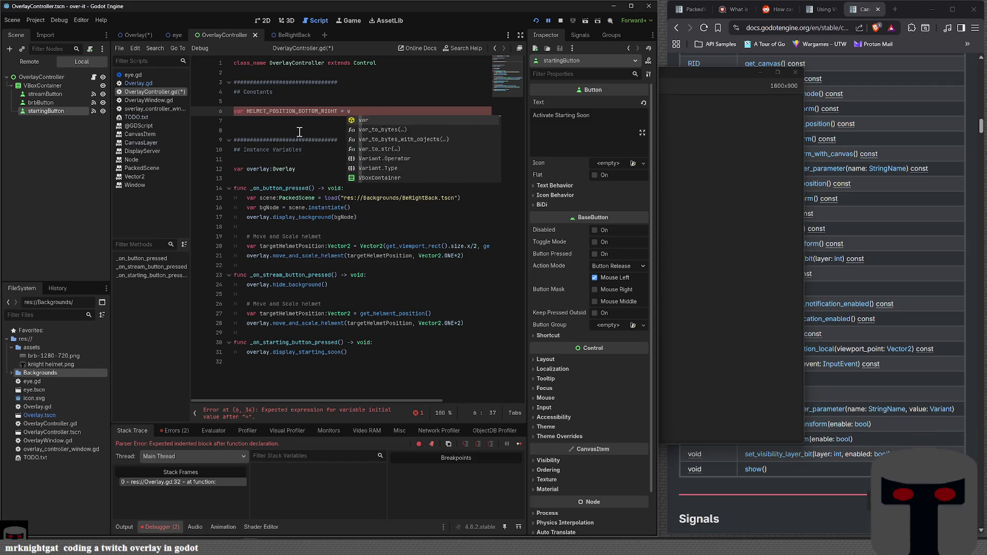
pyautogui.write('Vector')
pyautogui.write('2(14')
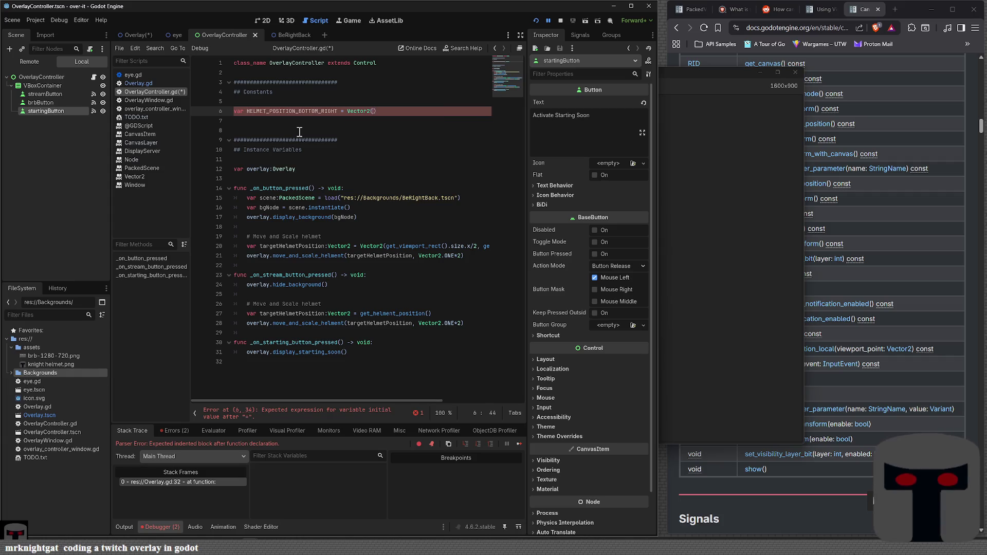
pyautogui.write('50, ')
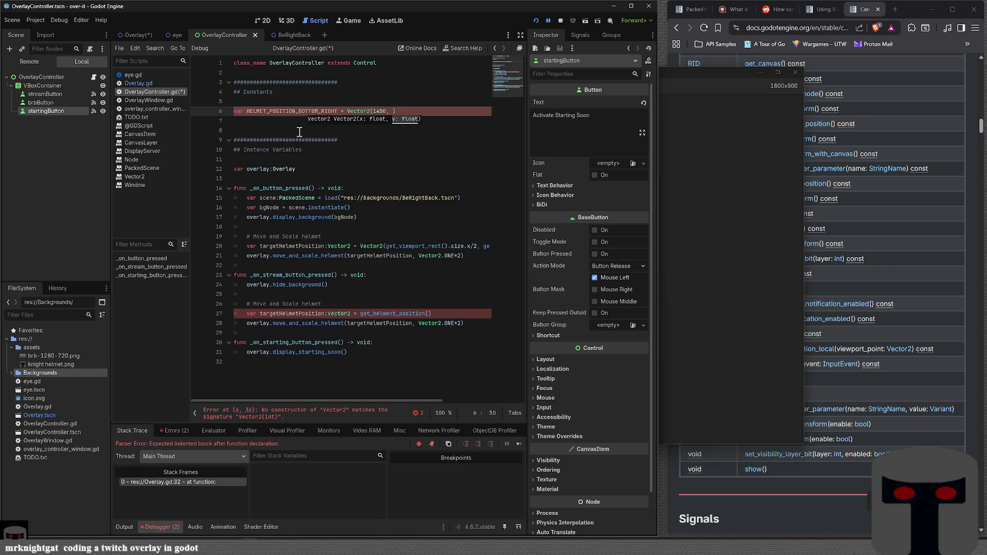
pyautogui.write('769')
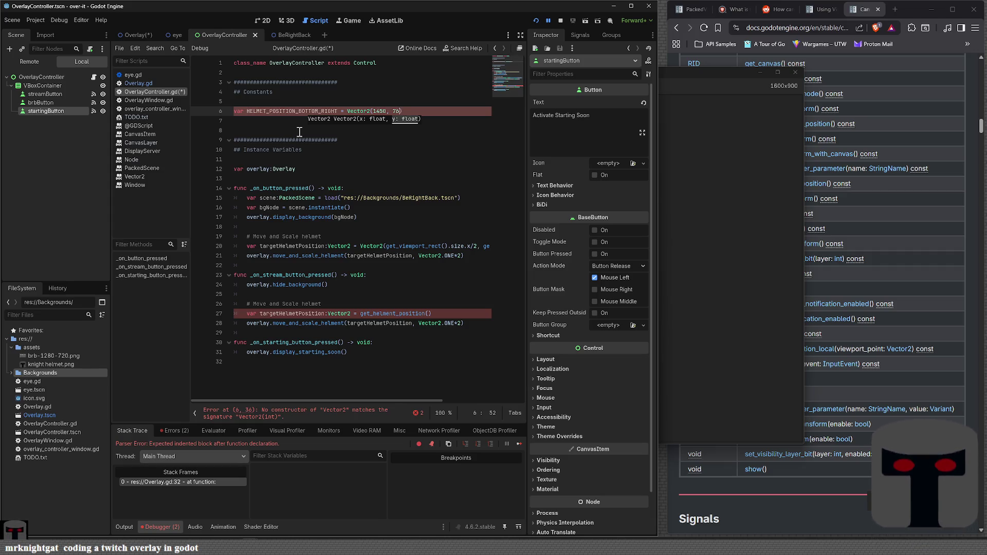
pyautogui.press('BackSpace')
pyautogui.press('BackSpace')
pyautogui.write('70')
pyautogui.hotkey('ctrl', 's')
pyautogui.click(300, 132)
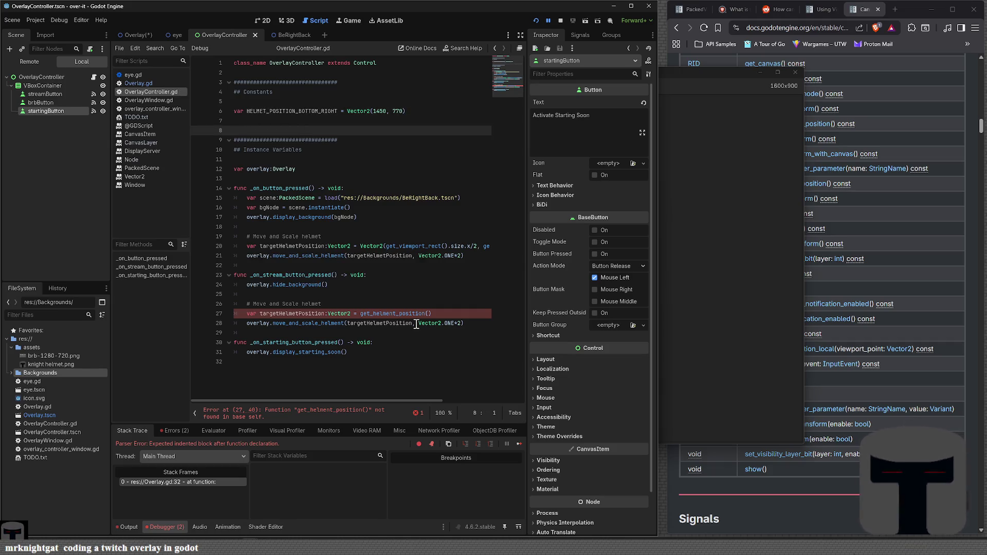
# Replace get_helmet_position() on line 27 with HELMET_POSITION_BOTTOM_RIGHT and remove the *2 scaling on line 28
pyautogui.click(461, 315)
pyautogui.click(459, 319)
pyautogui.keyDown('shift'); pyautogui.click(359, 316); pyautogui.keyUp('shift')
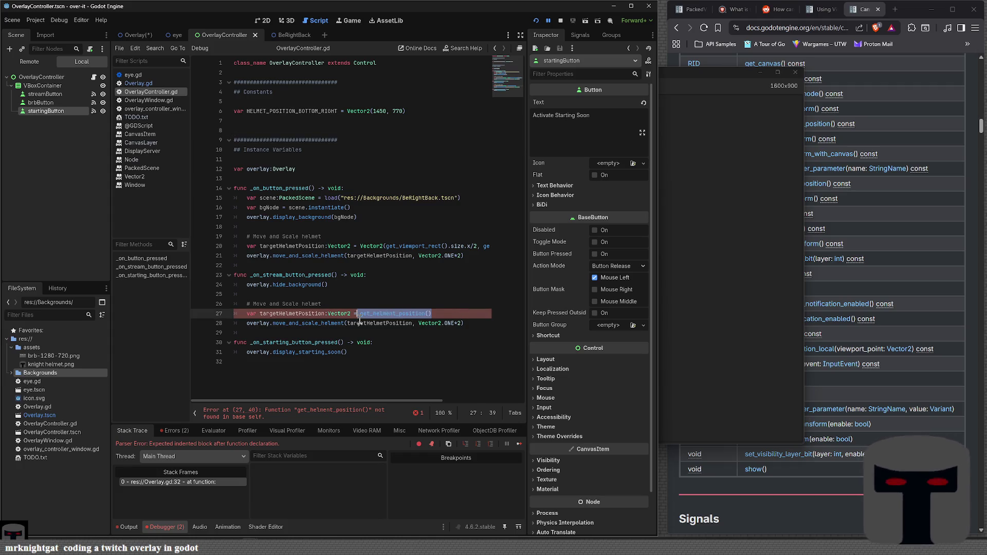
pyautogui.hotkey('shift', 'Right')
pyautogui.write('HE')
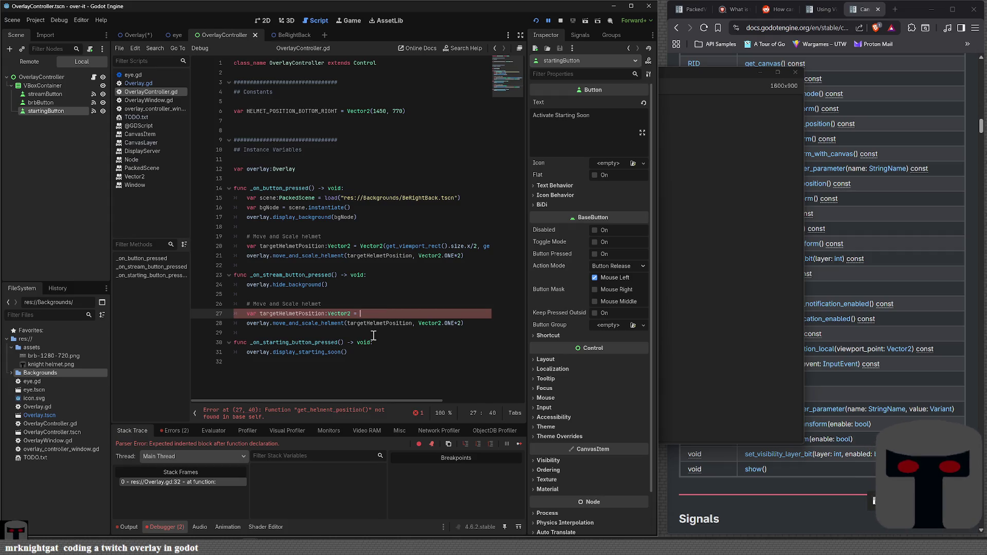
pyautogui.press('Return')
pyautogui.press('Down')
pyautogui.hotkey('ctrl', 's')
pyautogui.press('BackSpace')
pyautogui.press('BackSpace')
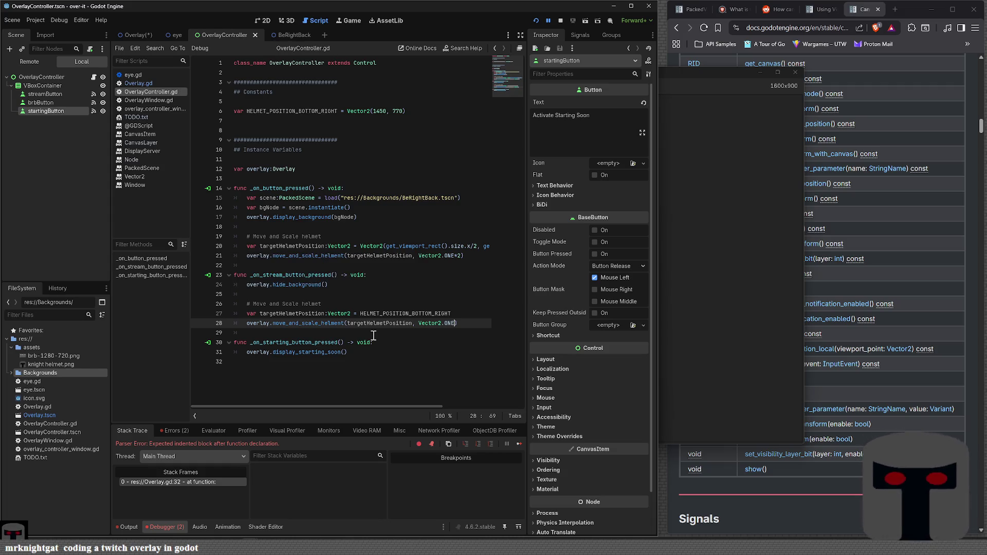
# Switch to the Overlay scene
pyautogui.click(366, 296)
pyautogui.press('Down')
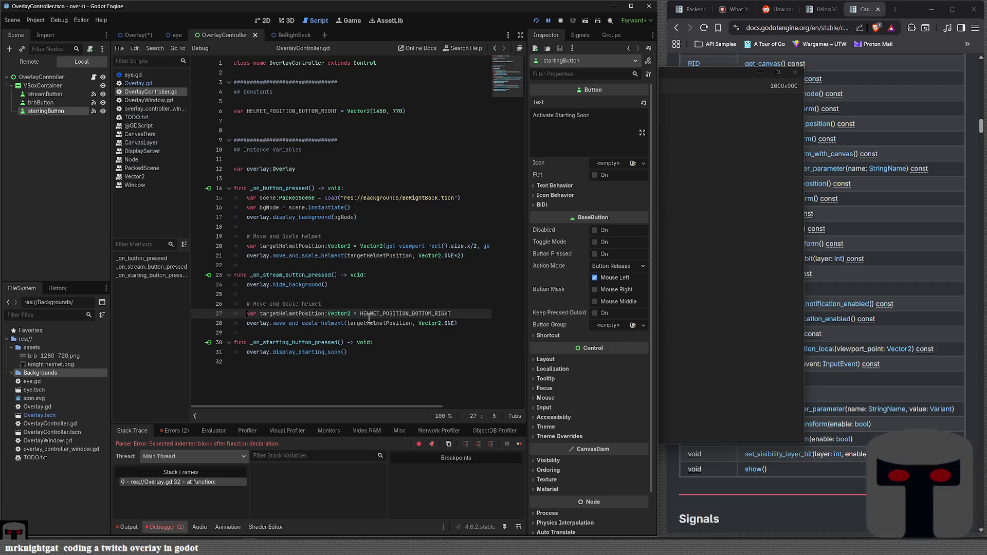
pyautogui.press('Up')
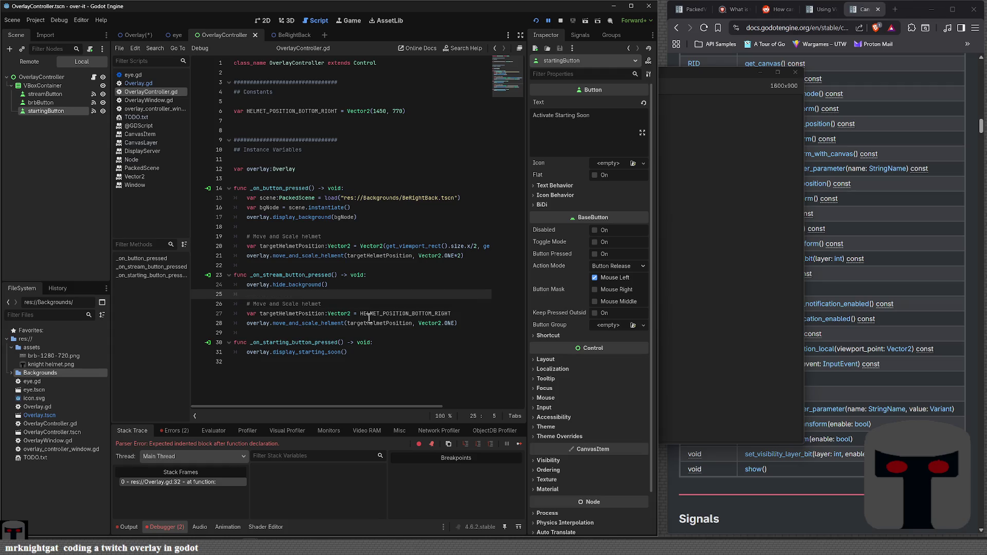
pyautogui.moveTo(257, 286)
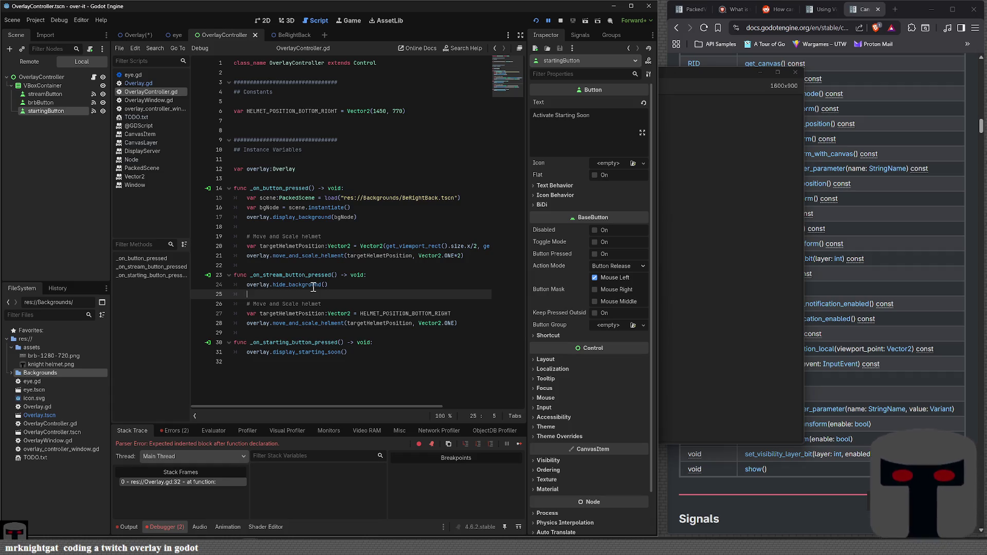
pyautogui.click(124, 33)
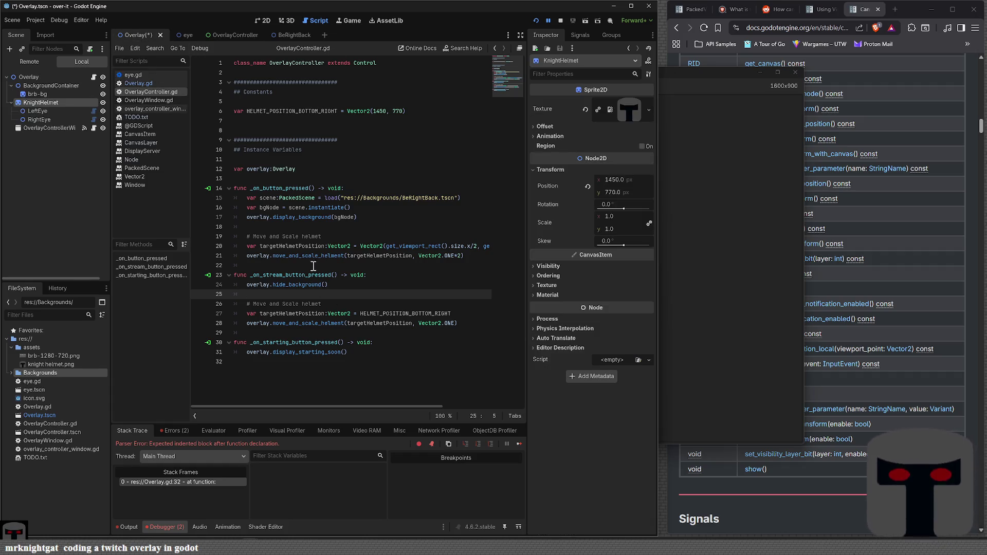
# In Overlay.gd, add func hide_background(): after display_background with a backgroundContainer.remove_child call
pyautogui.click(142, 84)
pyautogui.scroll(-2, 308, 231)
pyautogui.scroll(2, 292, 269)
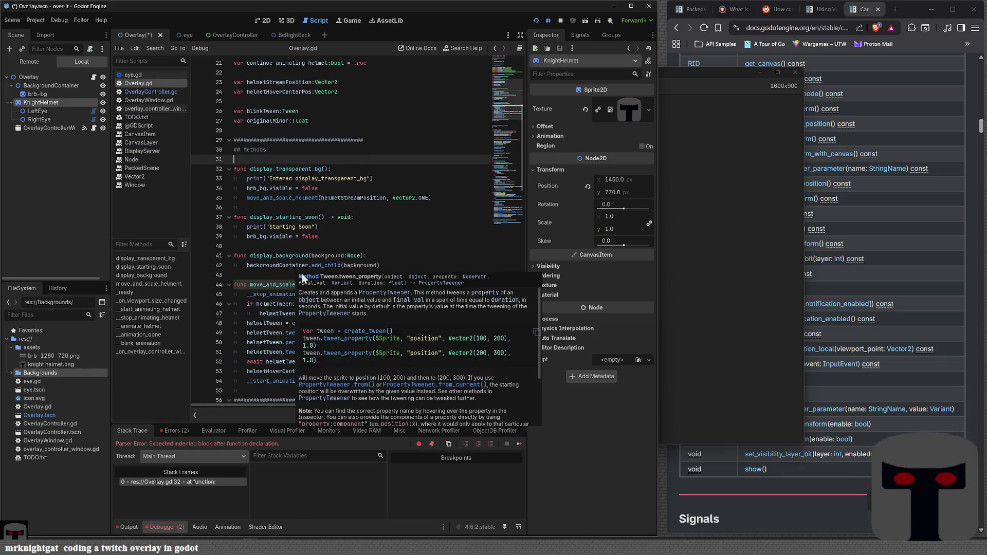
pyautogui.click(268, 276)
pyautogui.press('Return')
pyautogui.press('Return')
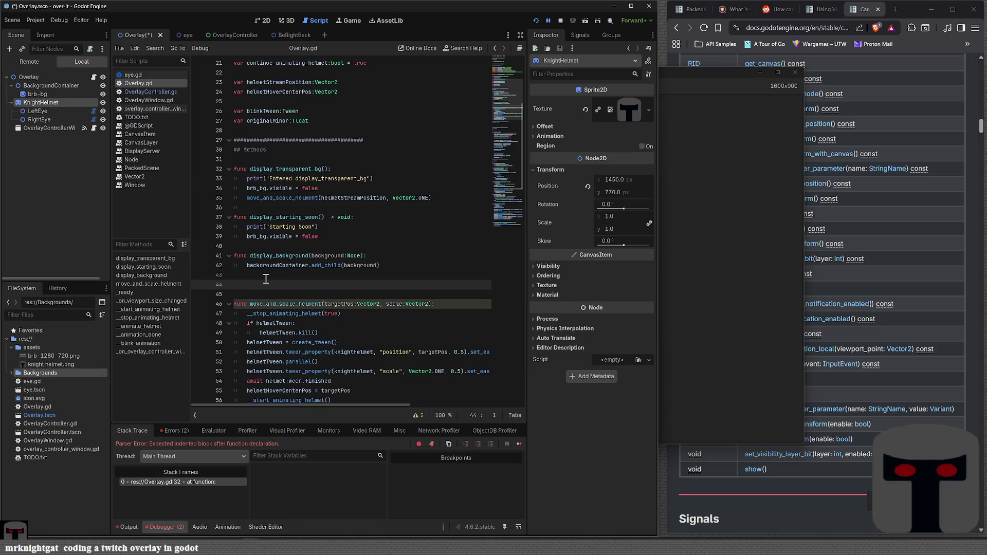
pyautogui.write('unc hide_back')
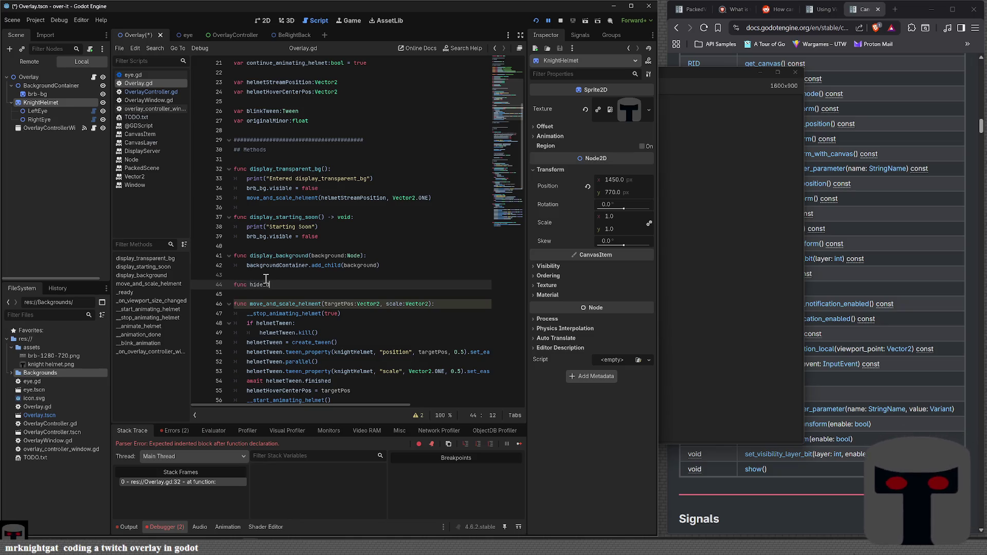
pyautogui.write('ground(')
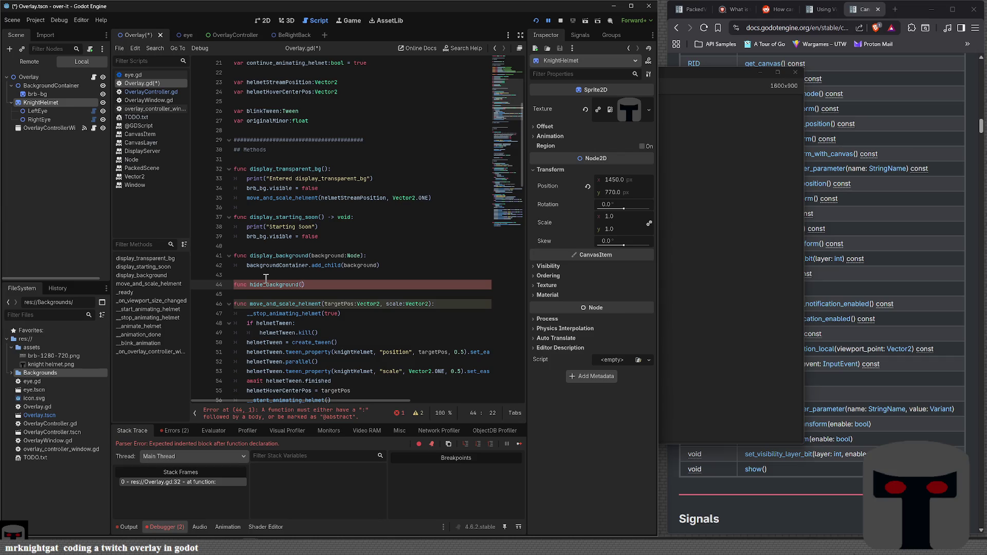
pyautogui.write(':')
pyautogui.press('Return')
pyautogui.write('backgroundContainer.r')
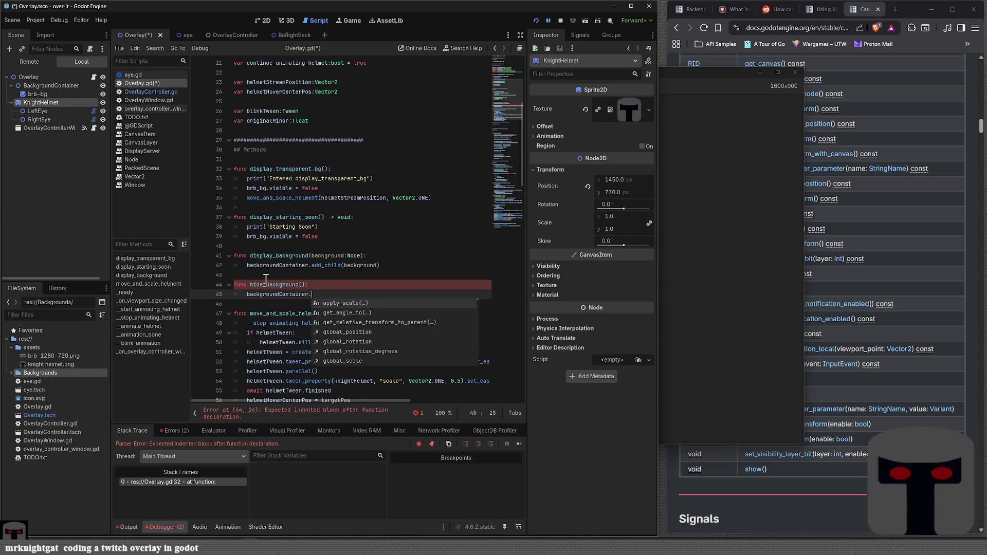
pyautogui.write('emove')
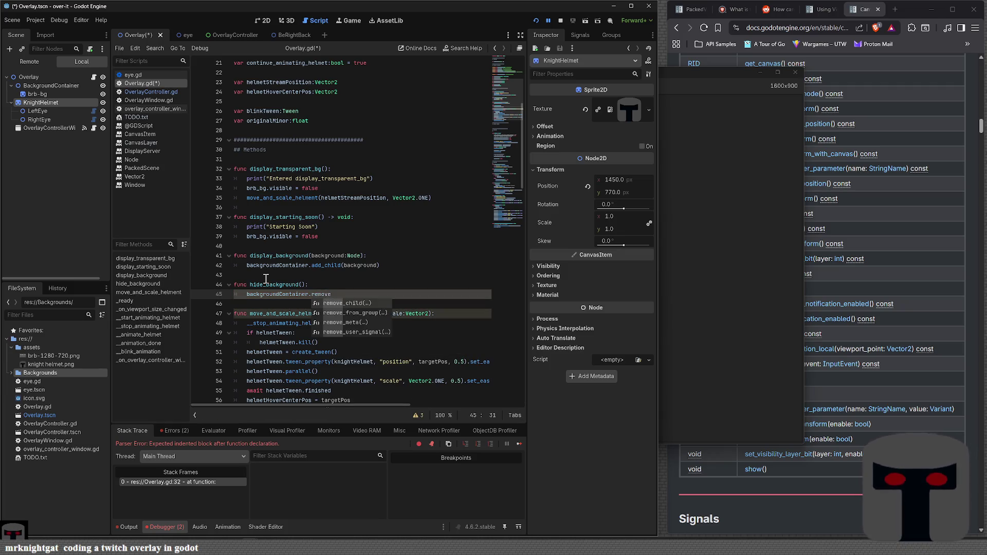
pyautogui.press('Return')
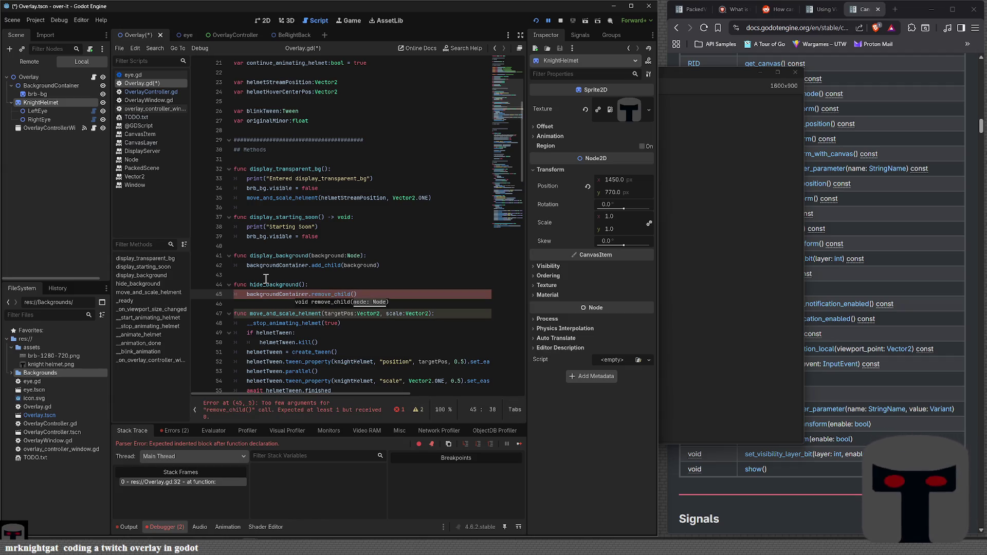
# Declare var children = backgroundContainer.get_children() above the remove_child call
pyautogui.hotkey('ctrl', 'shift', 'Return')
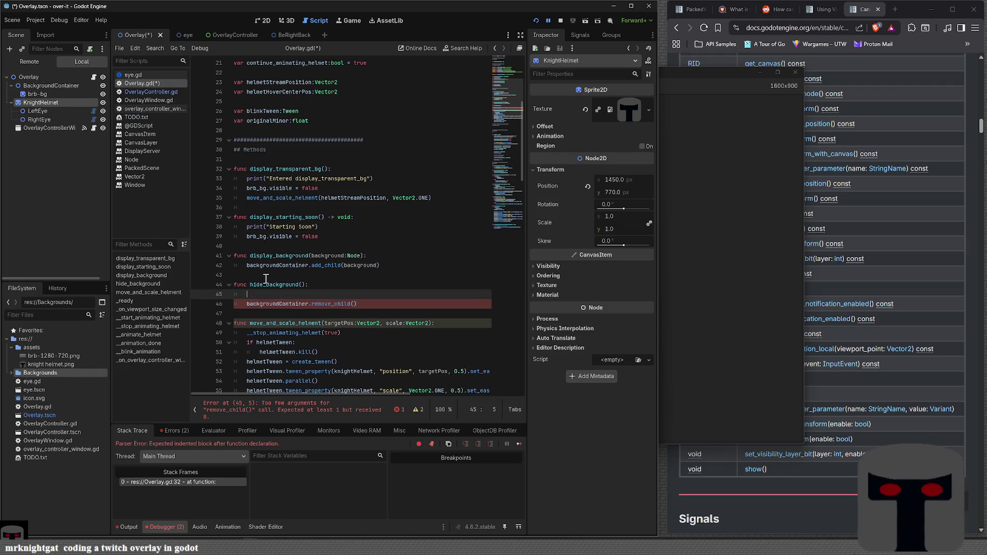
pyautogui.write('backgr')
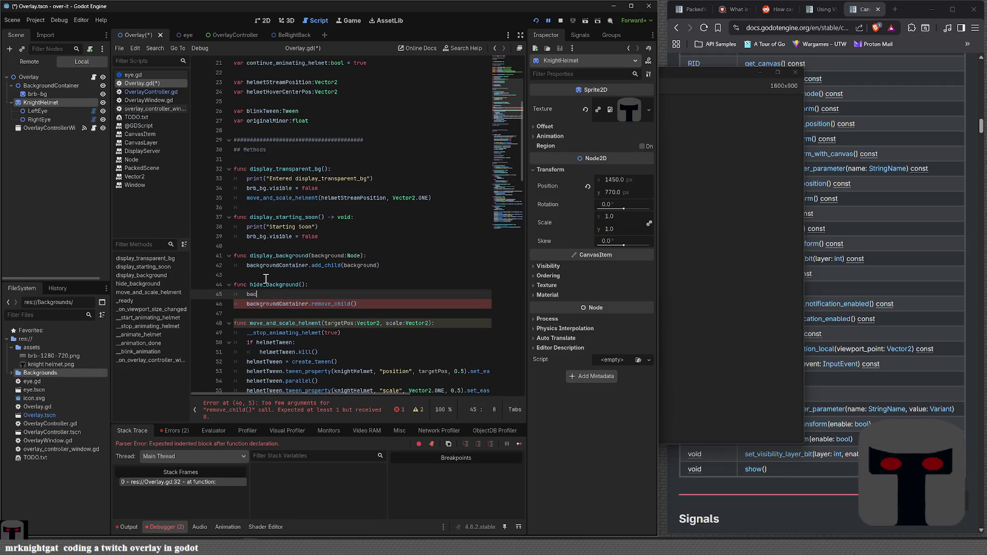
pyautogui.press('Return')
pyautogui.write('.child')
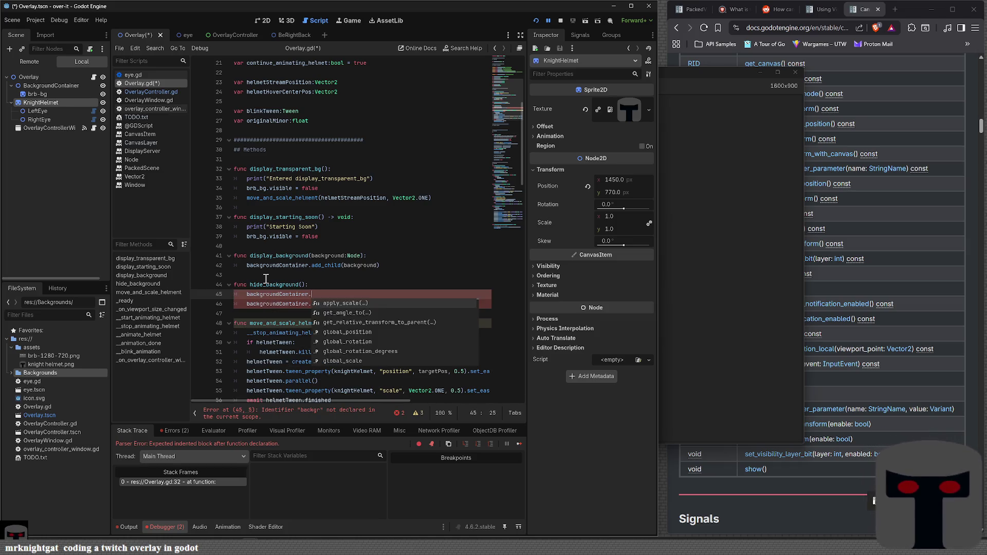
pyautogui.press('BackSpace')
pyautogui.press('BackSpace')
pyautogui.press('BackSpace')
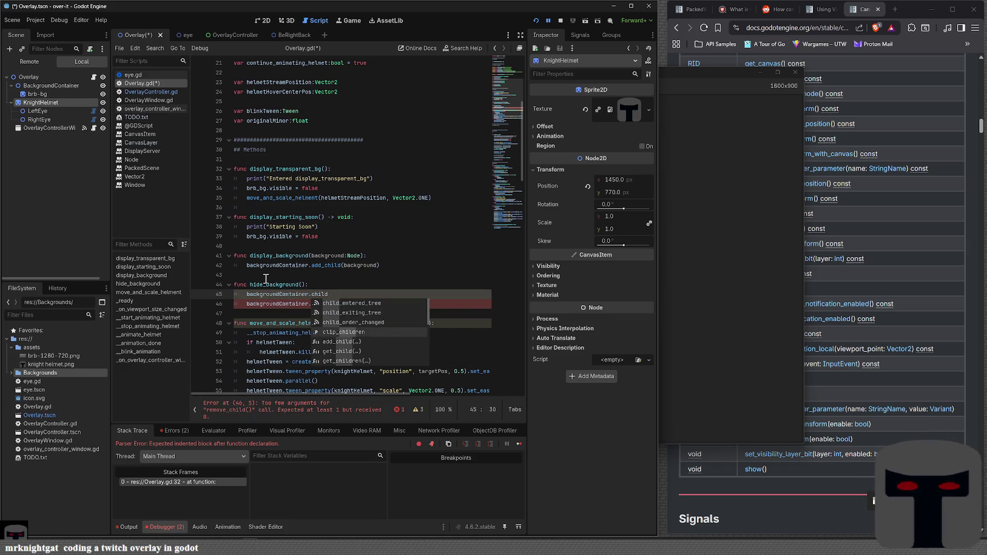
pyautogui.write('get_child')
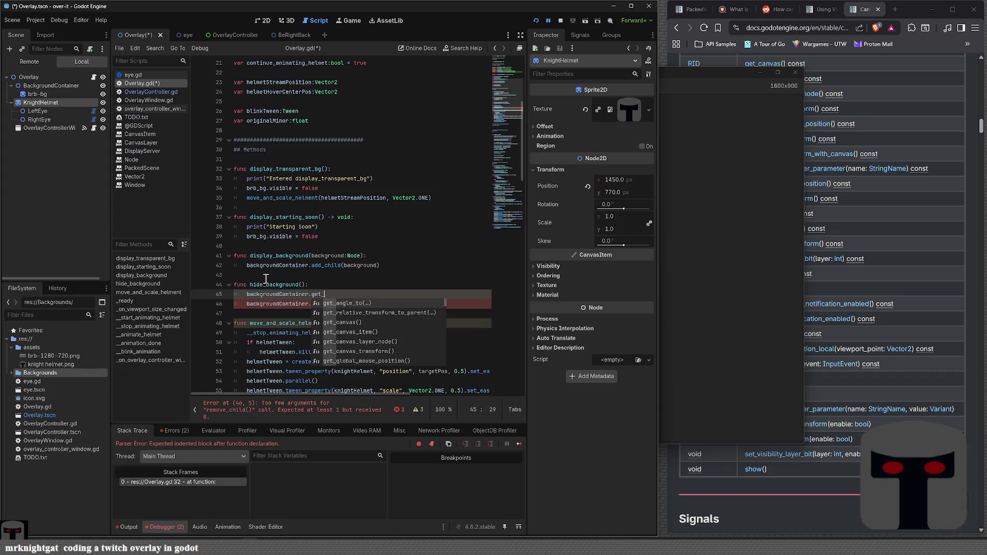
pyautogui.press('Down')
pyautogui.press('Return')
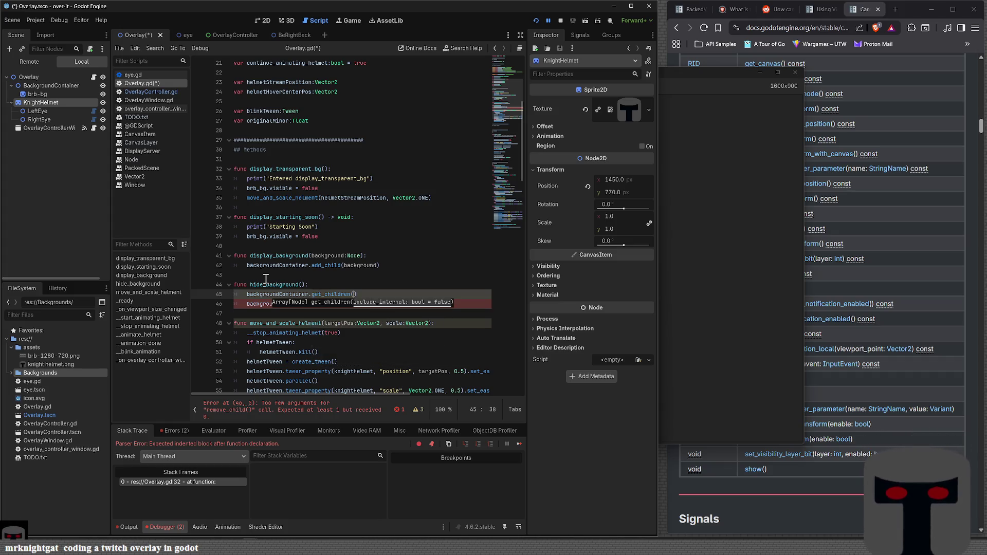
pyautogui.press('Home')
pyautogui.write('for')
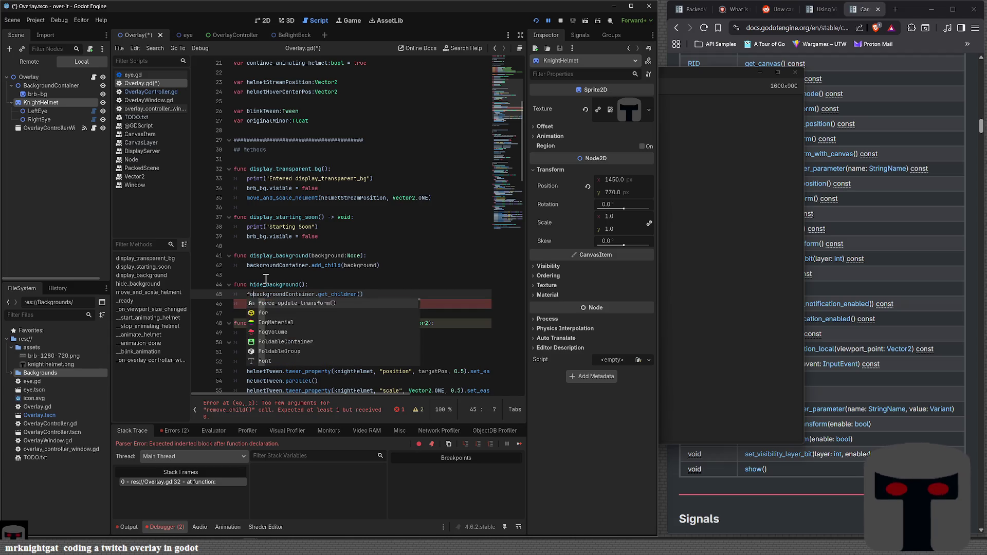
pyautogui.press('BackSpace')
pyautogui.press('BackSpace')
pyautogui.press('BackSpace')
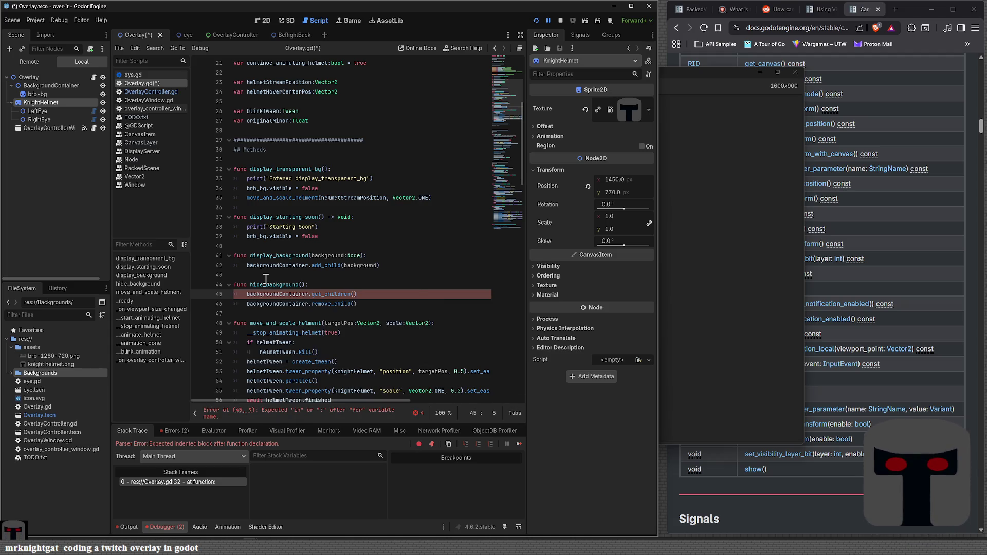
pyautogui.write('children')
pyautogui.write(' =')
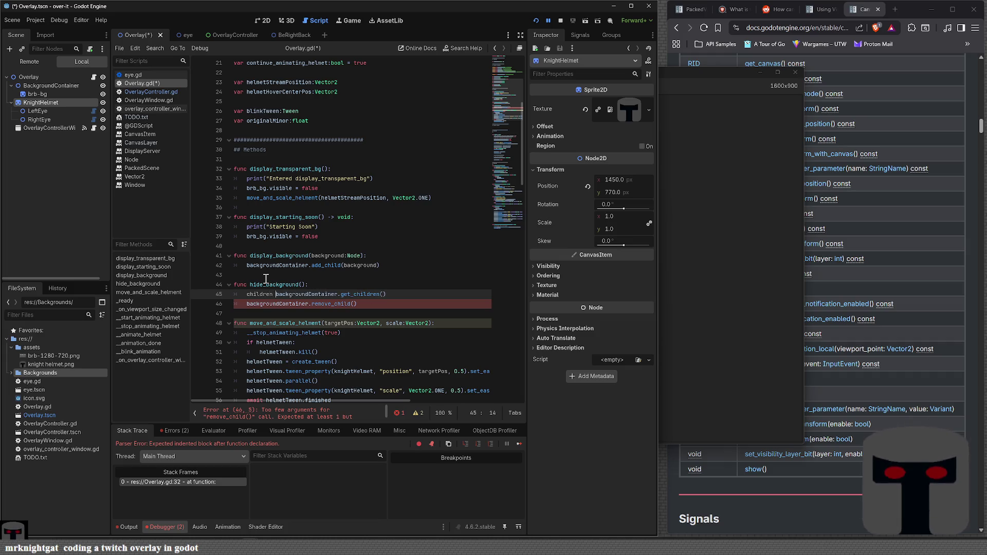
pyautogui.press('Home')
pyautogui.write('var')
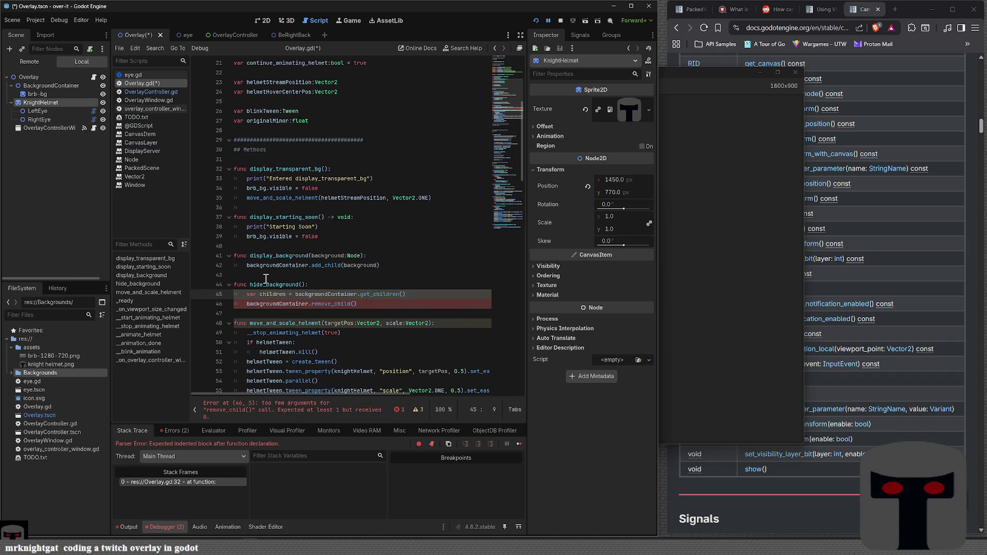
pyautogui.press('End')
# Wrap remove_child(child) in a 'for child in children:' loop and save
pyautogui.press('Return')
pyautogui.write('for ')
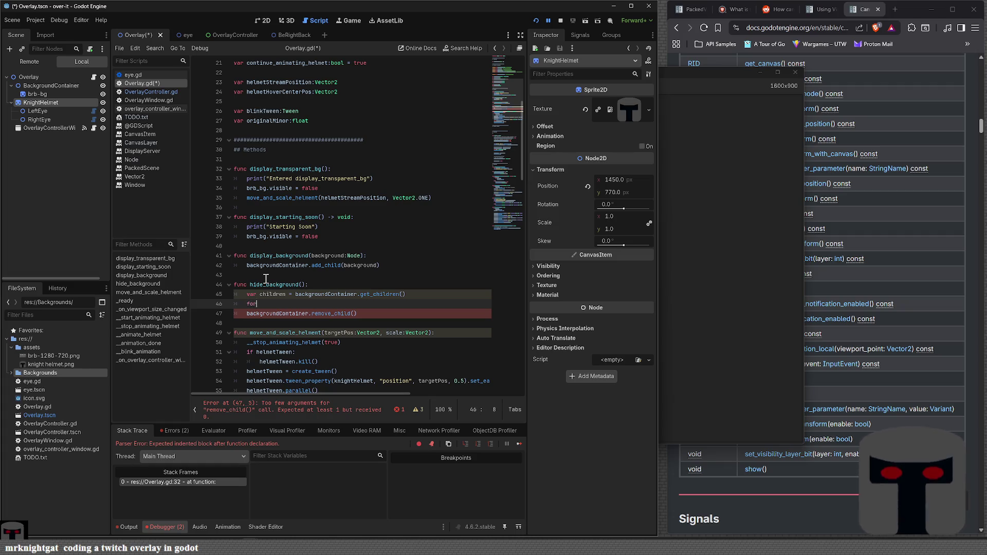
pyautogui.write('child in child')
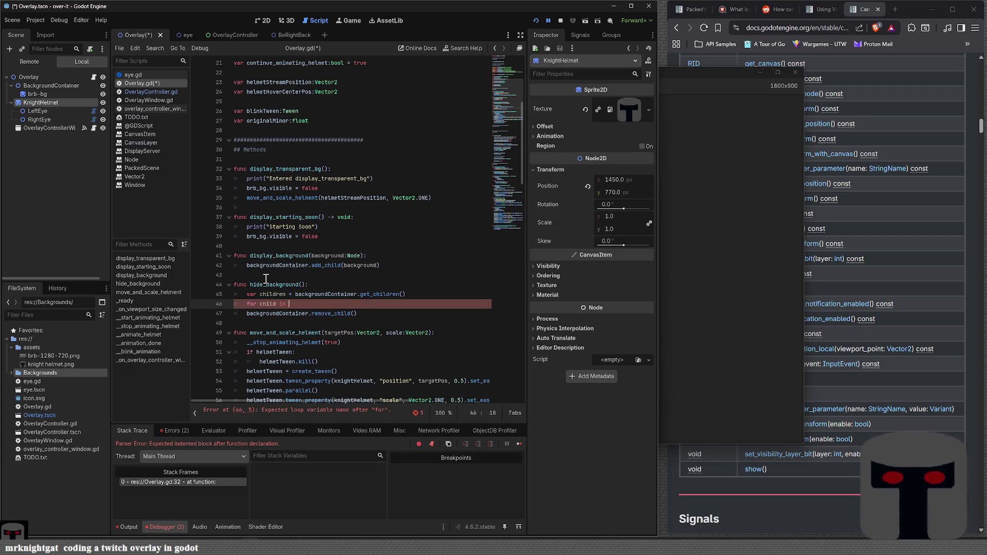
pyautogui.write('ren')
pyautogui.press('Return')
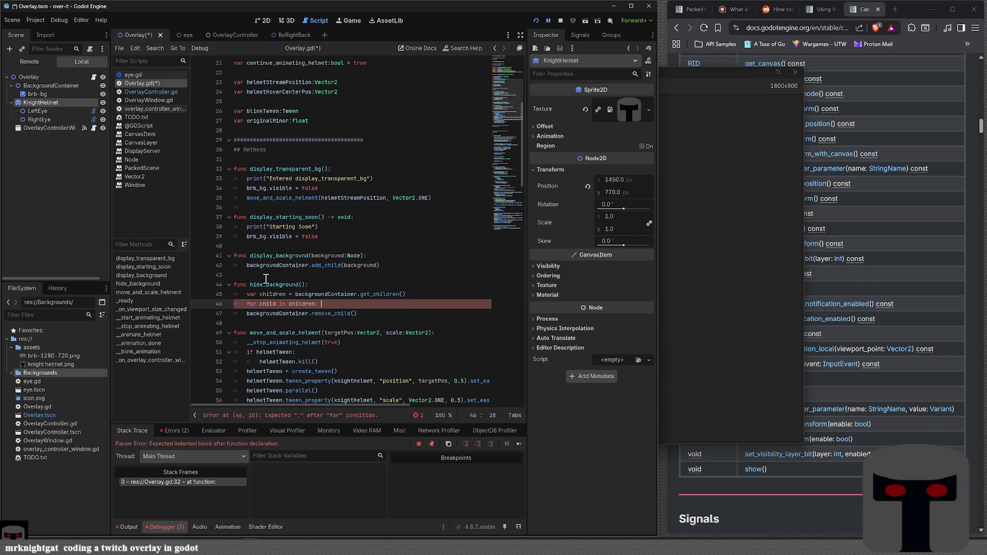
pyautogui.write(':')
pyautogui.press('Down')
pyautogui.press('Home')
pyautogui.press('Tab')
pyautogui.press('End')
pyautogui.press('Left')
pyautogui.write('child')
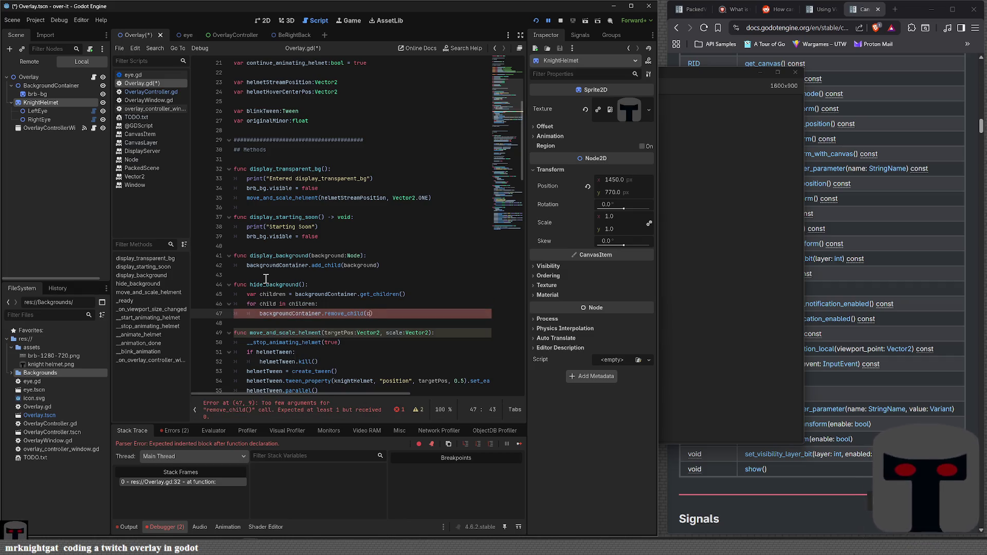
pyautogui.write(')')
pyautogui.hotkey('ctrl', 's')
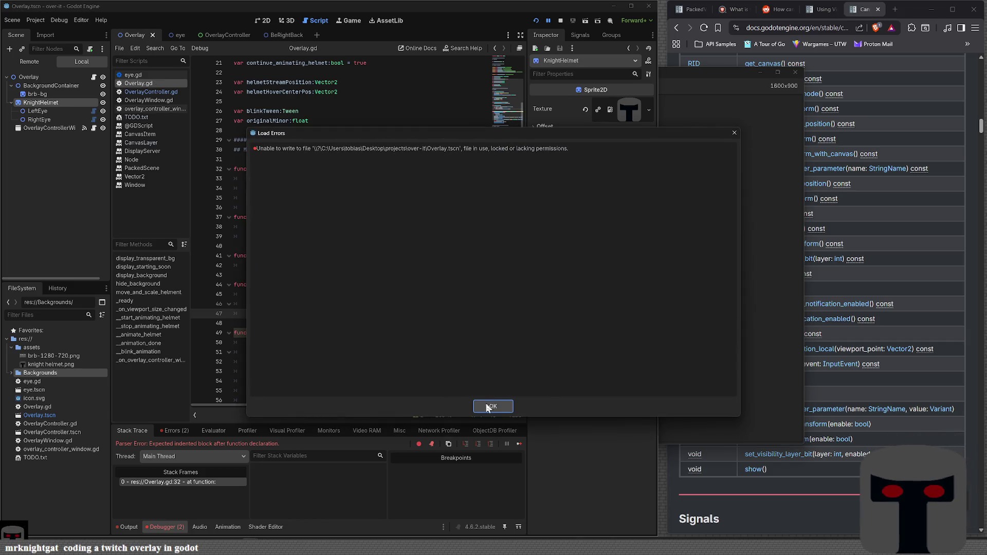
# Dismiss the Overlay.tscn save error, test-run the project with F5, then stop it
pyautogui.click(484, 407)
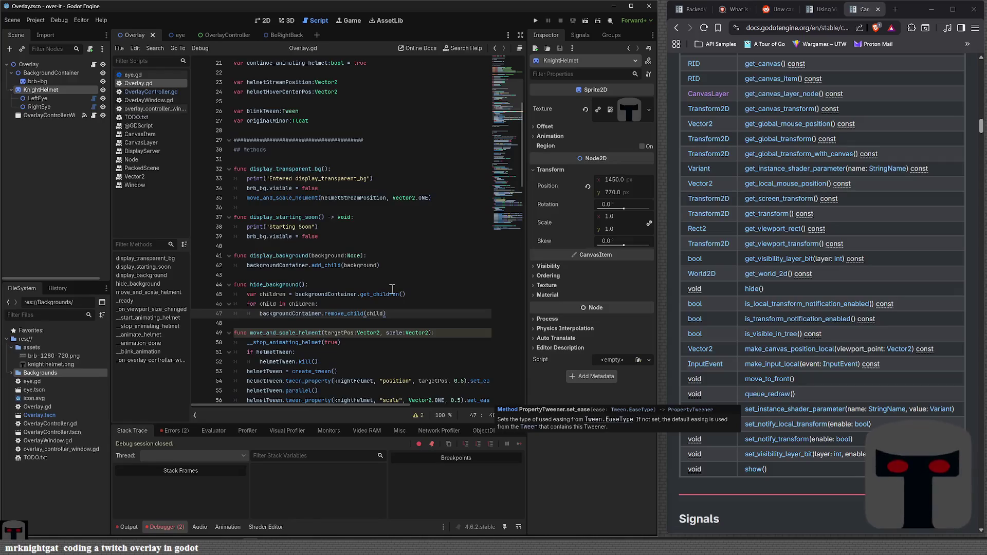
pyautogui.click(399, 304)
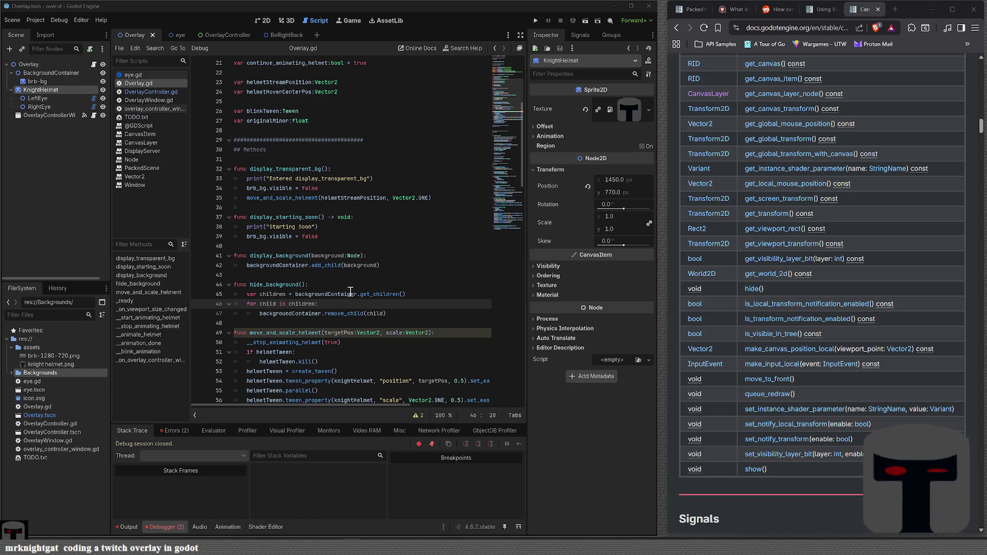
pyautogui.press('F5')
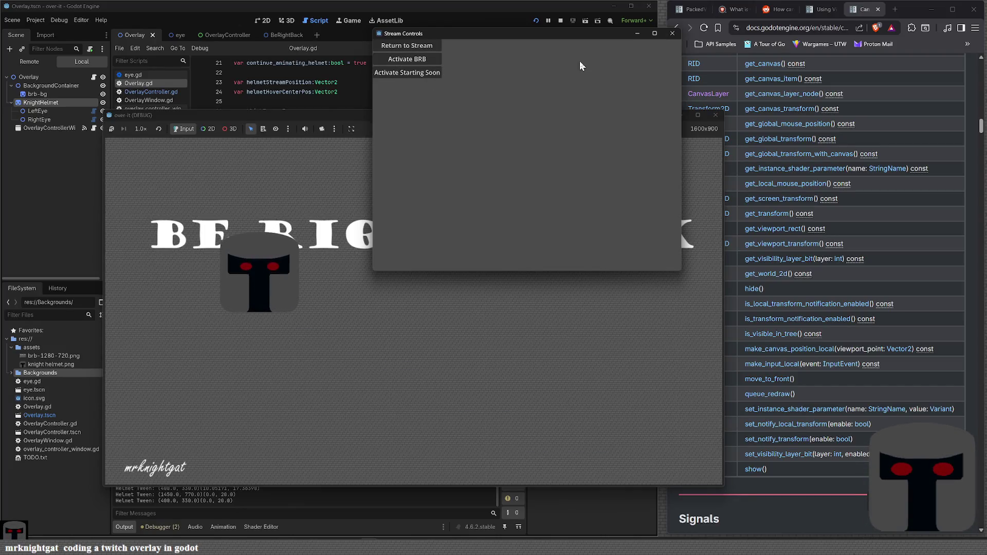
pyautogui.click(673, 33)
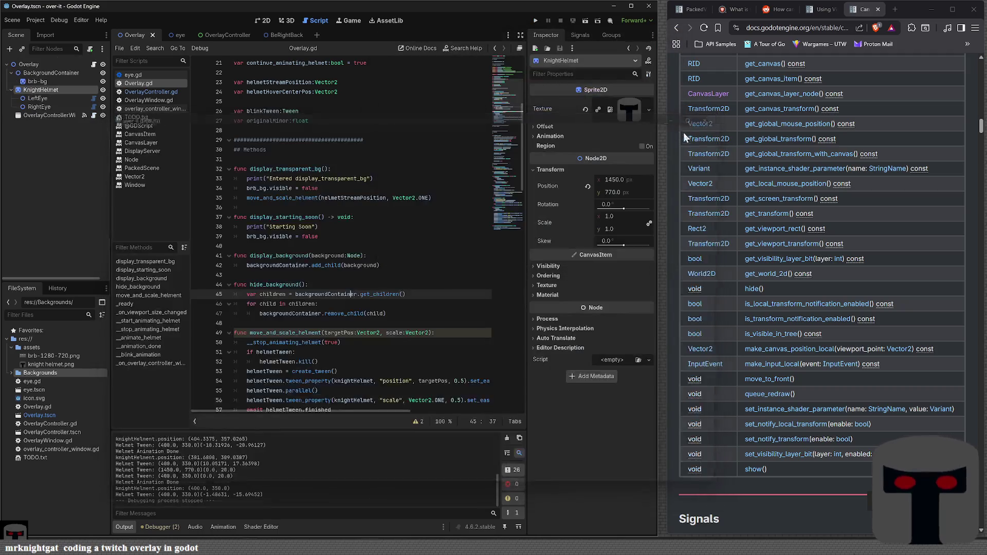
pyautogui.click(341, 227)
# Switch to the OverlayController scene and open OverlayController.gd at its constants section
pyautogui.scroll(-3, 359, 271)
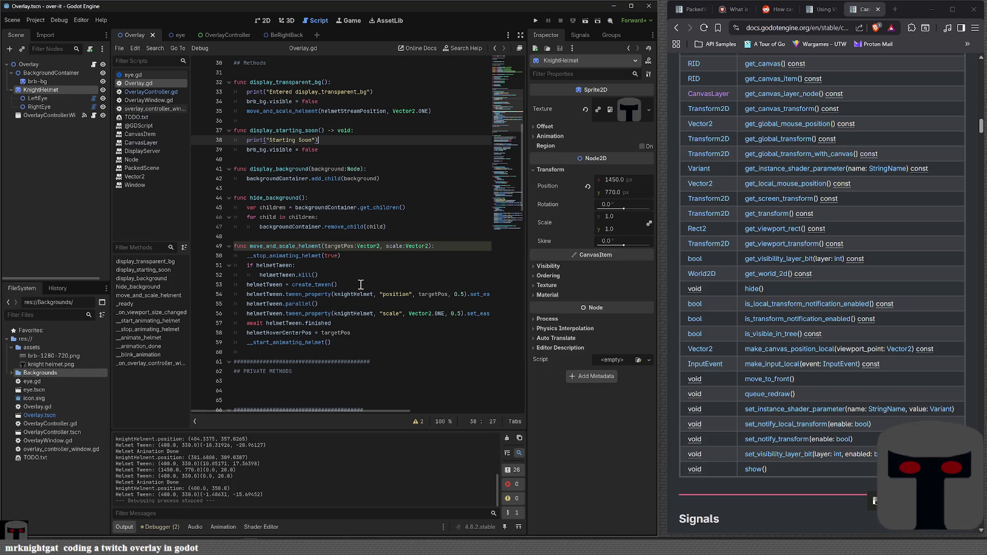
pyautogui.click(361, 284)
pyautogui.scroll(2, 363, 285)
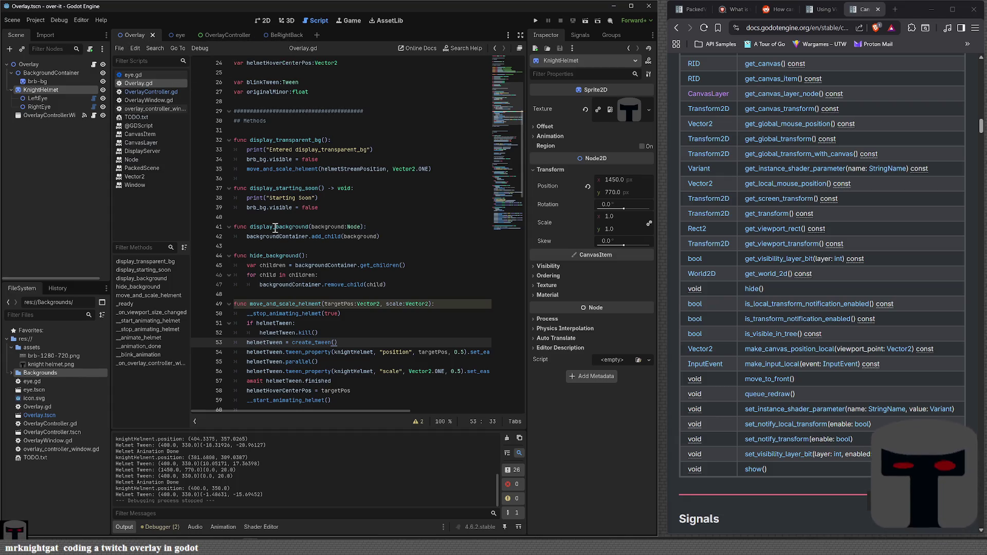
pyautogui.click(223, 34)
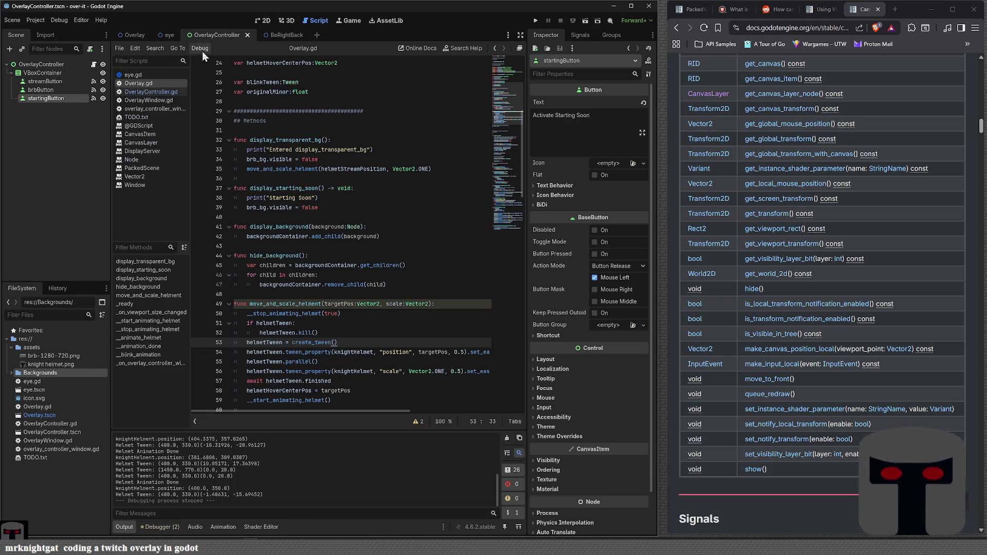
pyautogui.click(146, 89)
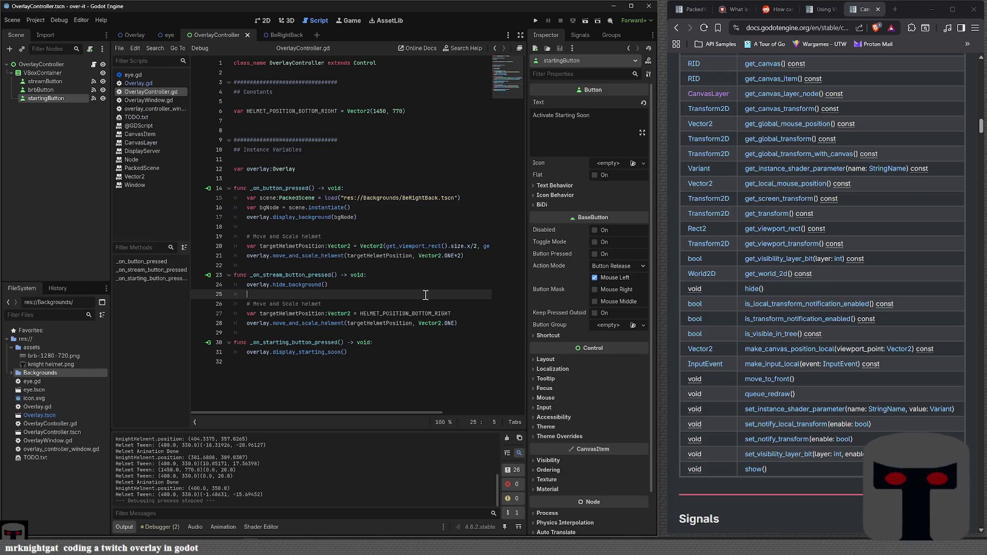
pyautogui.click(397, 247)
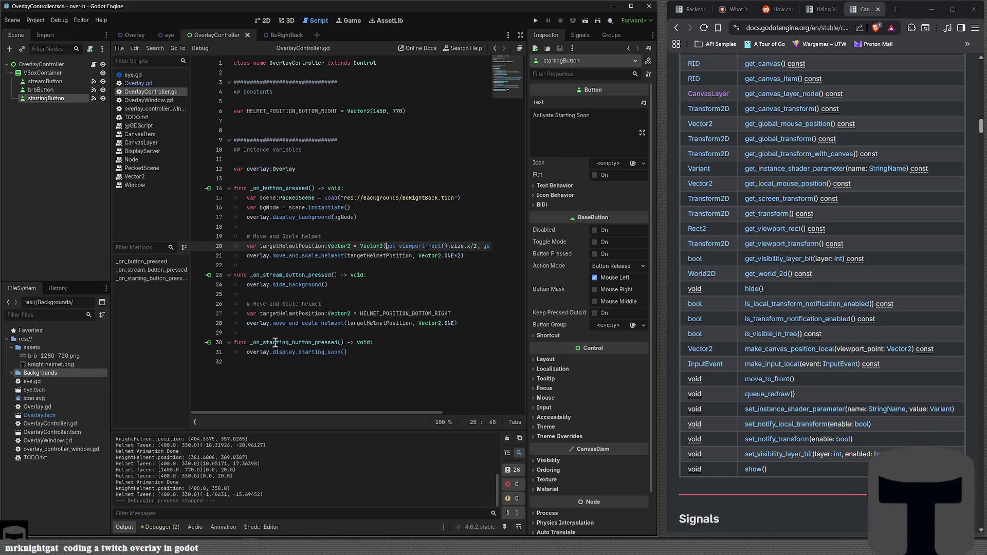
pyautogui.click(311, 122)
# Add var HELMET_POSITION_CENTER = Vector(800, 450) above the bottom-right constant and save
pyautogui.press('Up')
pyautogui.hotkey('ctrl', 'shift', 'Return')
pyautogui.write('var HELMET_POSITI')
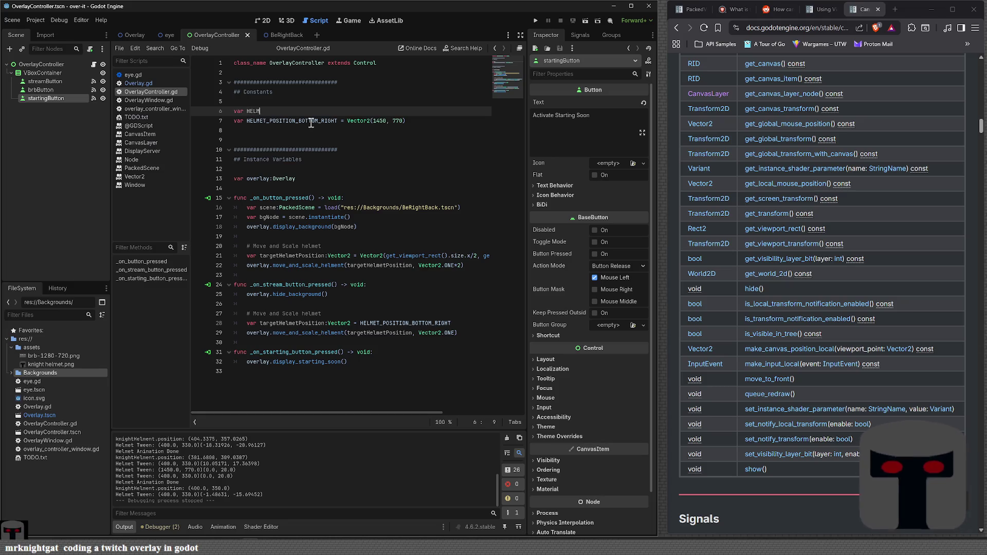
pyautogui.write('ON_CENTER =')
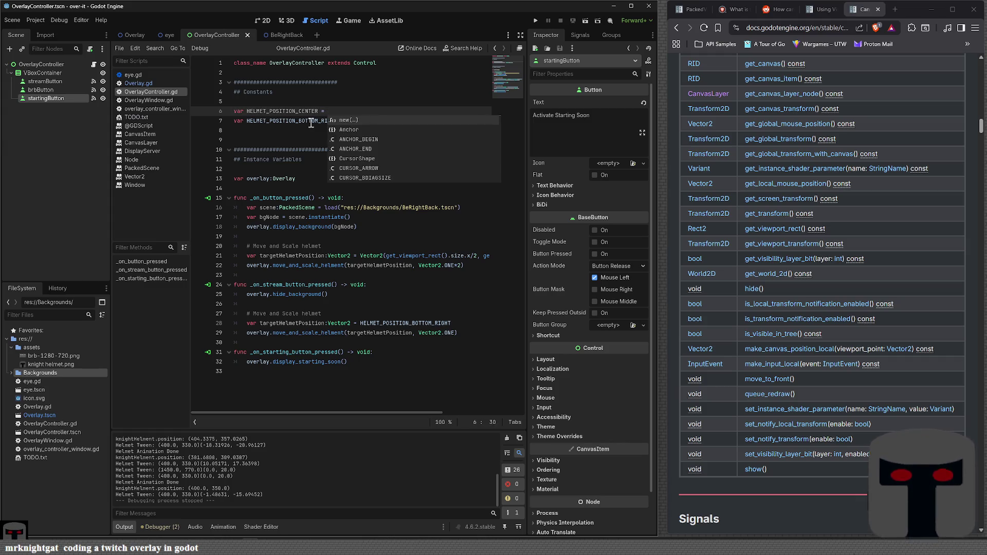
pyautogui.write(' Vec')
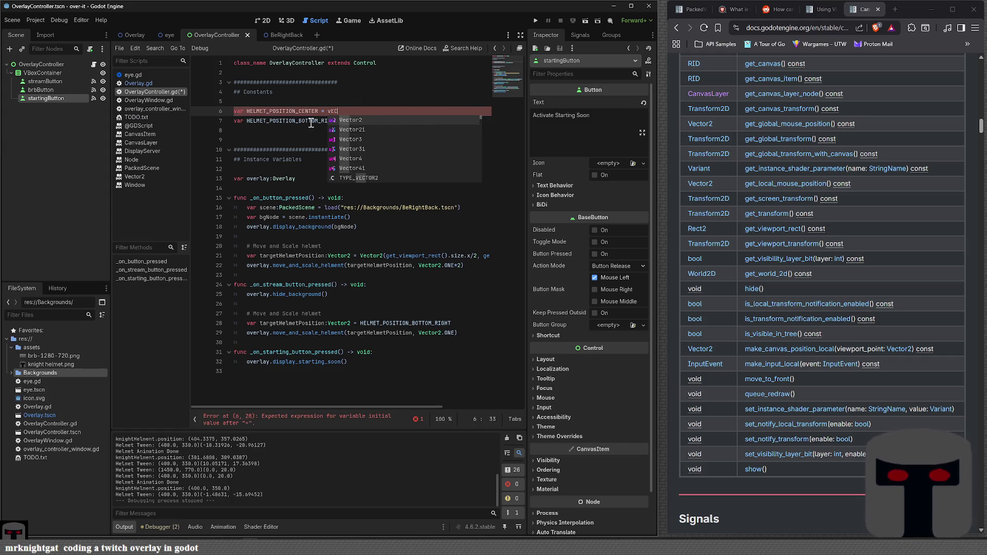
pyautogui.write('tor(')
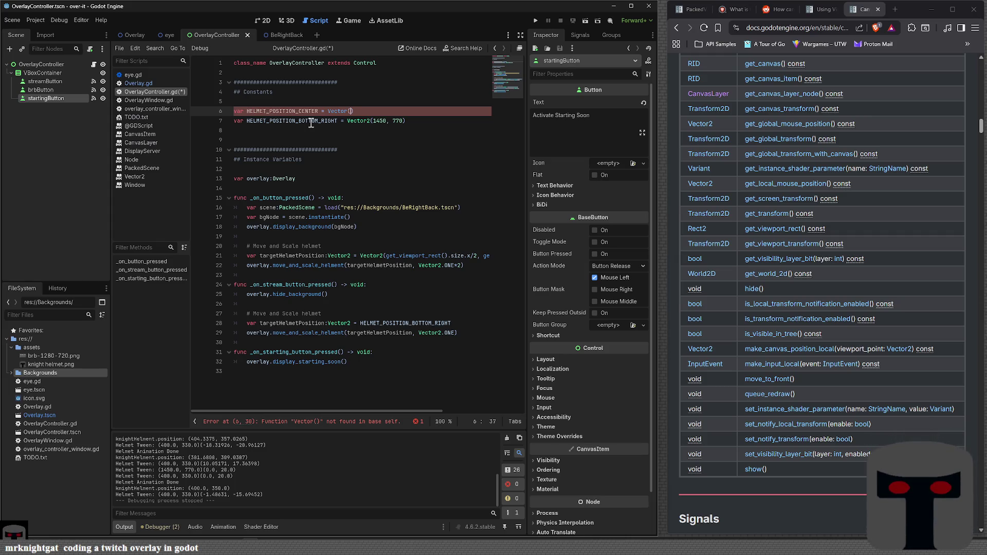
pyautogui.write('800')
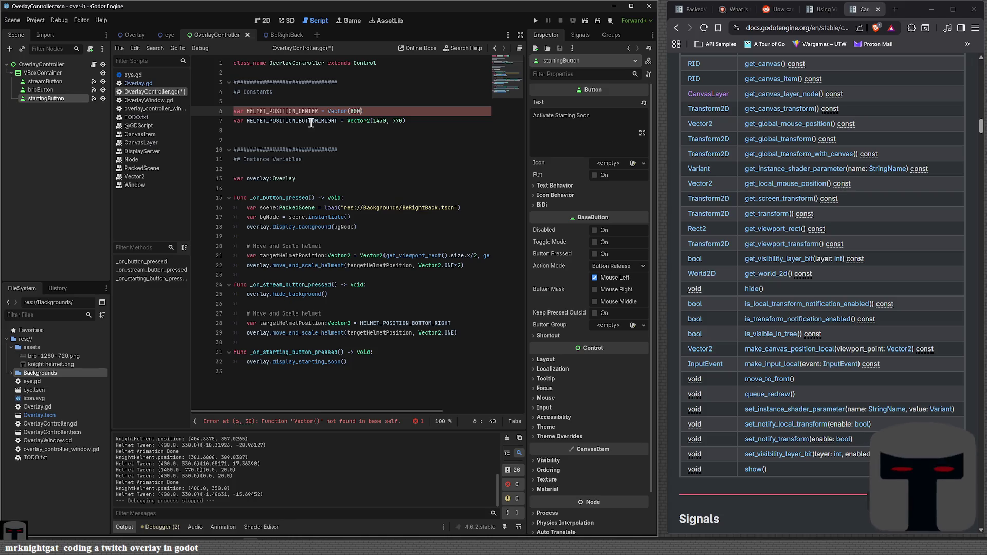
pyautogui.write(', 3')
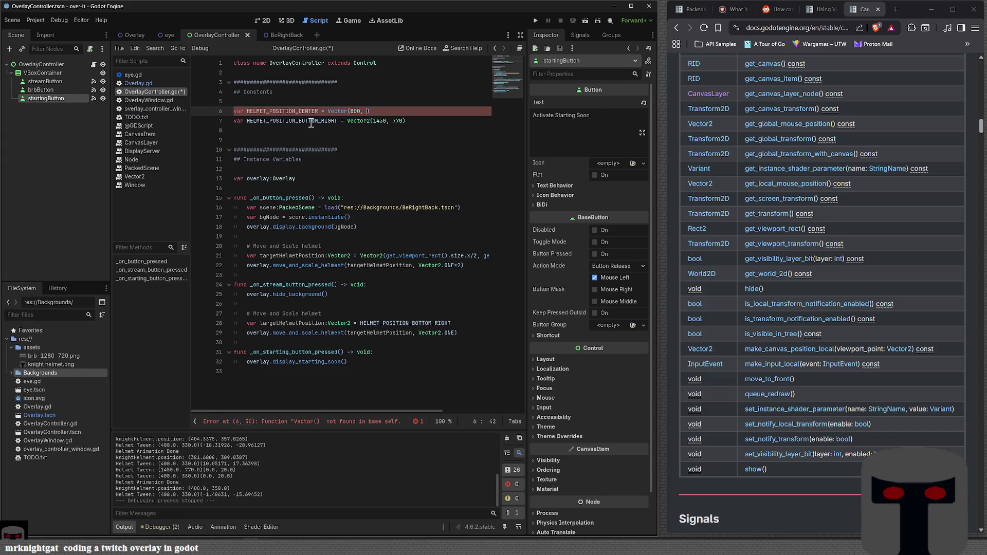
pyautogui.write('50')
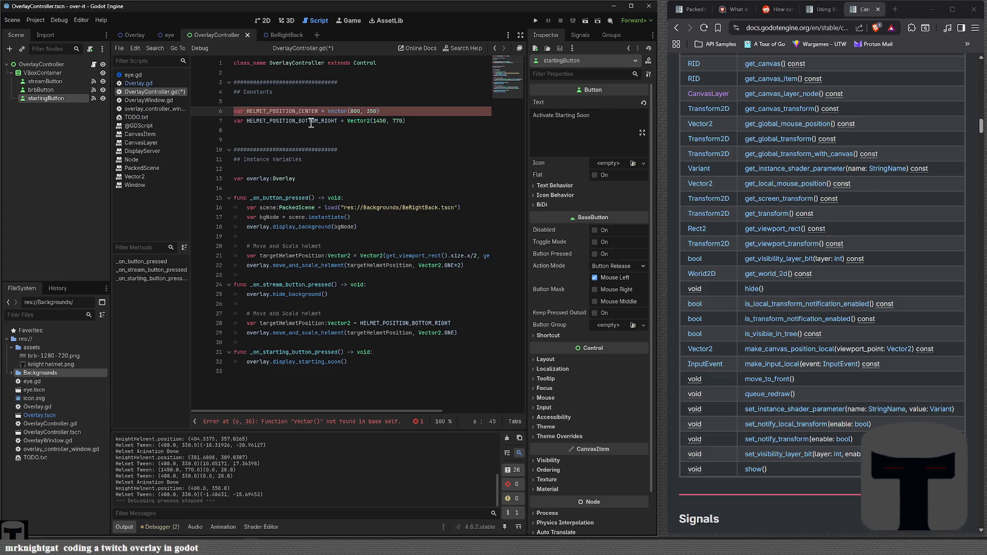
pyautogui.press('BackSpace')
pyautogui.write('4')
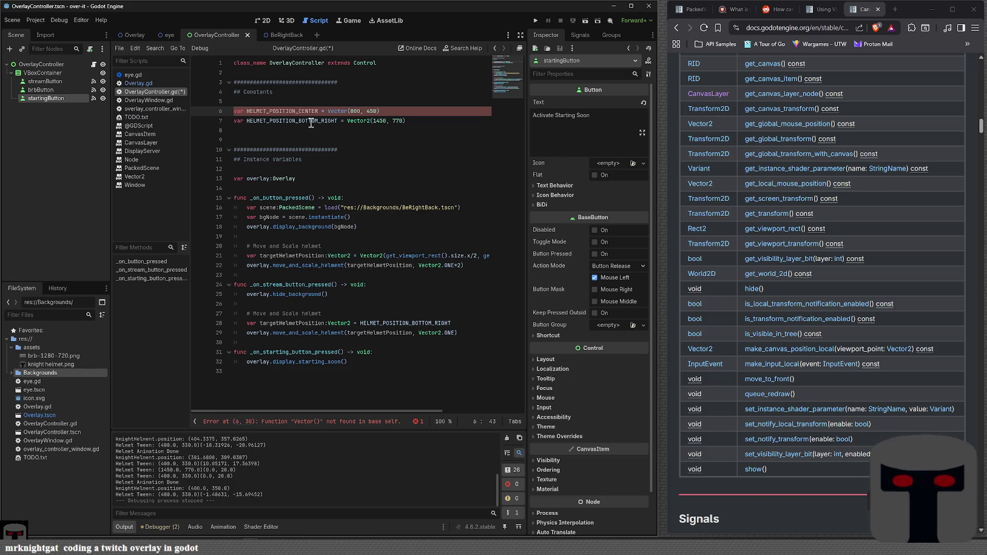
pyautogui.hotkey('ctrl', 's')
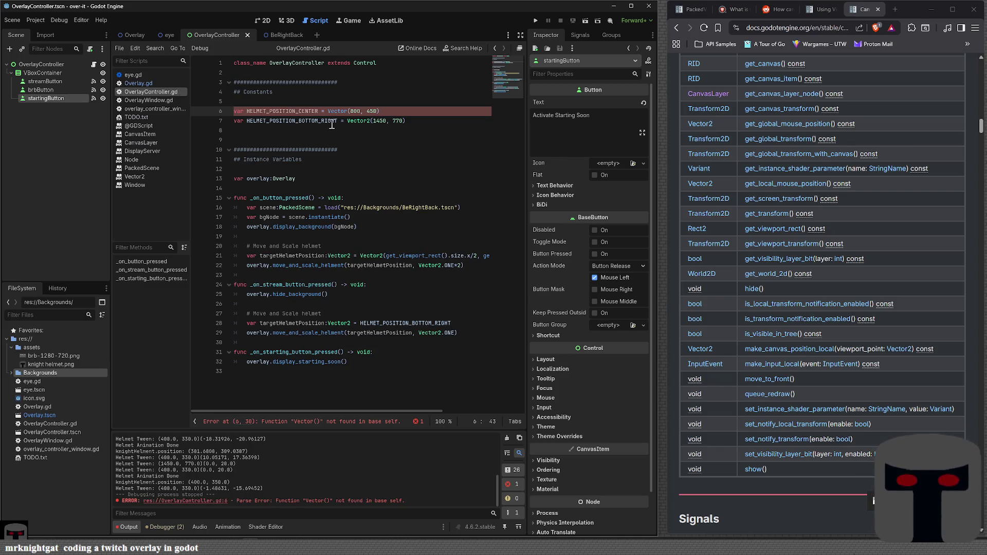
# Select the root Overlay node in the Overlay scene and open the Project menu
pyautogui.click(132, 35)
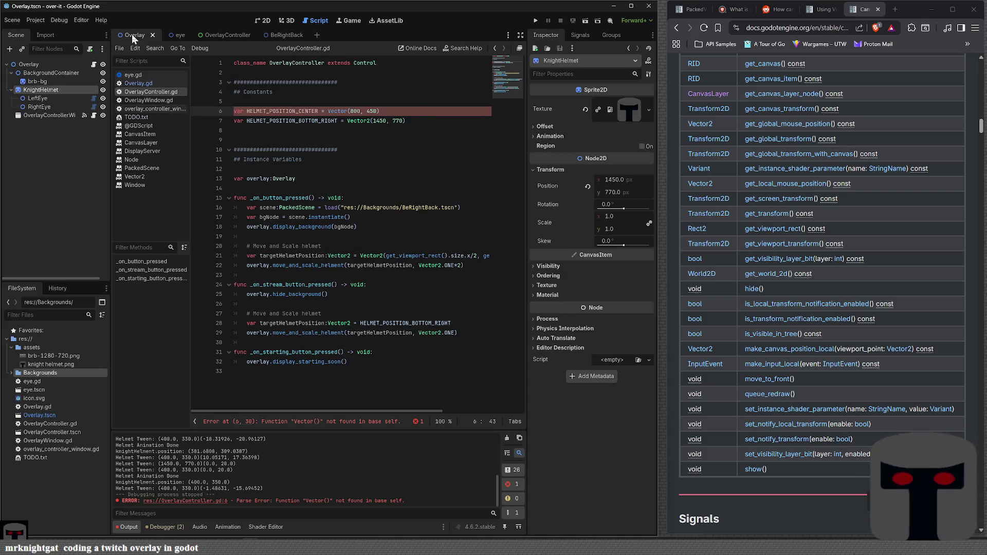
pyautogui.click(28, 65)
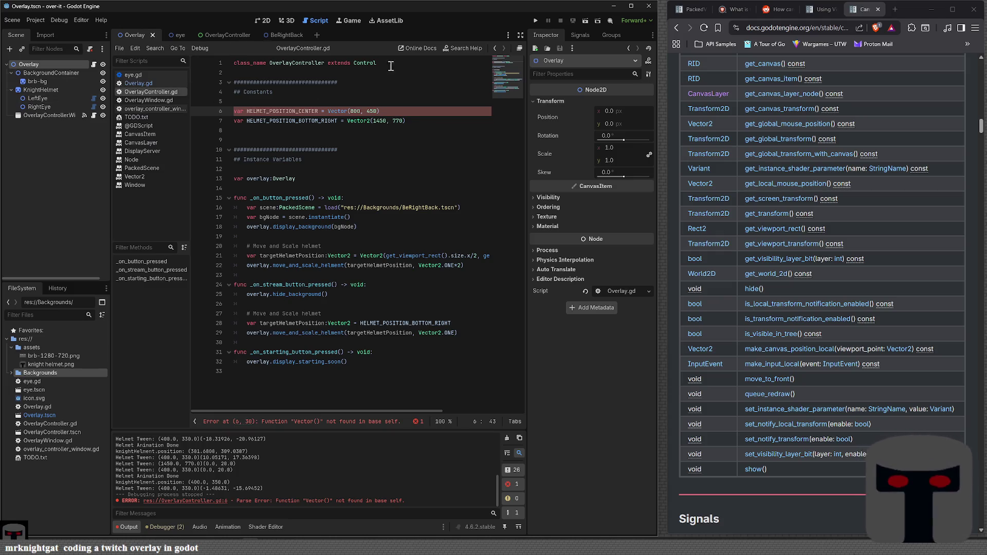
pyautogui.click(42, 20)
# Close Project Settings and correct line 6 to Vector2(800, 450)
pyautogui.click(48, 33)
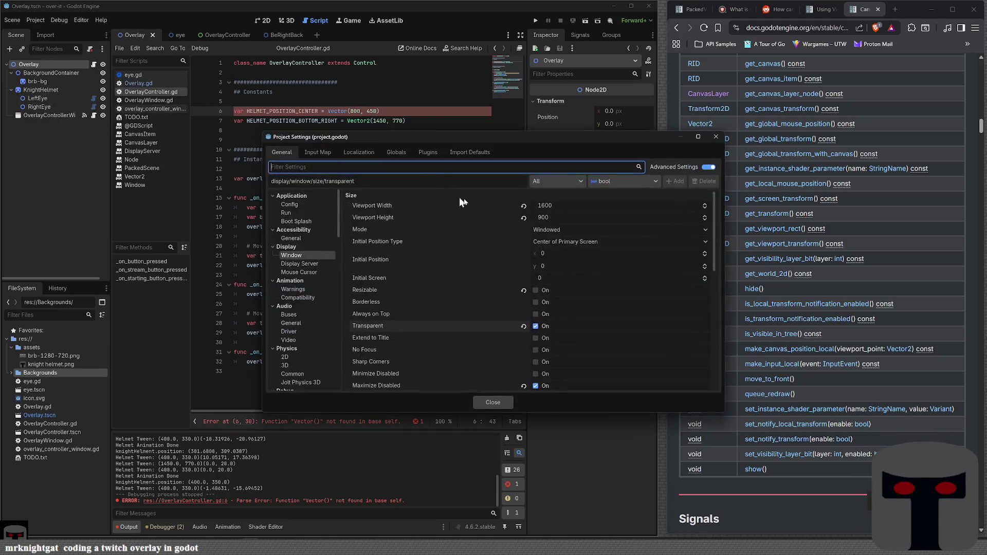
pyautogui.click(494, 403)
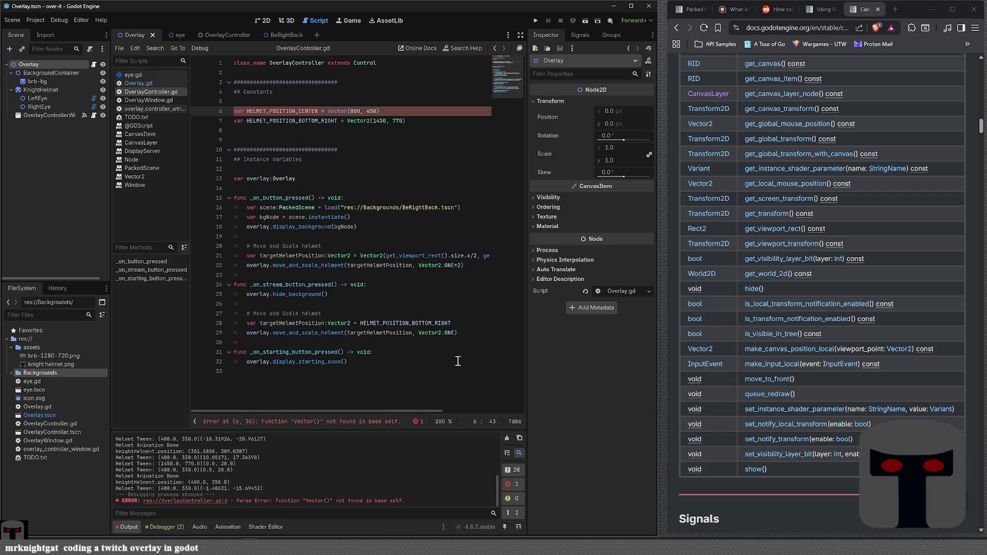
pyautogui.doubleClick(371, 112)
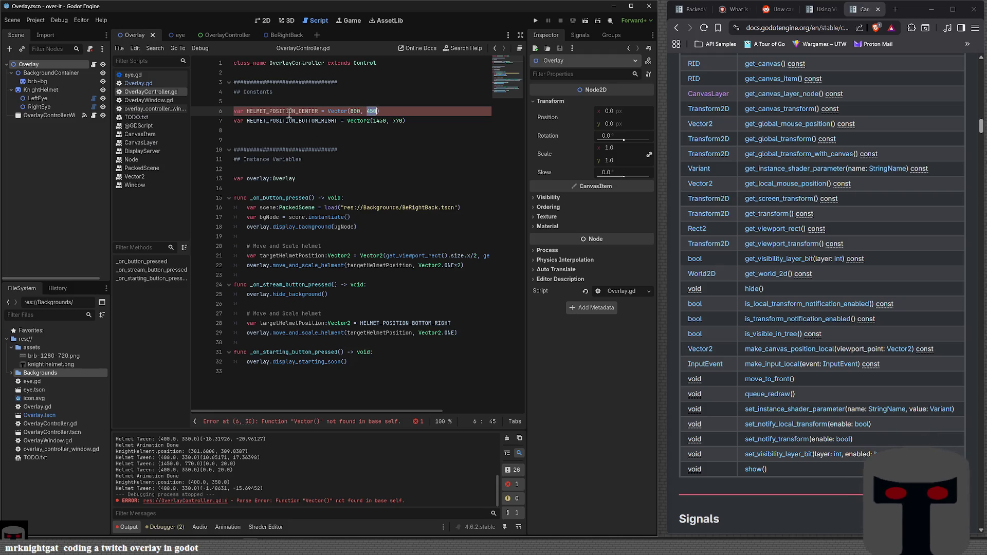
pyautogui.click(349, 111)
pyautogui.write('2')
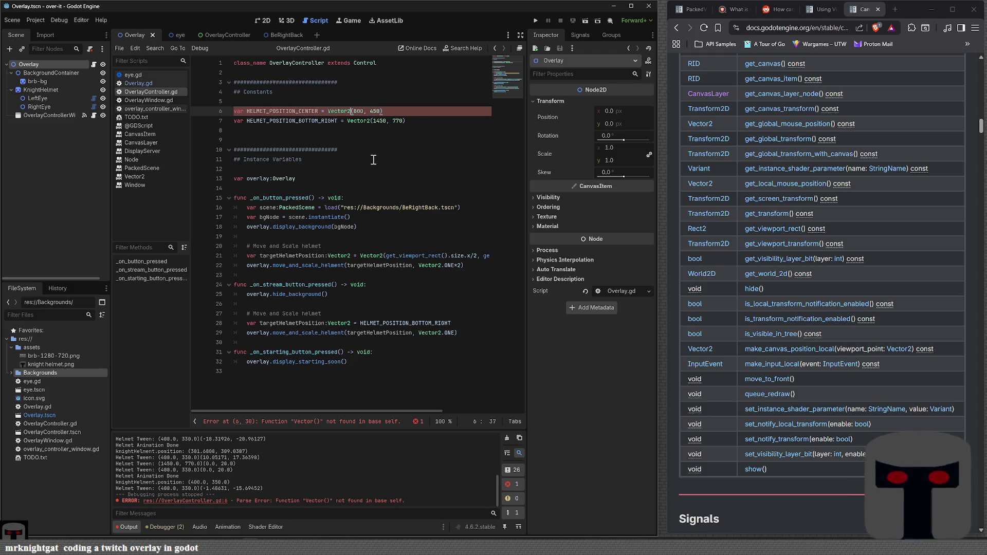
pyautogui.click(365, 207)
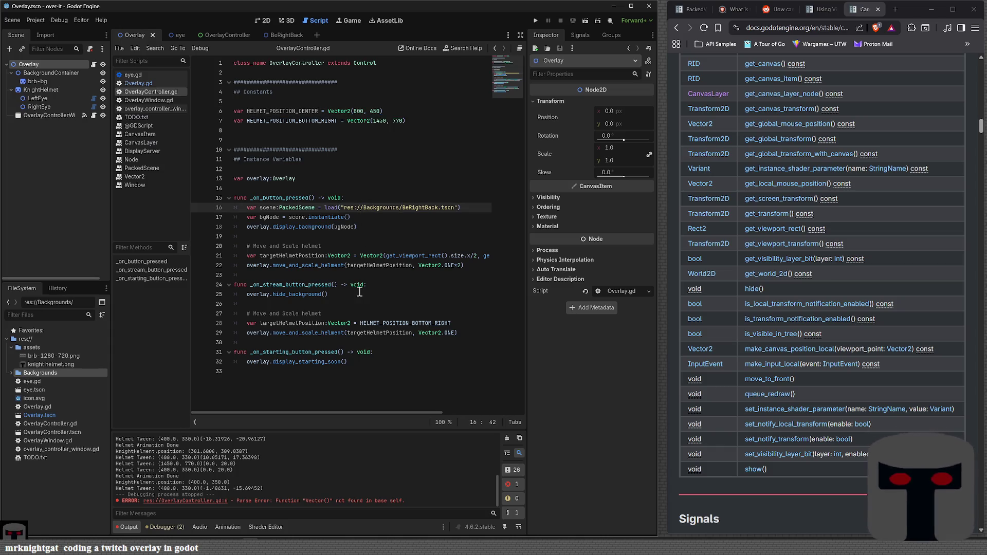
pyautogui.click(379, 284)
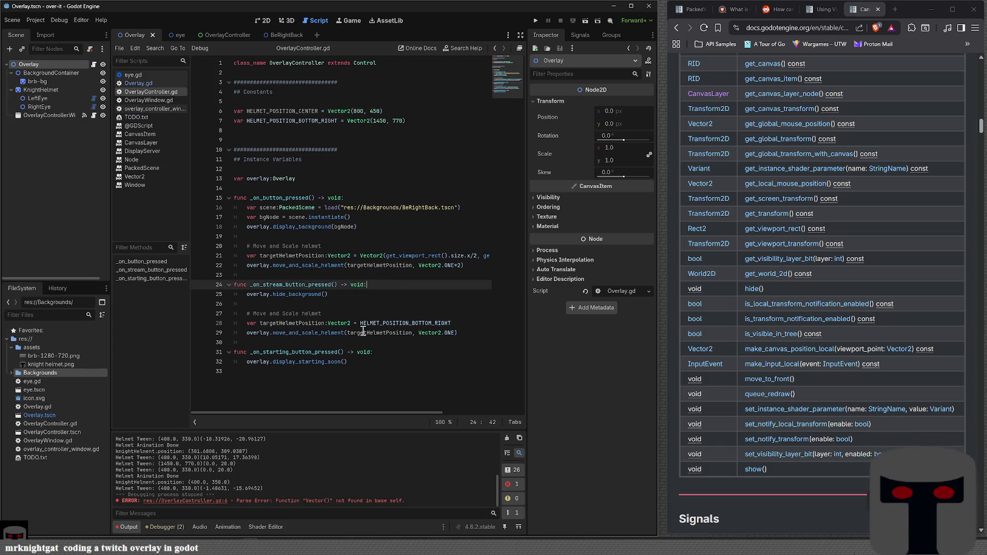
# Replace the viewport-based targetHelmetPosition expression with HELMET_POSITION_CENTER and save
pyautogui.click(396, 255)
pyautogui.hotkey('shift', 'Right')
pyautogui.hotkey('shift', 'Right')
pyautogui.hotkey('shift', 'Right')
pyautogui.hotkey('shift', 'End')
pyautogui.hotkey('shift', 'Left')
pyautogui.hotkey('shift', 'Left')
pyautogui.hotkey('shift', 'Left')
pyautogui.press('Up')
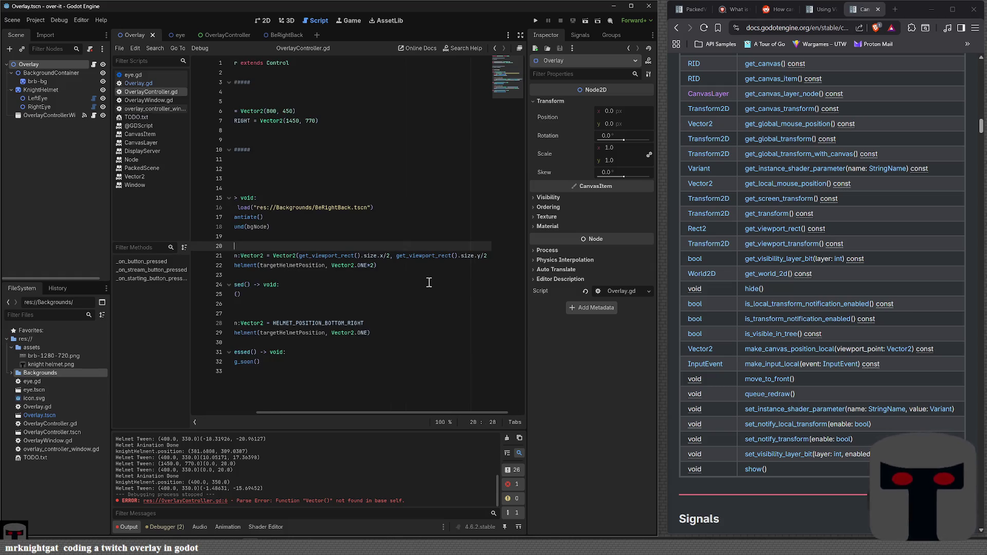
pyautogui.press('Return')
pyautogui.press('BackSpace')
pyautogui.press('BackSpace')
pyautogui.press('Down')
pyautogui.press('Right')
pyautogui.press('Right')
pyautogui.press('Right')
pyautogui.press('Right')
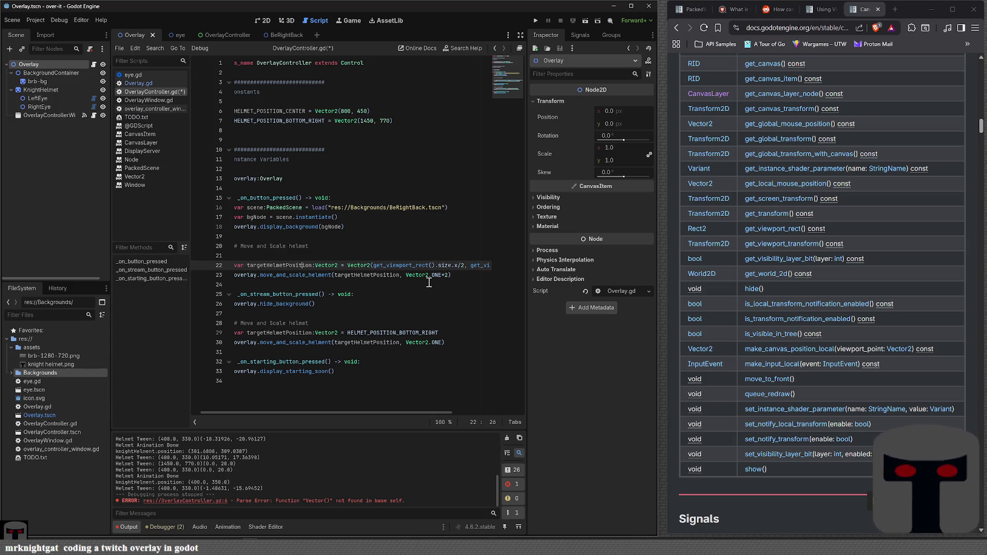
pyautogui.hotkey('shift', 'End')
pyautogui.press('Delete')
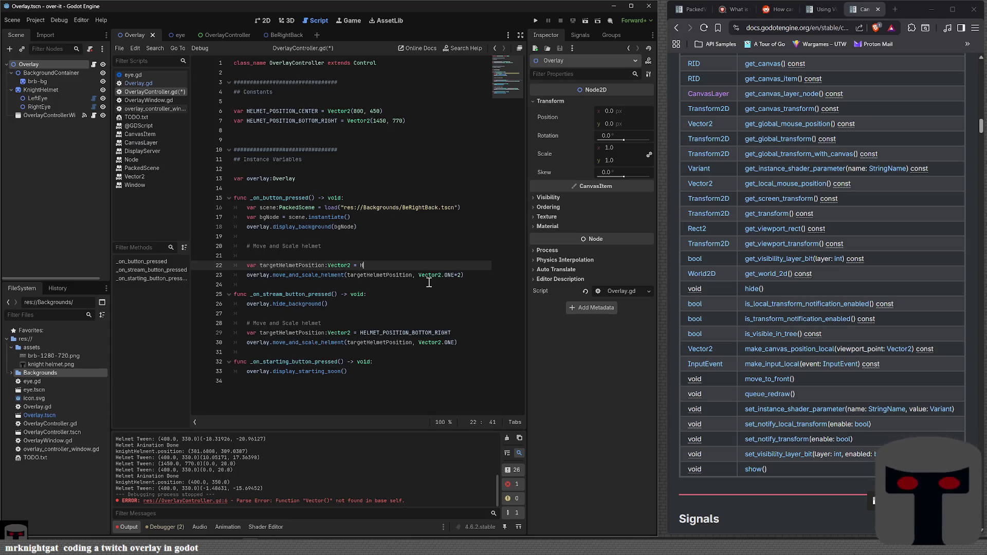
pyautogui.write('EL')
pyautogui.click(429, 283)
pyautogui.press('Return')
pyautogui.hotkey('ctrl', 's')
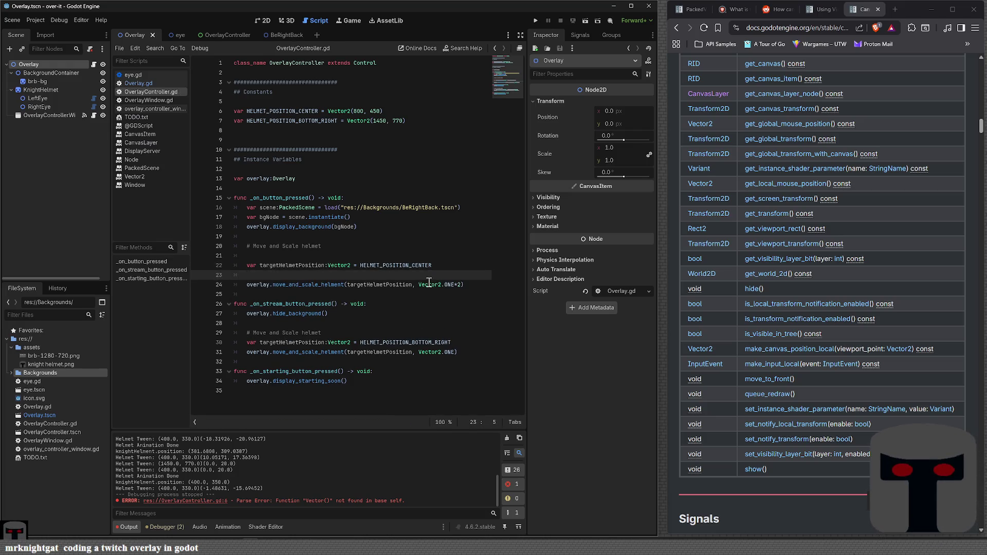
# Add targetHelmetPosition.y += 30 below it, remove the leftover blank line, and save
pyautogui.write('metPosition.y =')
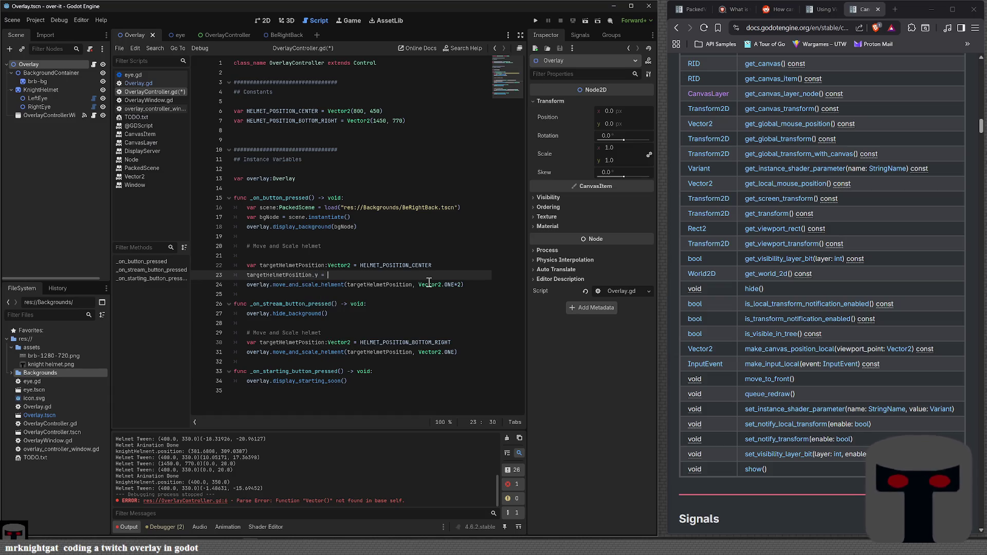
pyautogui.press('BackSpace')
pyautogui.press('BackSpace')
pyautogui.write('+')
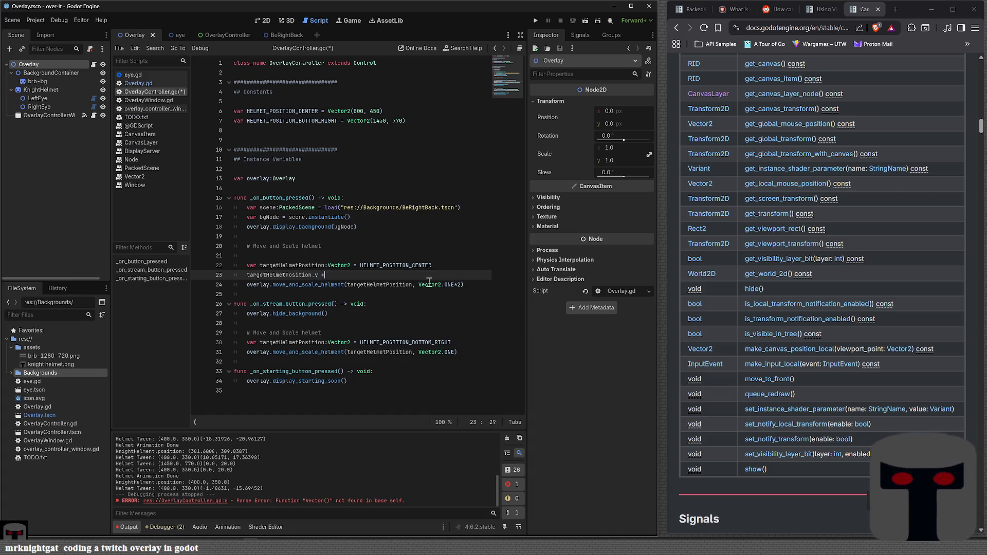
pyautogui.press('BackSpace')
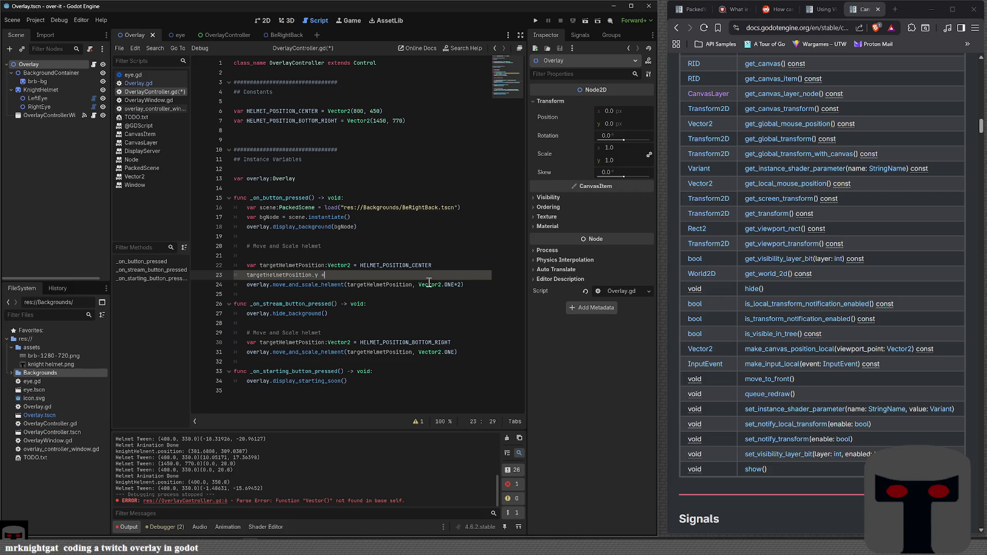
pyautogui.hotkey('ctrl', 's')
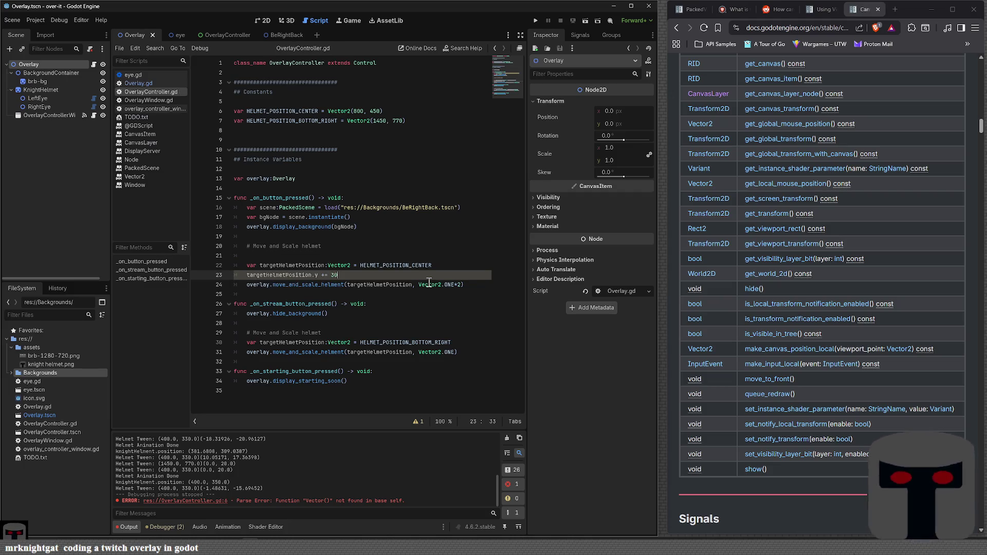
pyautogui.press('Up')
pyautogui.press('Up')
pyautogui.press('BackSpace')
pyautogui.press('BackSpace')
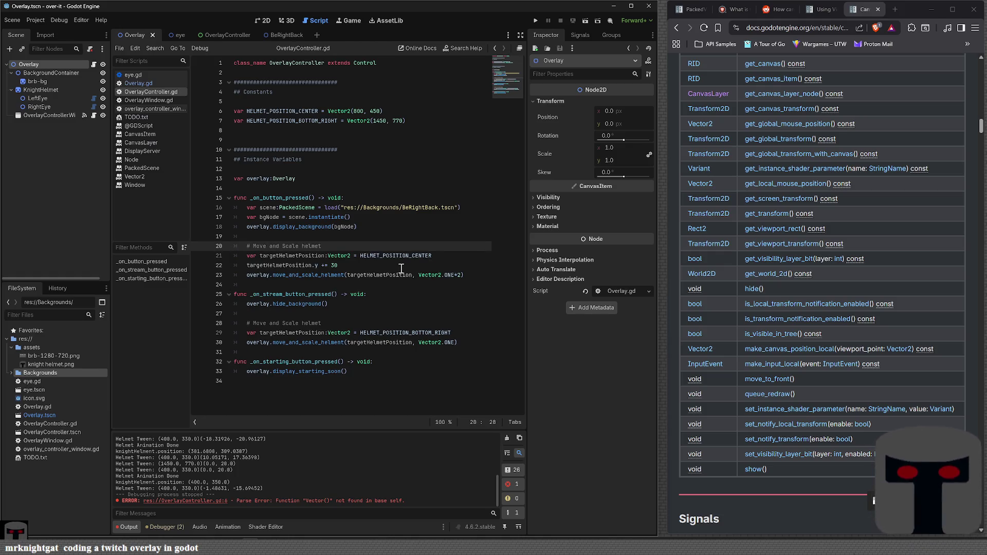
# Test-run the overlay, toggling Activate BRB and Return to stream, then stop it
pyautogui.press('F5')
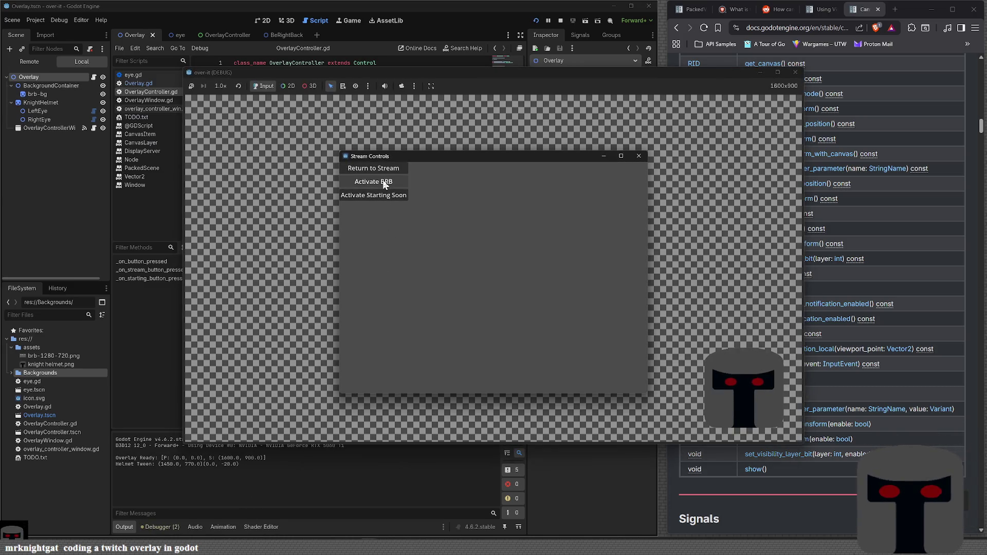
pyautogui.click(383, 184)
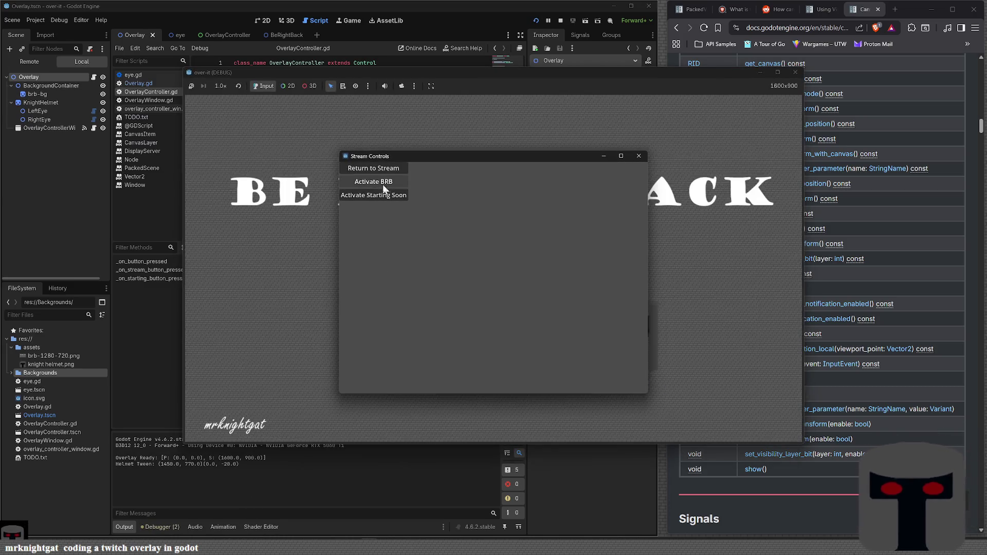
pyautogui.moveTo(425, 158)
pyautogui.mouseDown()
pyautogui.moveTo(44, 244)
pyautogui.moveTo(212, 221)
pyautogui.mouseUp()
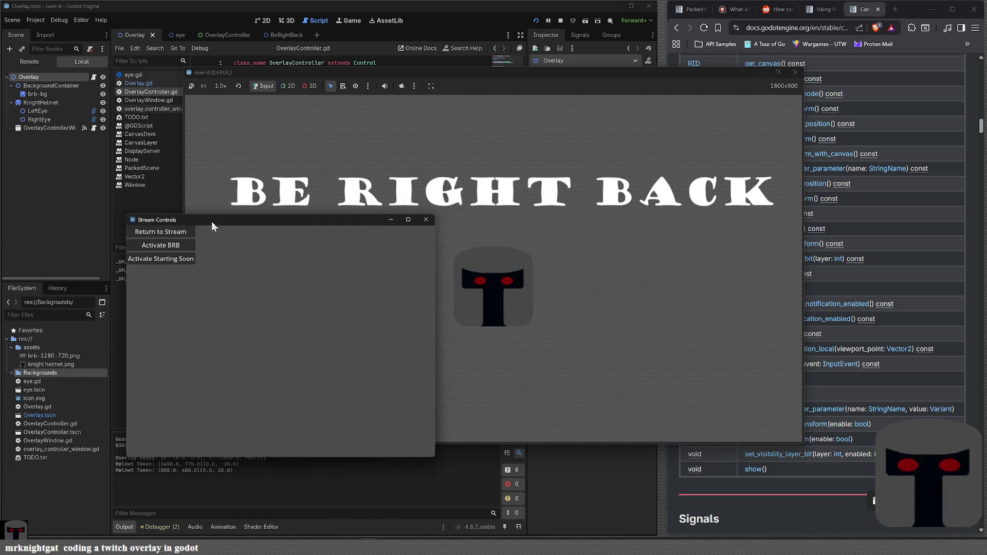
pyautogui.click(178, 229)
pyautogui.click(179, 246)
pyautogui.click(425, 219)
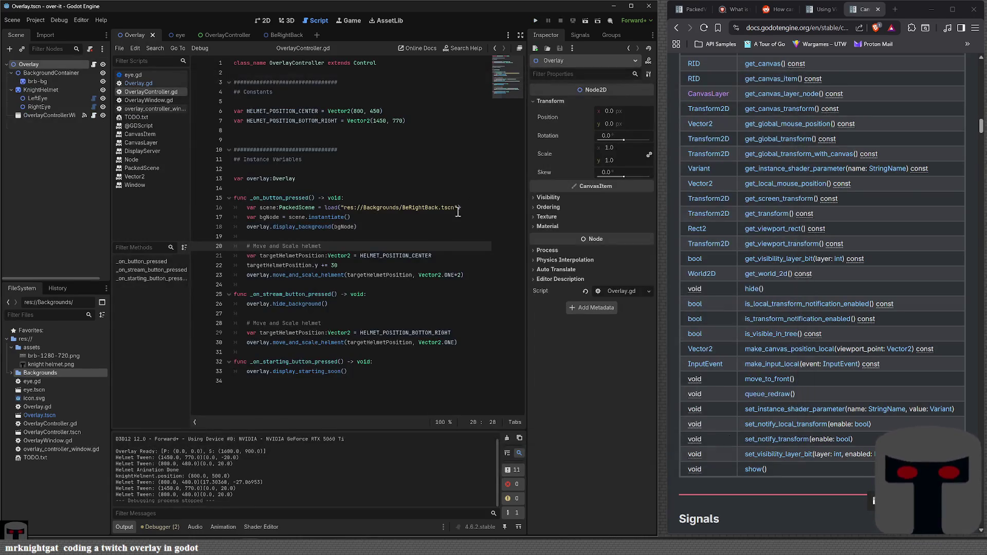
# Make the BRB helmet scale argument 3*Vector2.ONE
pyautogui.click(407, 275)
pyautogui.click(458, 275)
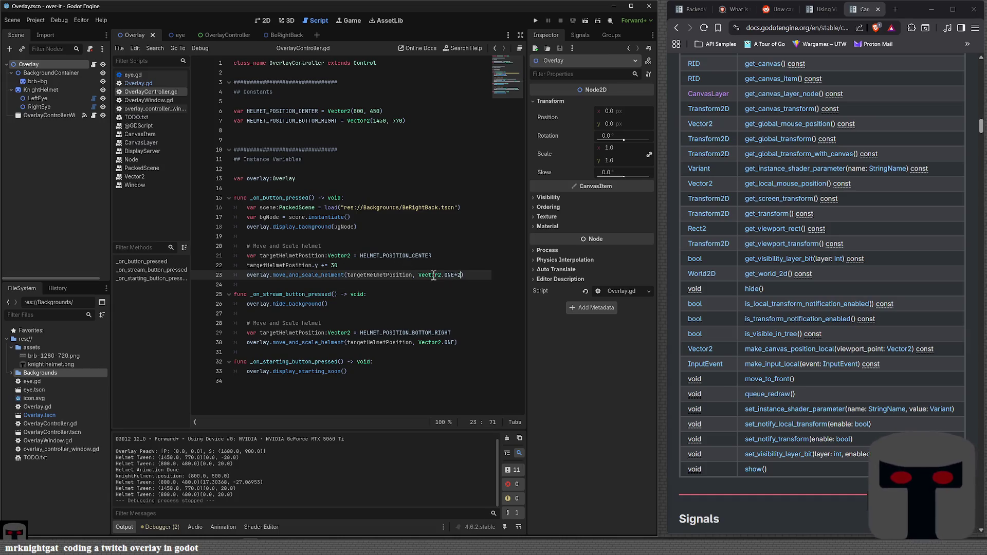
pyautogui.moveTo(434, 275)
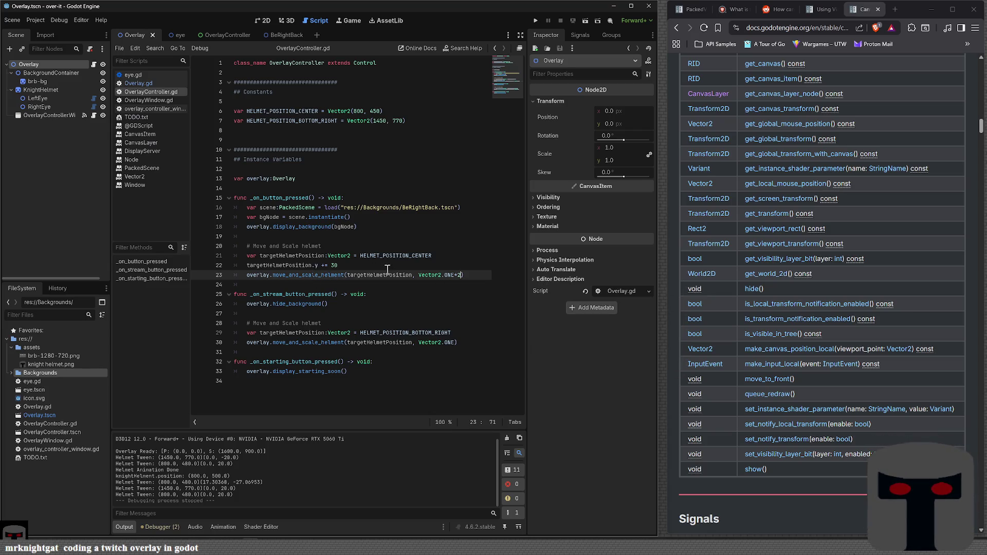
pyautogui.press('Left')
pyautogui.press('Left')
pyautogui.press('Left')
pyautogui.write('3*')
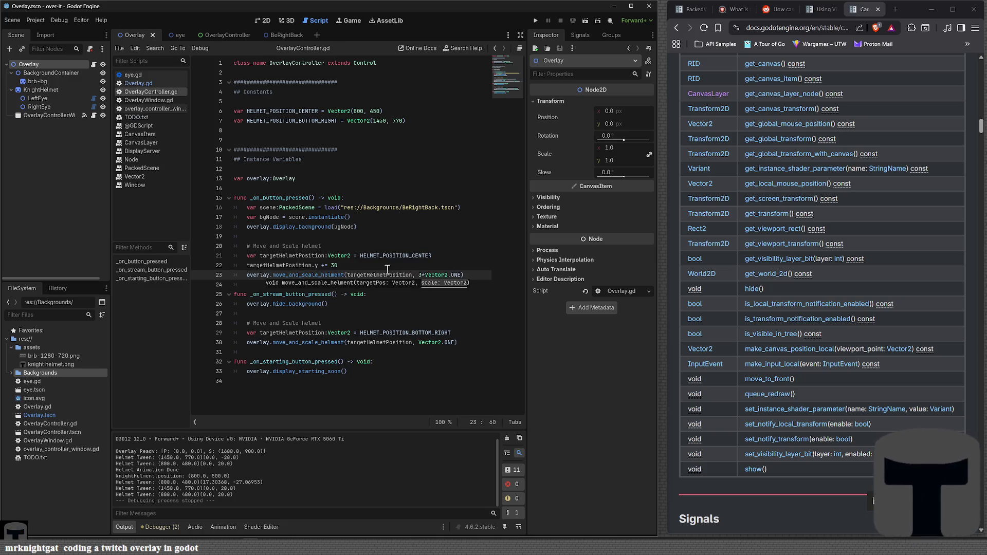
pyautogui.click(387, 269)
# Test-run the overlay to check the helmet's BRB position and scale, then stop it
pyautogui.press('F5')
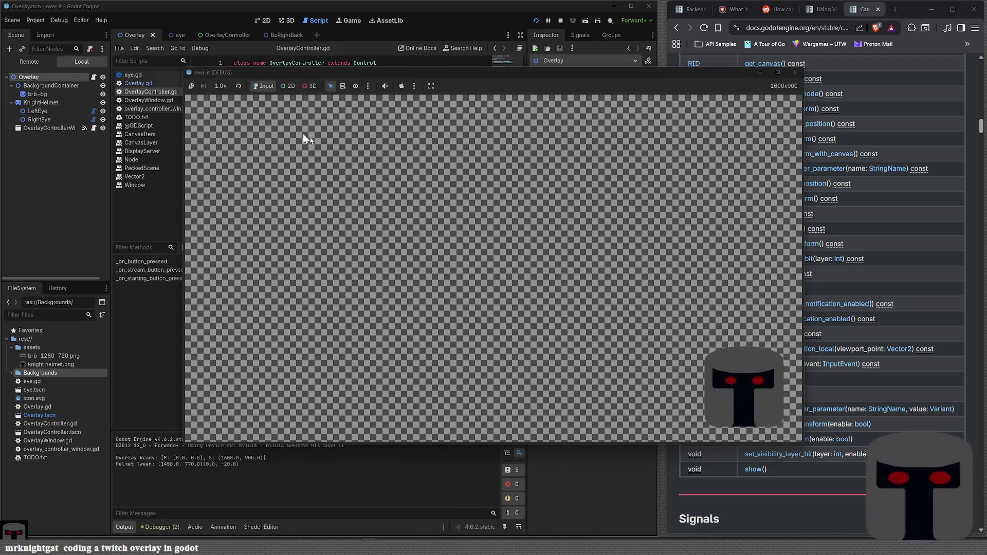
pyautogui.moveTo(451, 72)
pyautogui.mouseDown()
pyautogui.moveTo(454, 155)
pyautogui.moveTo(644, 122)
pyautogui.moveTo(626, 101)
pyautogui.mouseUp()
pyautogui.click(355, 246)
pyautogui.click(385, 187)
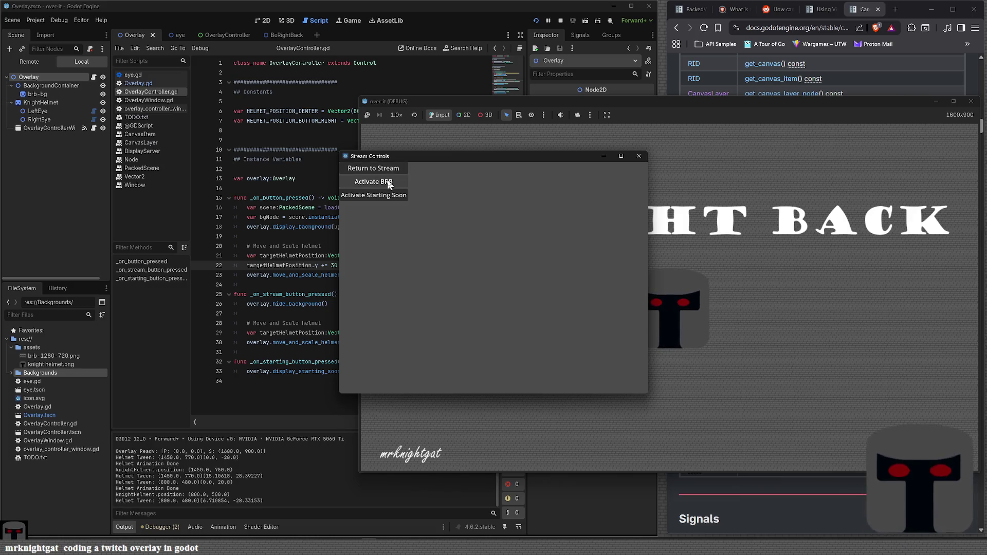
pyautogui.click(387, 168)
pyautogui.click(387, 181)
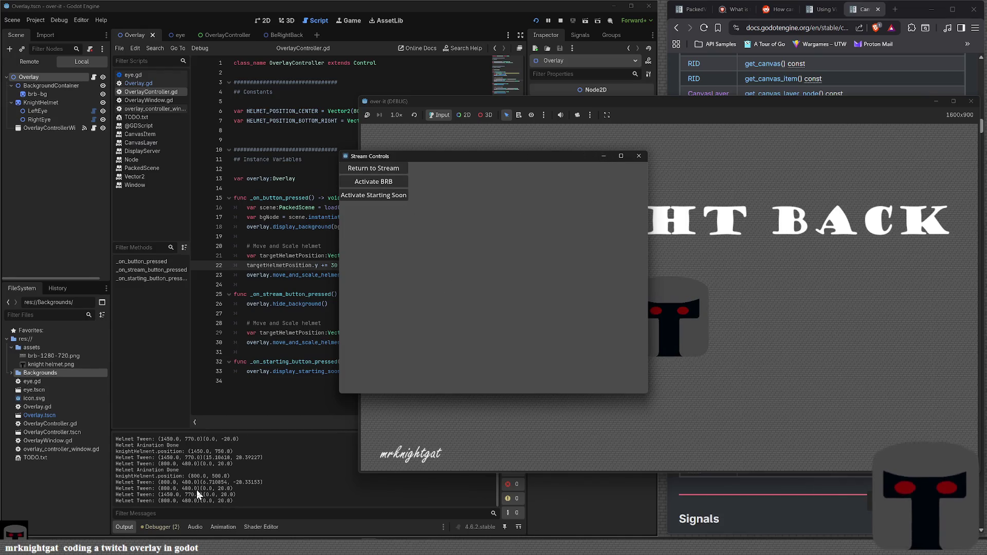
pyautogui.click(638, 155)
# Change the helmet scale multiplier from 3* to 2* on line 23
pyautogui.click(353, 273)
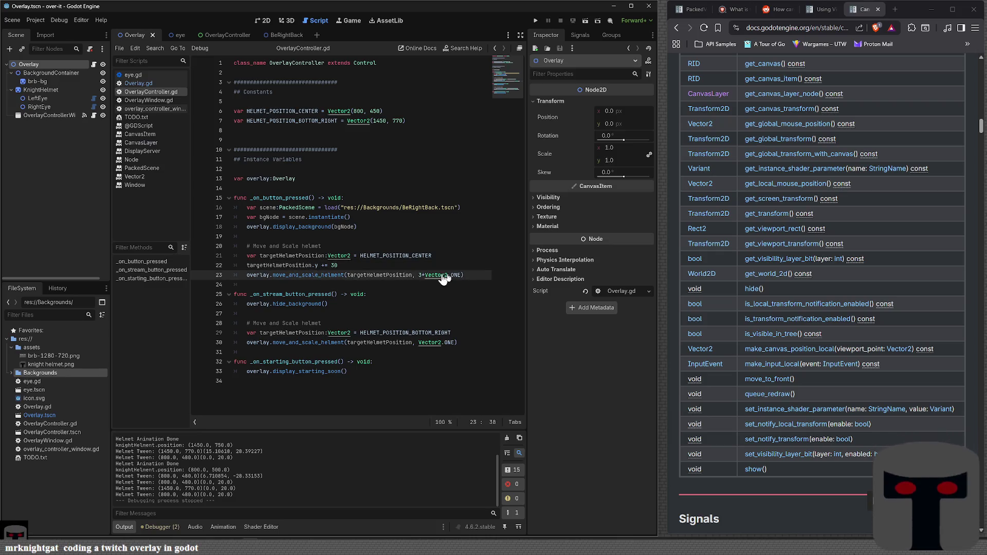
pyautogui.press('BackSpace')
pyautogui.press('BackSpace')
pyautogui.write('2*')
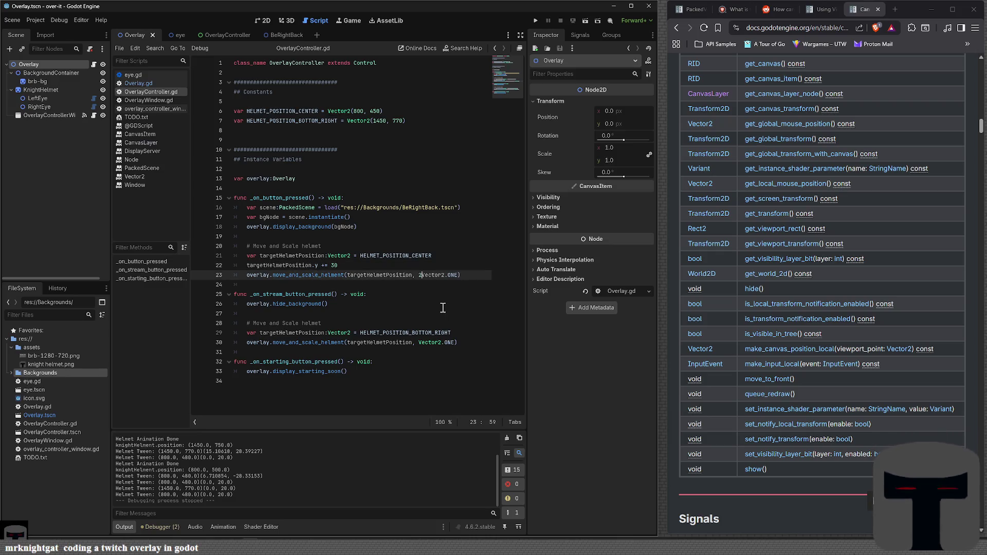
pyautogui.keyDown('ctrl'); pyautogui.click(320, 277); pyautogui.keyUp('ctrl')
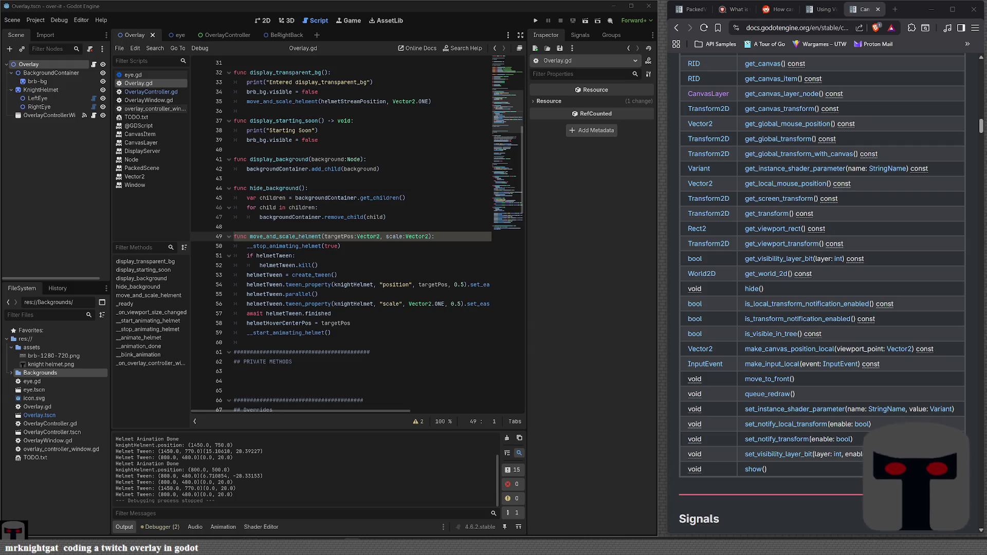
# In Overlay.gd line 56, replace the Vector2.ONE scale target with scale
pyautogui.click(391, 304)
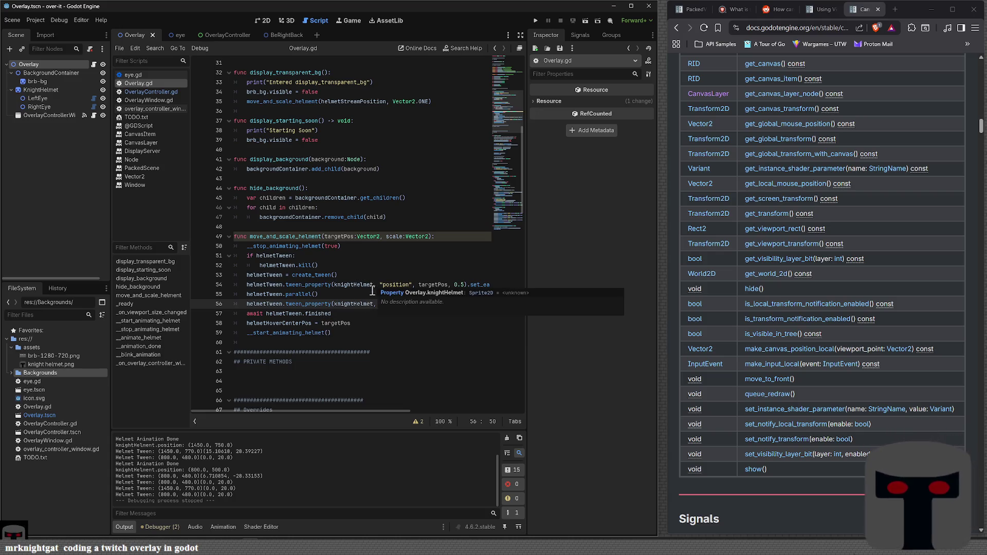
pyautogui.moveTo(390, 410)
pyautogui.mouseDown()
pyautogui.moveTo(467, 412)
pyautogui.moveTo(333, 400)
pyautogui.mouseUp()
pyautogui.scroll(1, 371, 310)
pyautogui.click(419, 296)
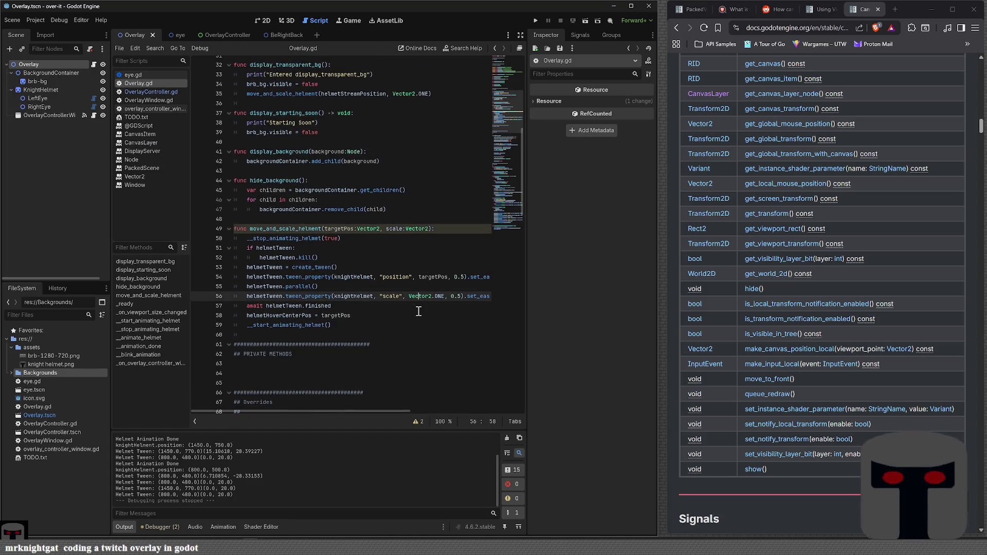
pyautogui.moveTo(421, 298)
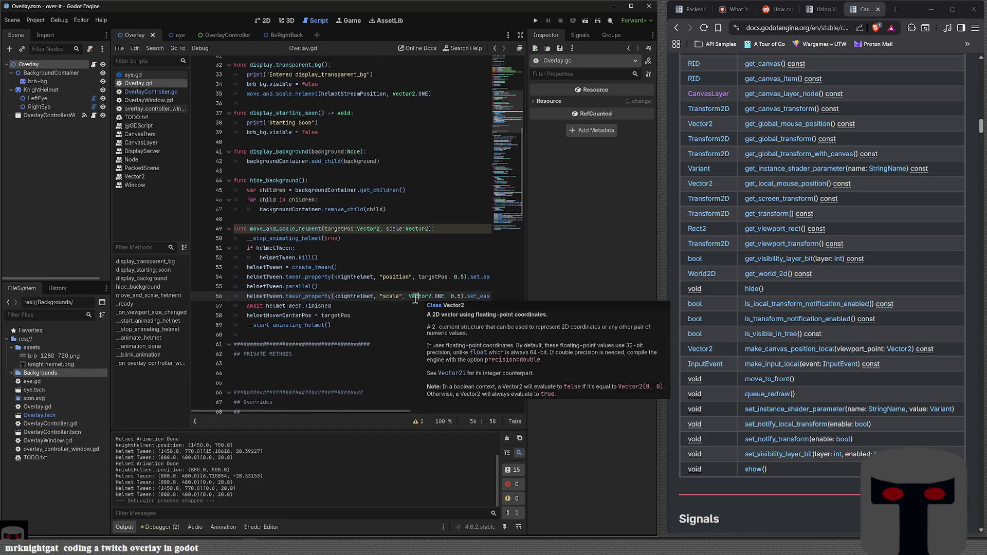
pyautogui.press('Left')
pyautogui.press('Left')
pyautogui.hotkey('shift', 'Right')
pyautogui.hotkey('shift', 'Right')
pyautogui.hotkey('shift', 'Right')
pyautogui.write('scale')
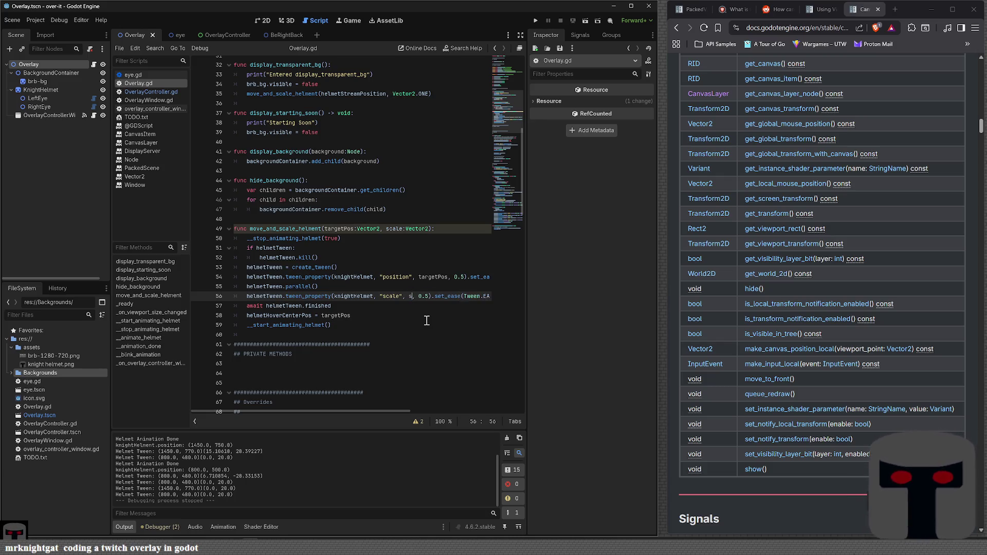
pyautogui.click(356, 267)
# Run the project, toggle between the BRB and stream views to test, then stop the game
pyautogui.press('F5')
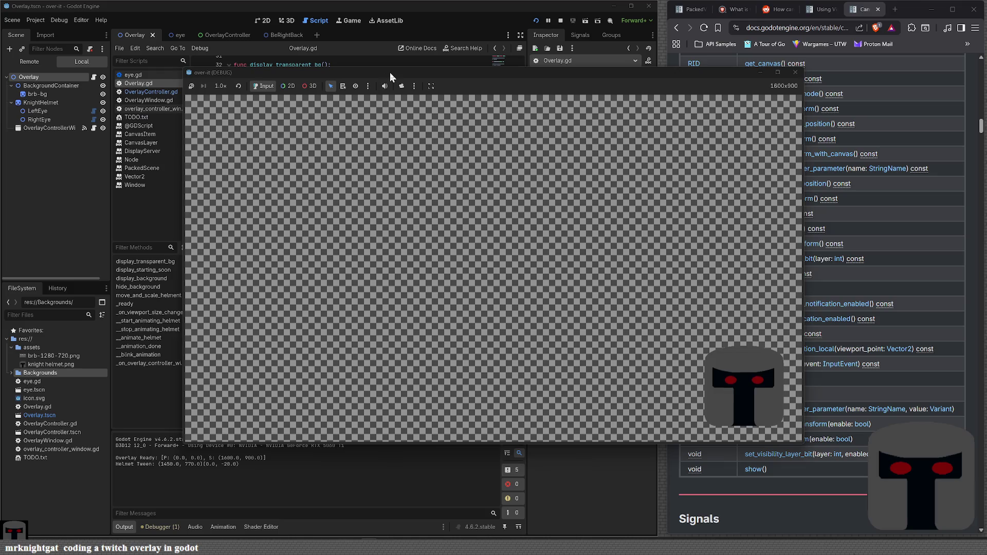
pyautogui.moveTo(390, 76); pyautogui.dragTo(386, 188)
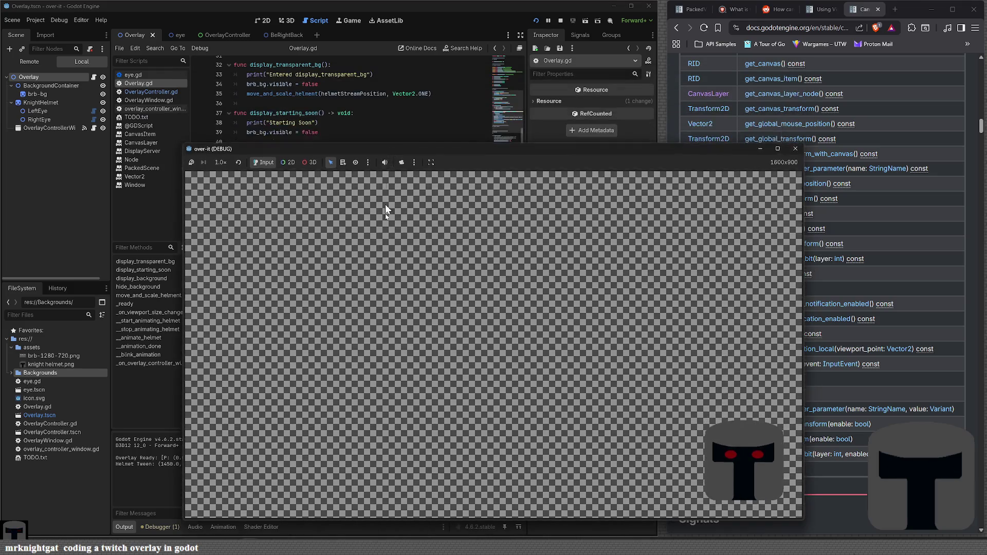
pyautogui.moveTo(453, 154); pyautogui.dragTo(479, 259)
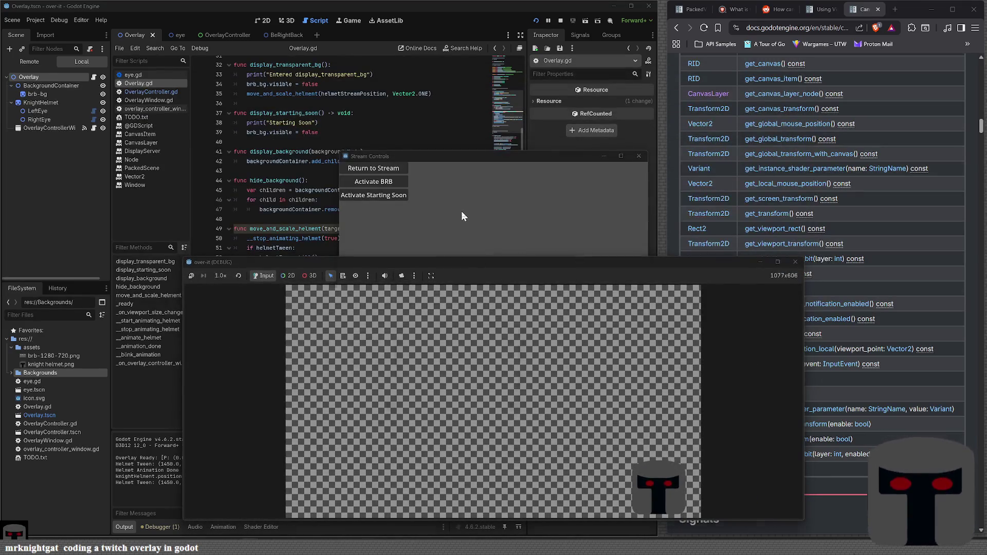
pyautogui.click(388, 181)
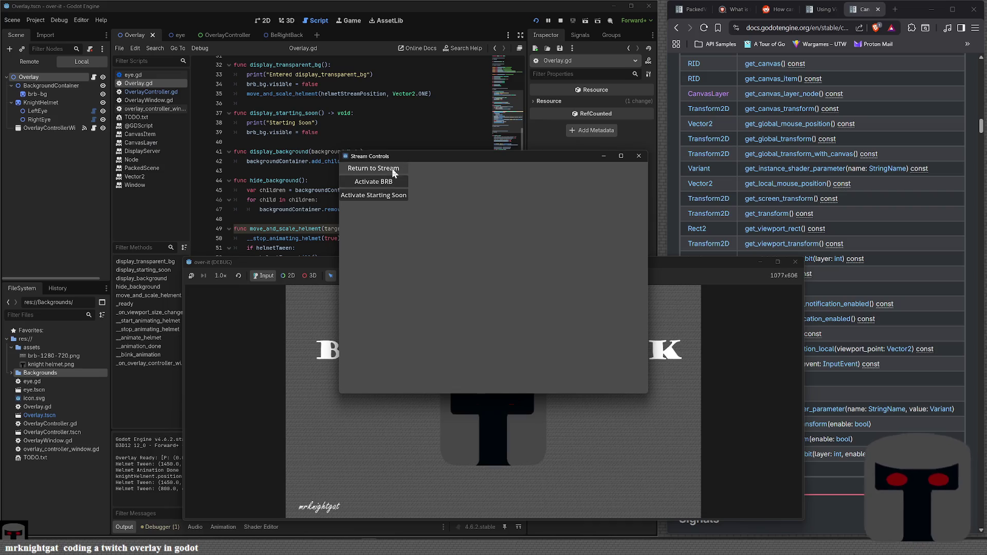
pyautogui.click(391, 169)
pyautogui.click(394, 181)
pyautogui.click(392, 168)
pyautogui.click(390, 180)
pyautogui.click(640, 155)
pyautogui.click(340, 238)
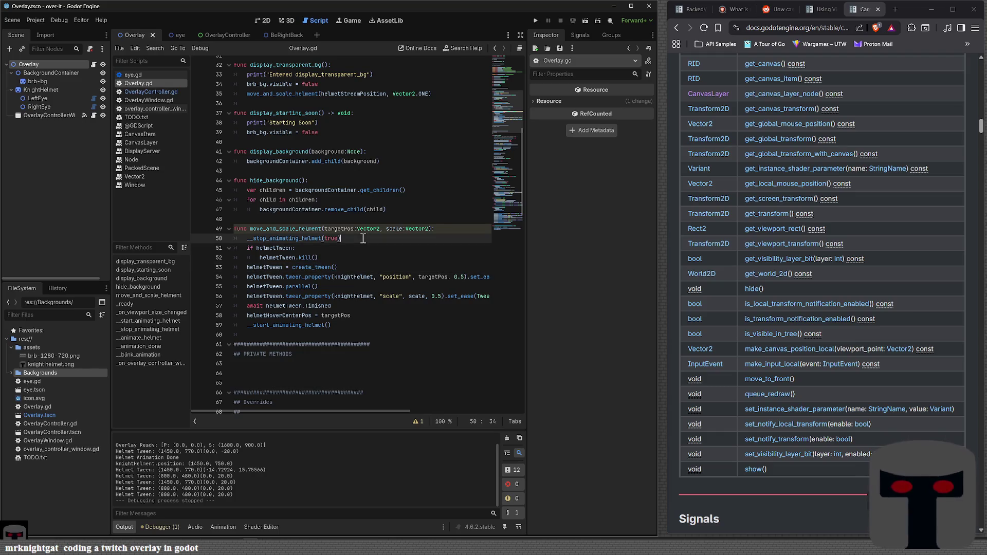
# Comment out the always_on_top = false line in _ready
pyautogui.scroll(6, 301, 251)
pyautogui.scroll(3, 301, 251)
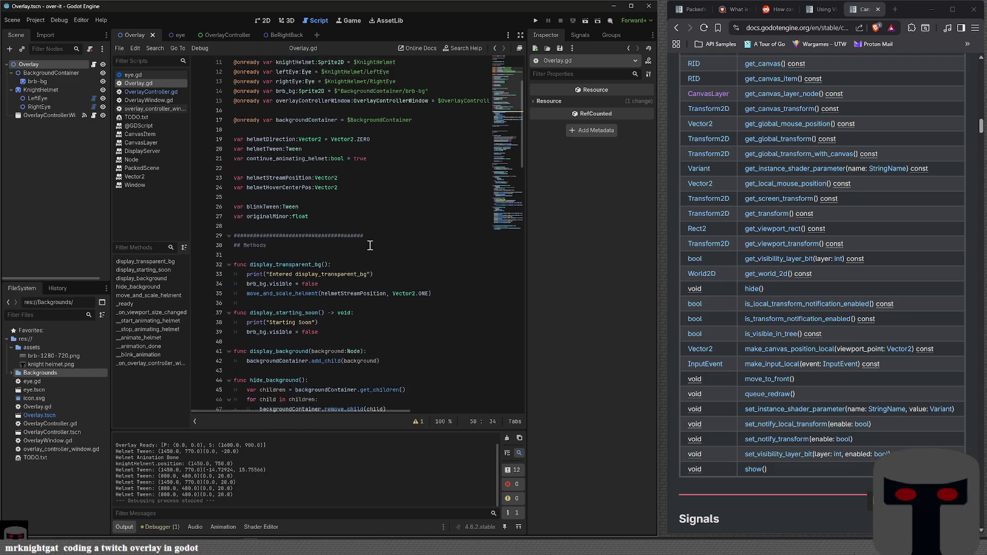
pyautogui.scroll(2, 353, 222)
pyautogui.scroll(-13, 353, 222)
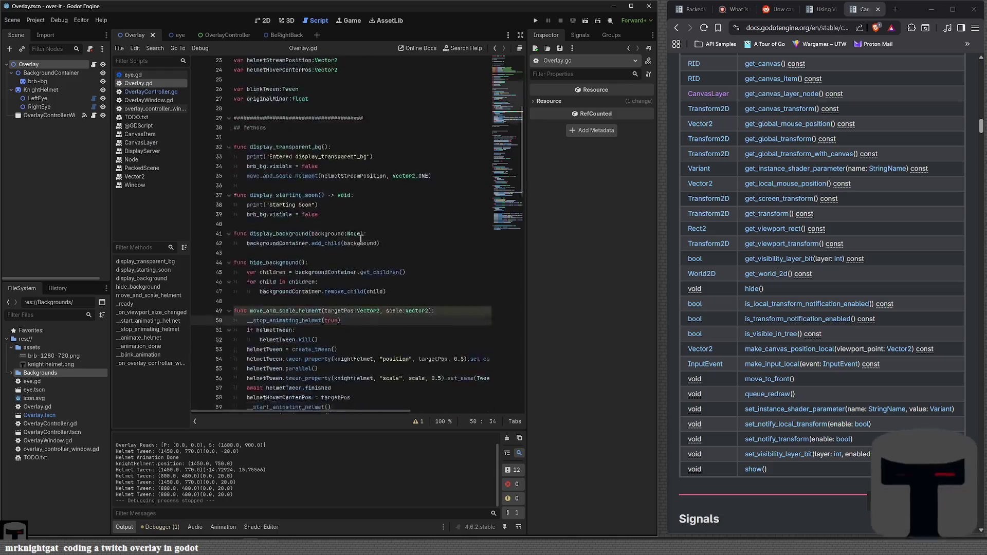
pyautogui.scroll(-7, 361, 240)
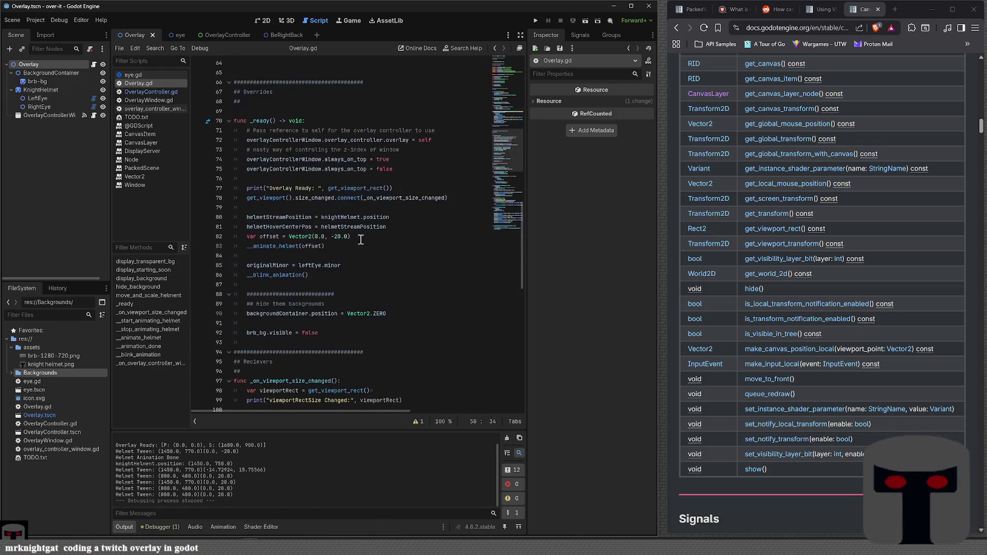
pyautogui.click(402, 161)
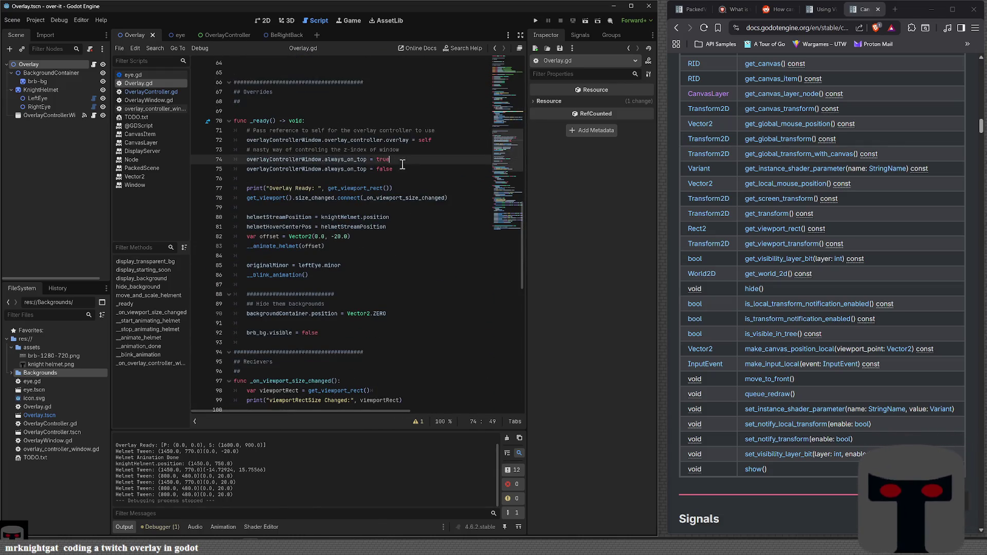
pyautogui.press('Down')
pyautogui.hotkey('ctrl', 'k')
# Test the BRB, stream and Starting Soon buttons, stop the game, and expand the Backgrounds folder
pyautogui.press('F5')
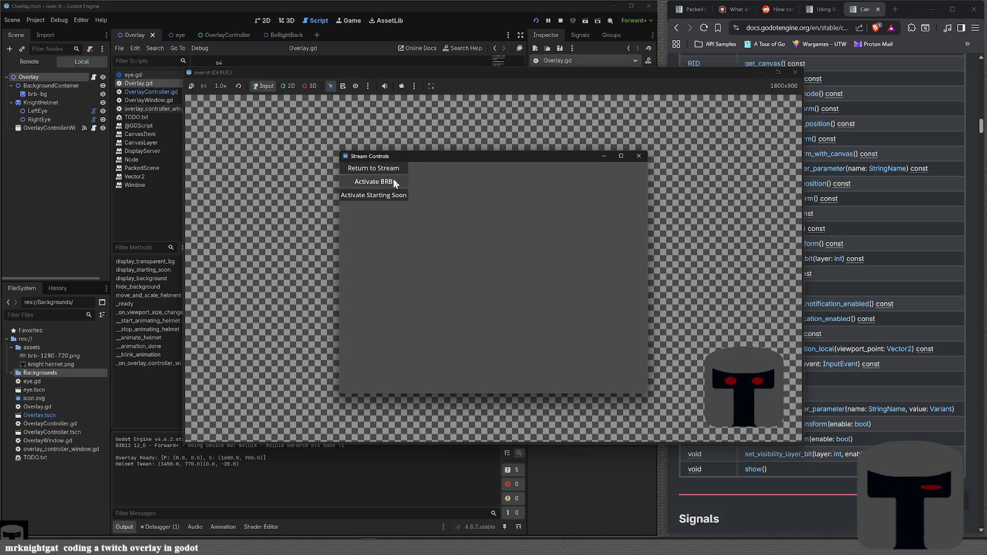
pyautogui.click(393, 180)
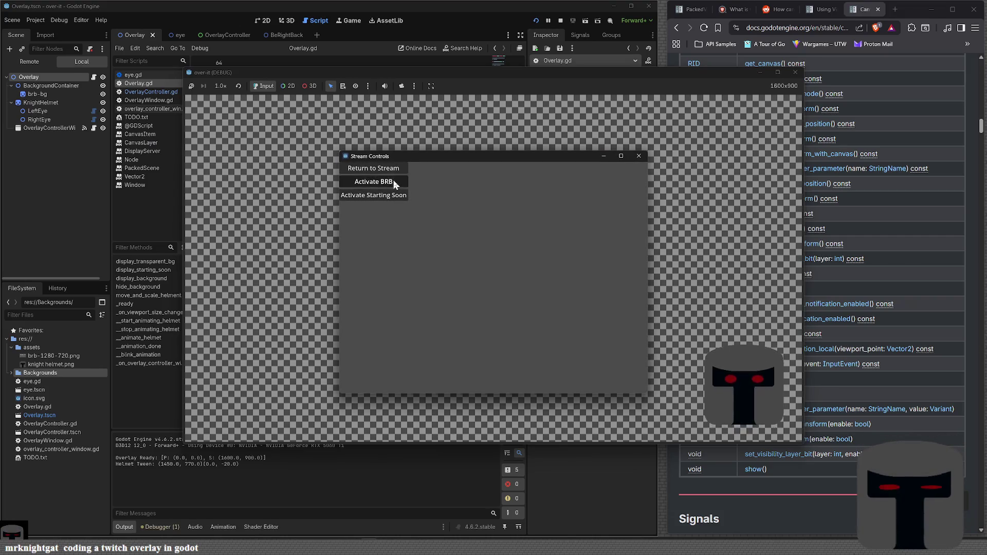
pyautogui.click(394, 168)
pyautogui.moveTo(403, 157)
pyautogui.mouseDown()
pyautogui.moveTo(98, 247)
pyautogui.moveTo(108, 240)
pyautogui.mouseUp()
pyautogui.click(96, 266)
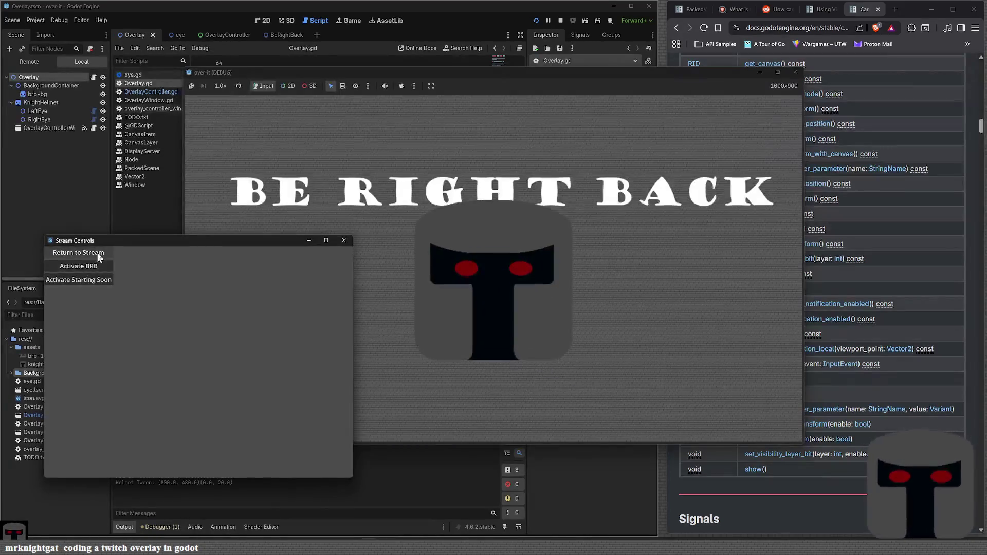
pyautogui.click(97, 253)
pyautogui.click(98, 266)
pyautogui.click(97, 253)
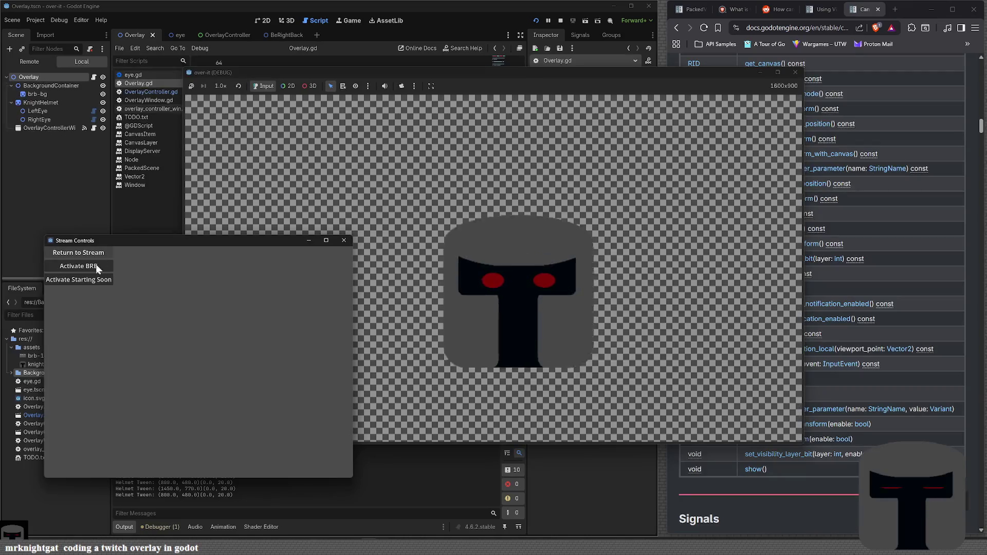
pyautogui.click(95, 279)
pyautogui.click(350, 243)
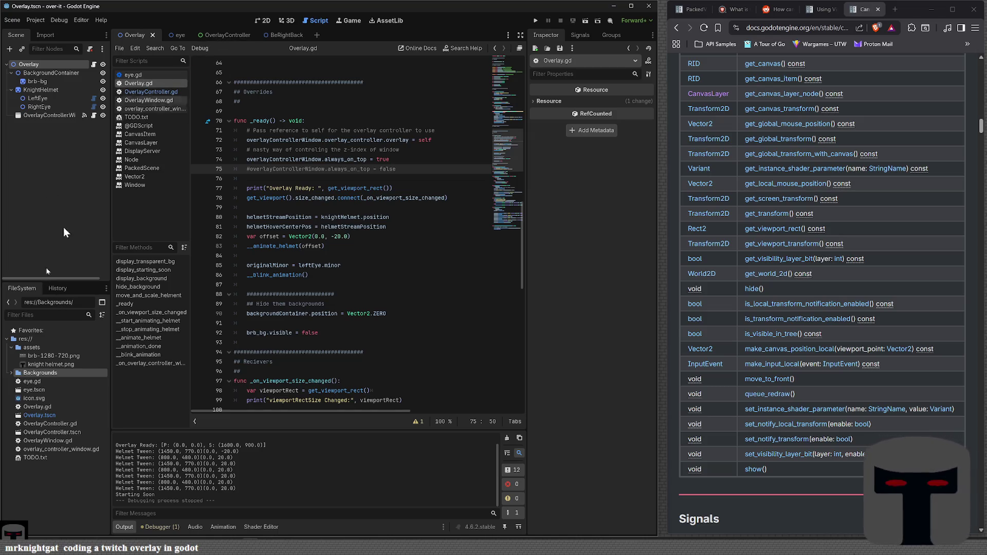
pyautogui.click(12, 374)
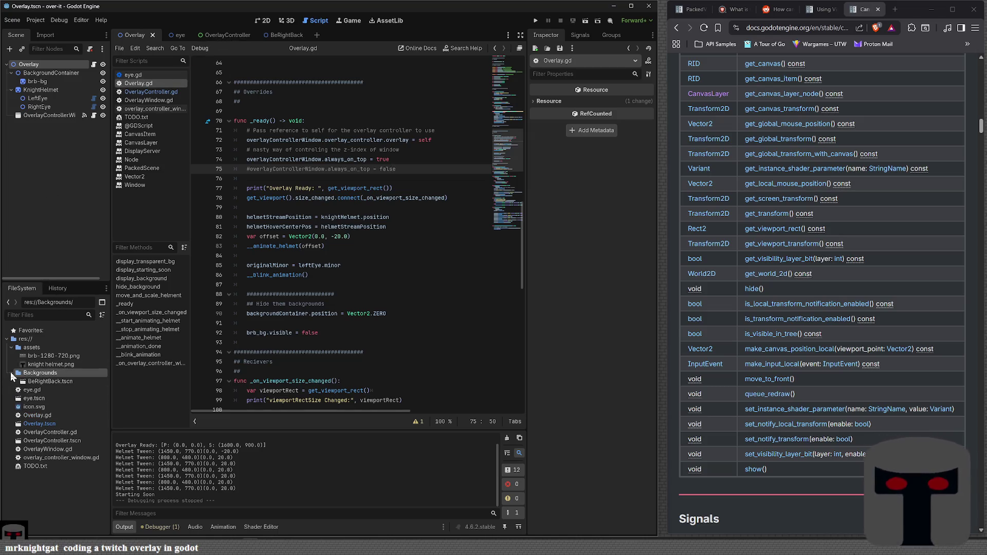
# Open the BeRightBack scene, change its BeRightBackBG root to a Sprite2D, and save
pyautogui.doubleClick(71, 382)
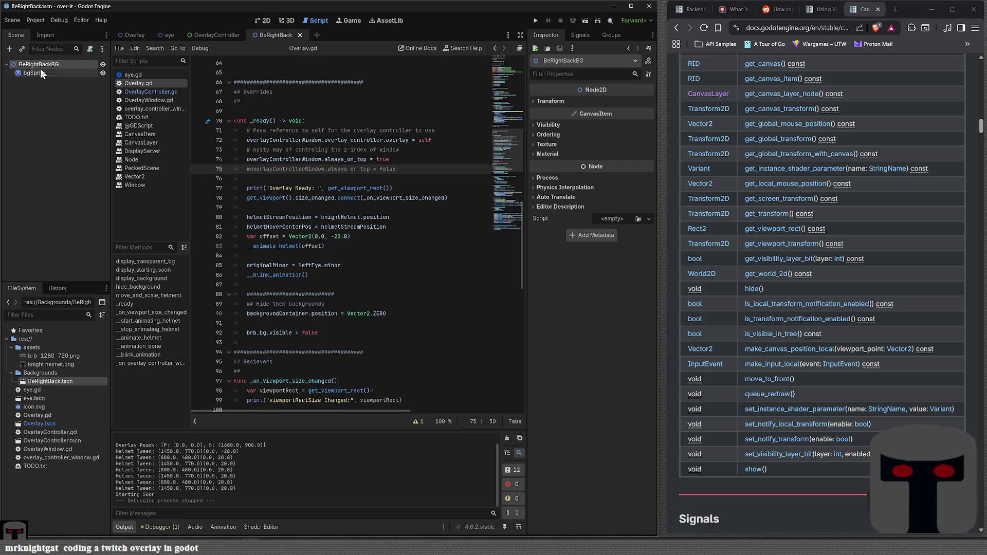
pyautogui.doubleClick(43, 67)
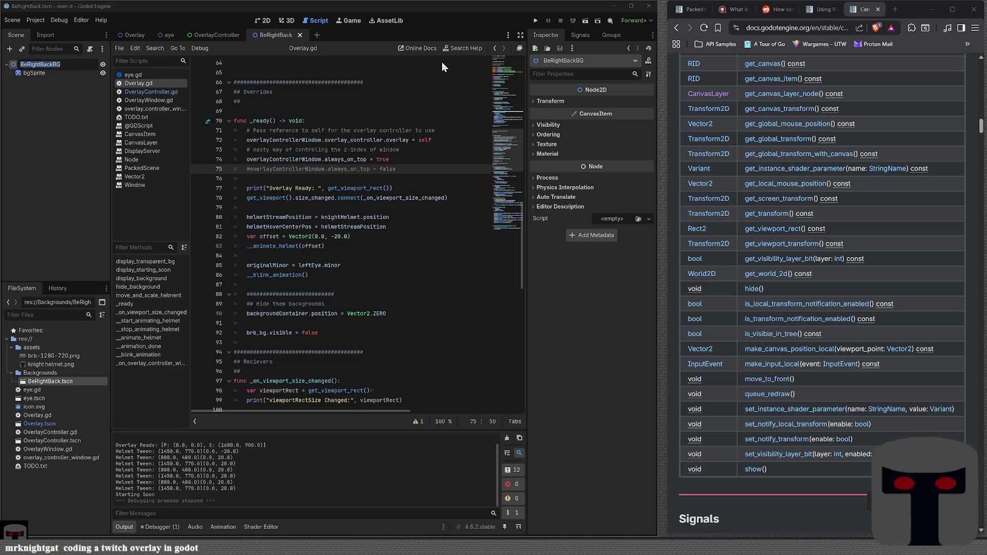
pyautogui.click(14, 68)
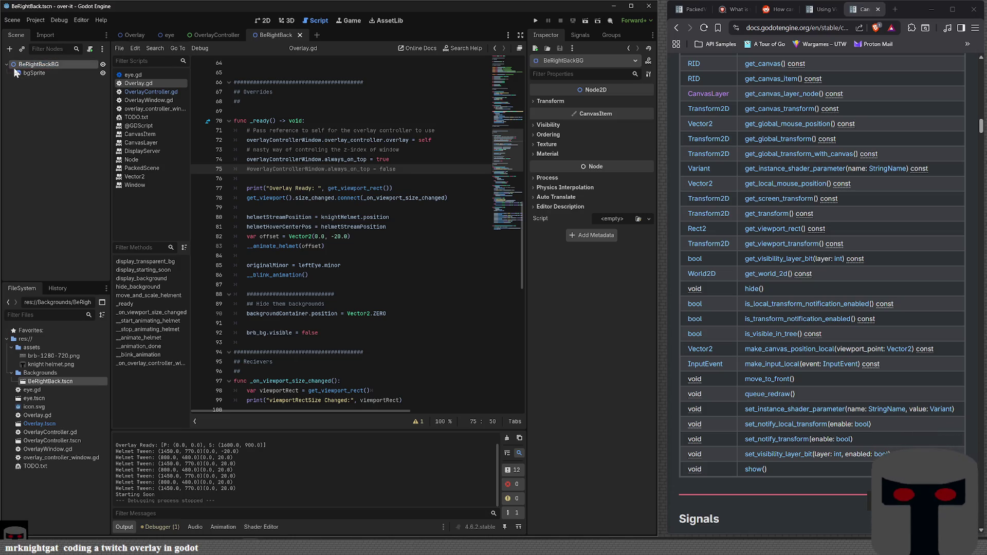
pyautogui.rightClick(37, 62)
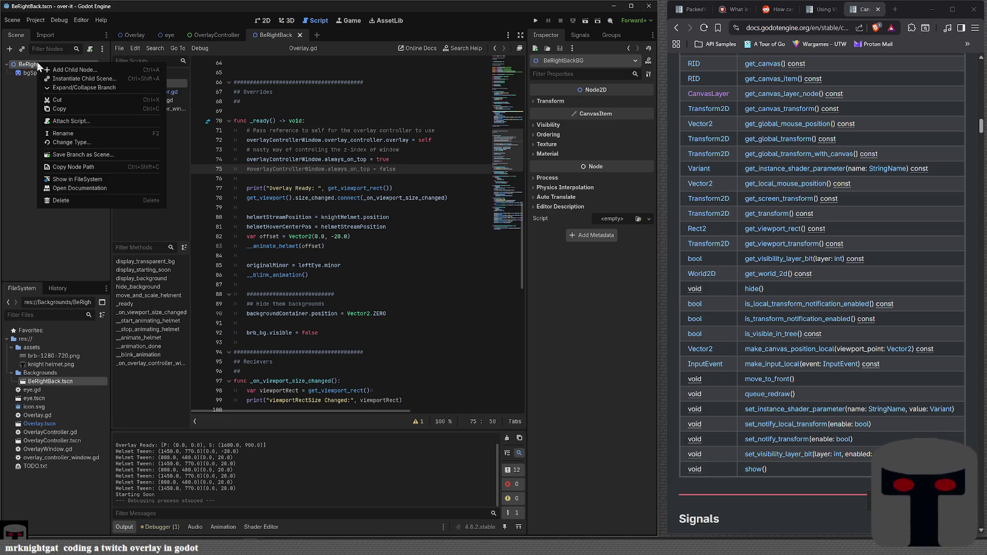
pyautogui.click(97, 138)
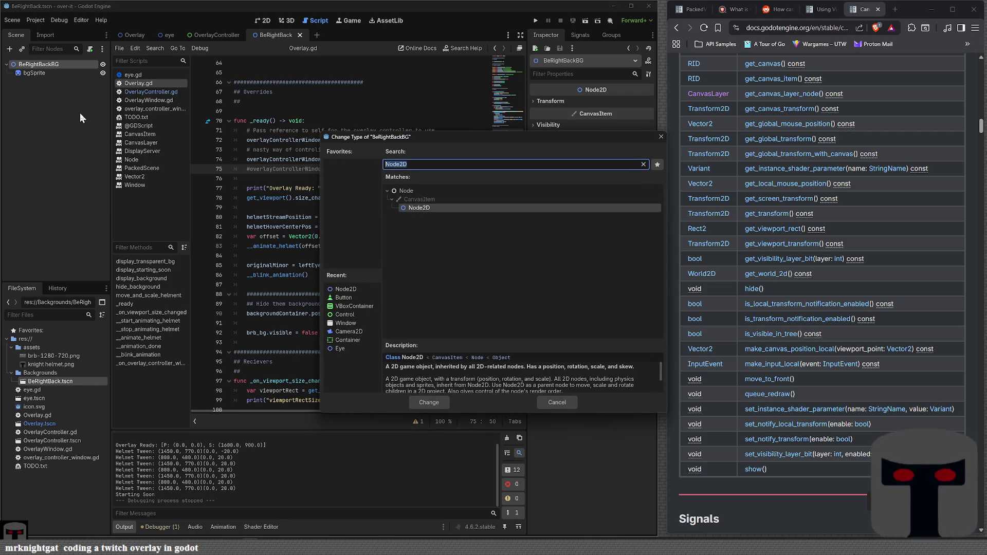
pyautogui.write('Spr')
pyautogui.press('Return')
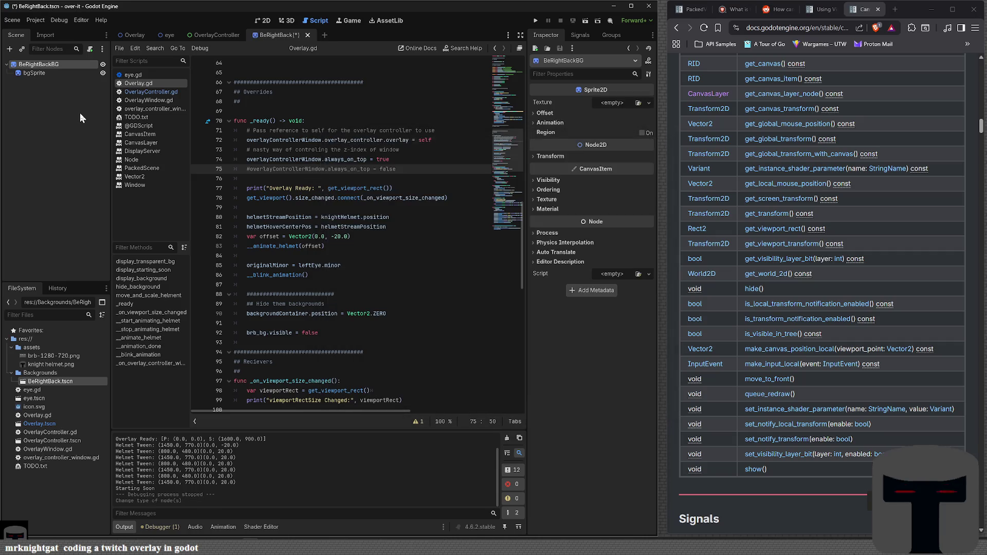
pyautogui.hotkey('ctrl', 's')
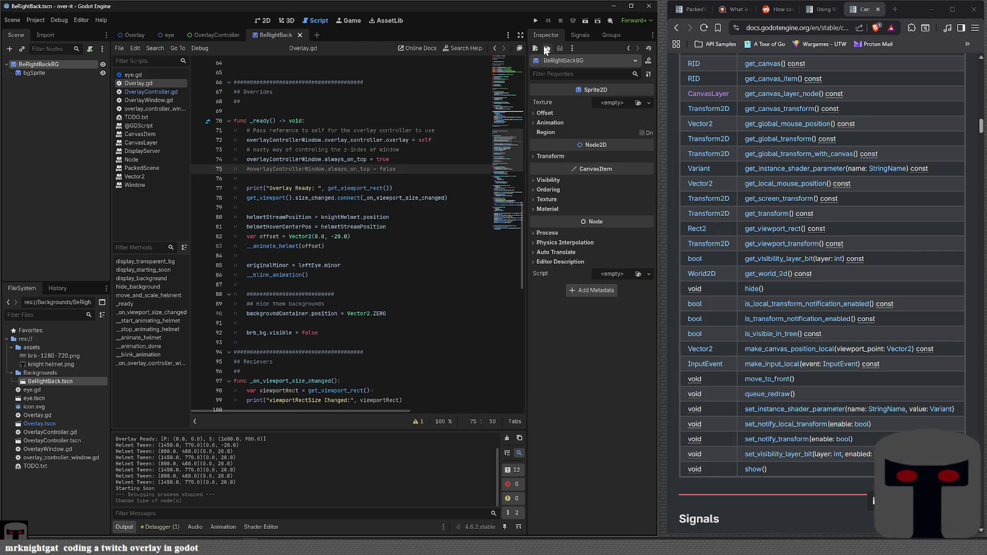
# Assign brb-1280-720.png as the root sprite's texture
pyautogui.click(546, 48)
pyautogui.click(567, 402)
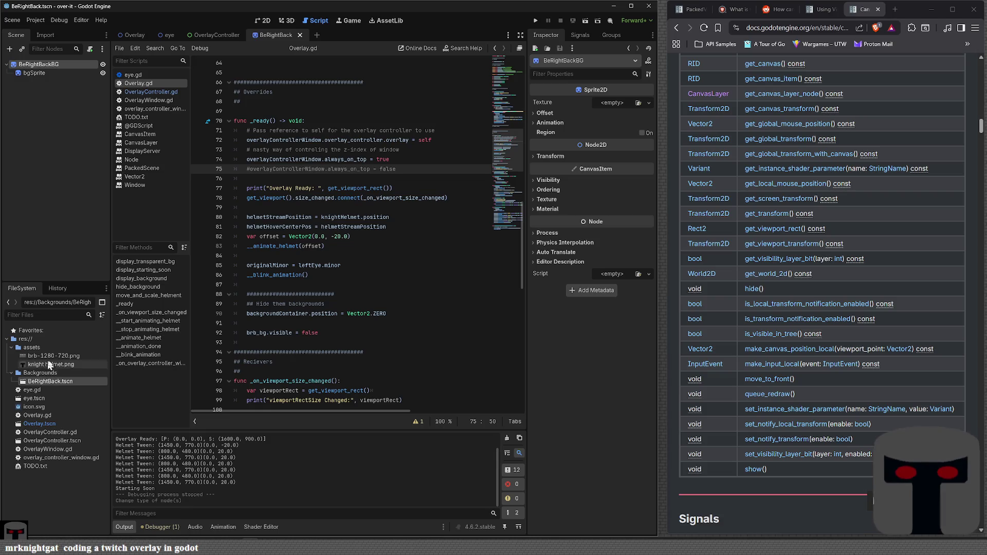
pyautogui.moveTo(51, 355); pyautogui.dragTo(613, 113)
pyautogui.moveTo(612, 103); pyautogui.dragTo(612, 103)
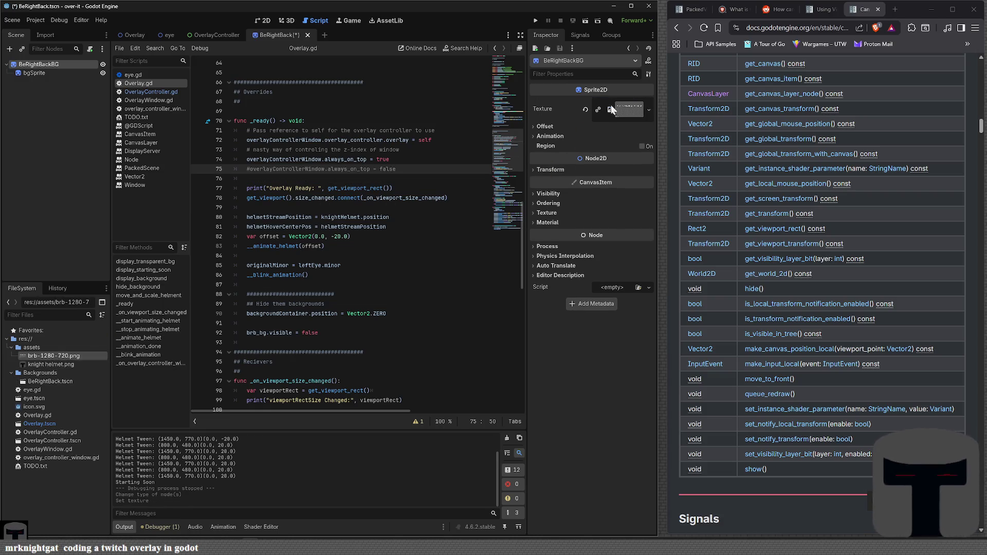
pyautogui.click(534, 127)
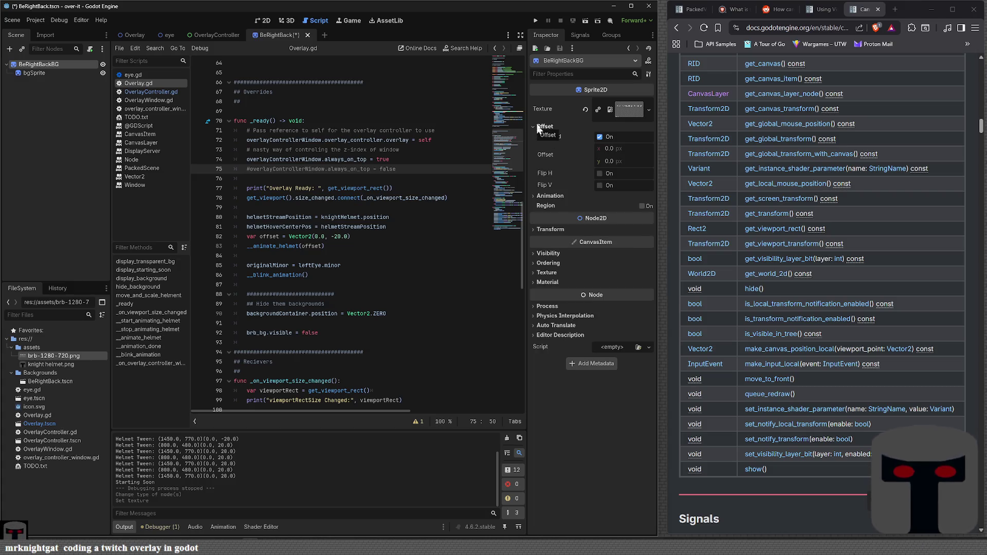
pyautogui.click(533, 126)
pyautogui.click(532, 136)
pyautogui.click(532, 136)
pyautogui.click(534, 172)
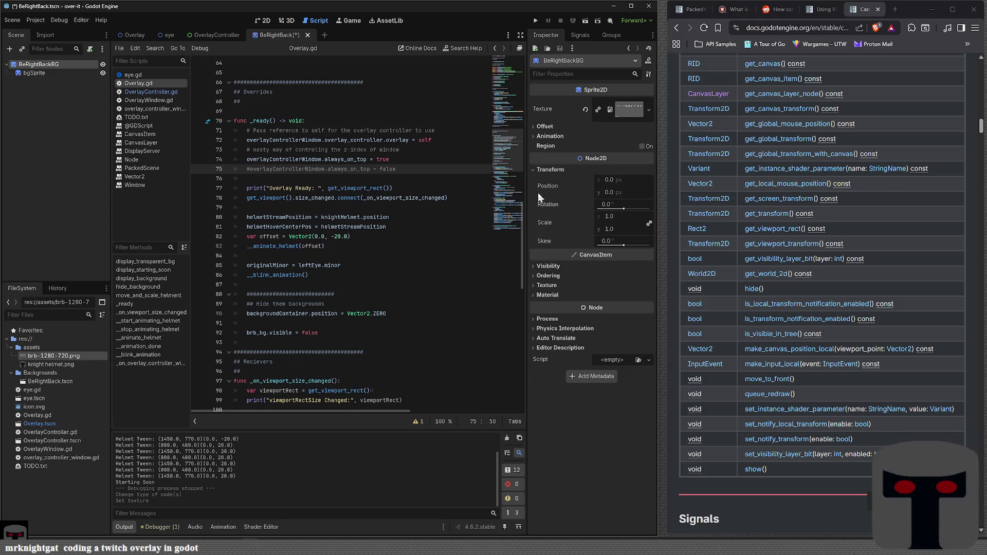
# Hide bgSprite and give the sprite scale 1.25 and position 800, 450
pyautogui.click(264, 21)
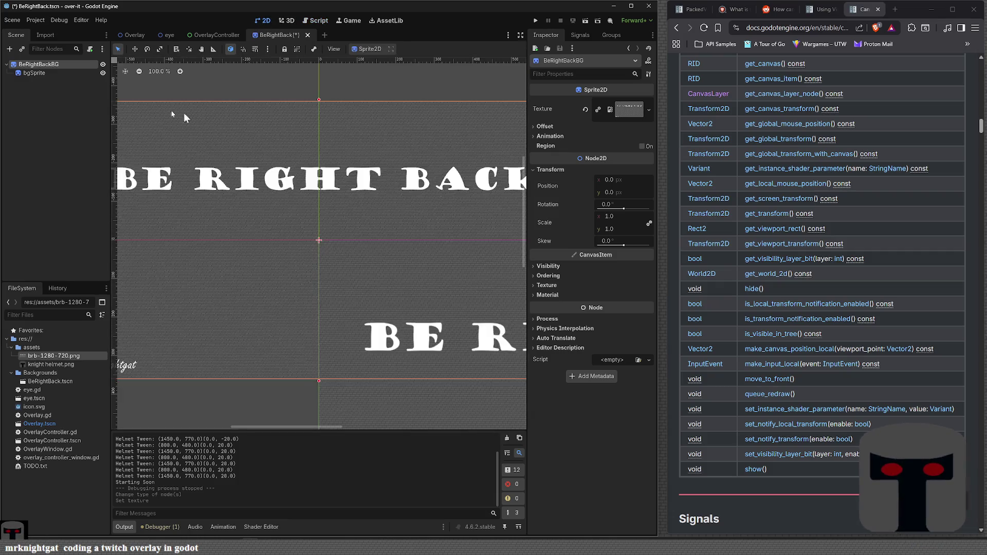
pyautogui.click(103, 73)
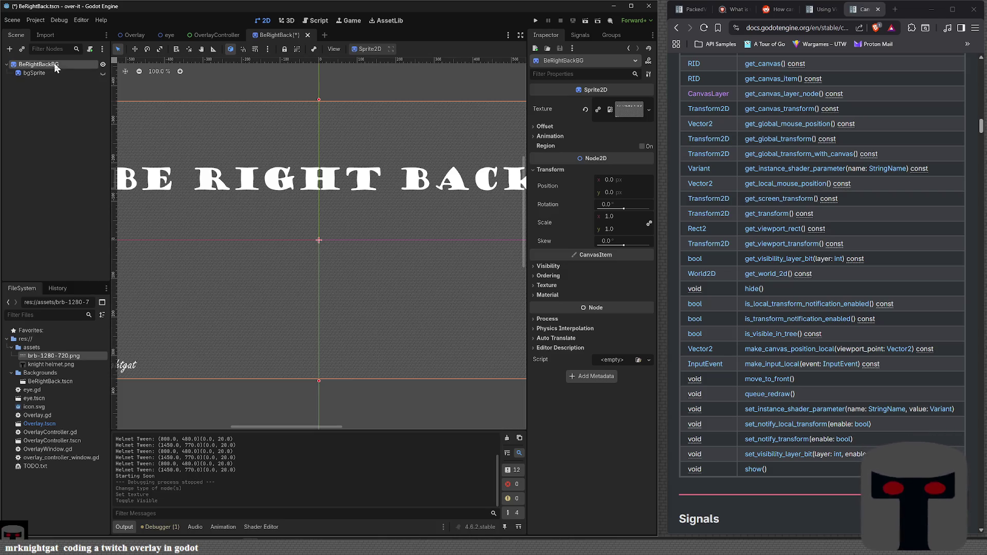
pyautogui.click(624, 225)
pyautogui.write('1.2')
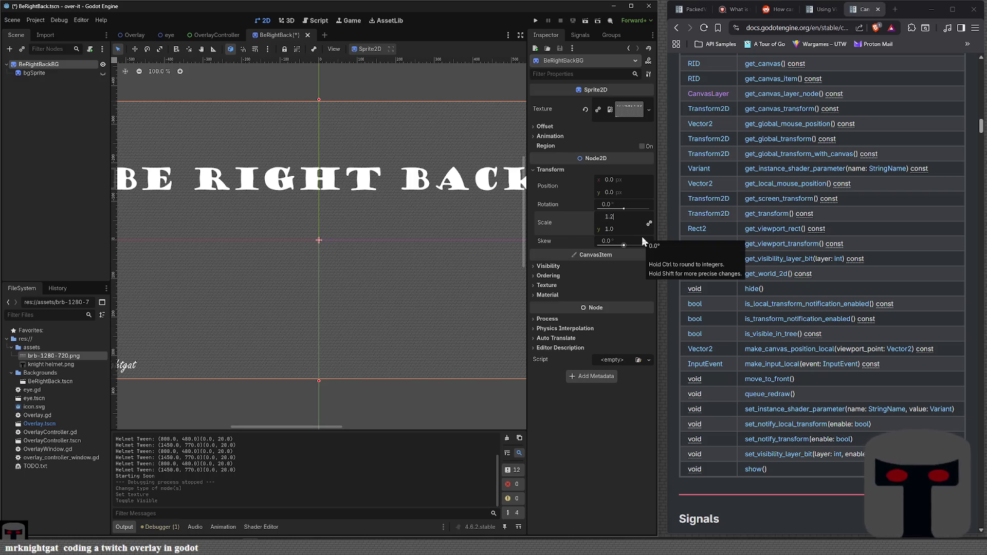
pyautogui.write('5')
pyautogui.press('Return')
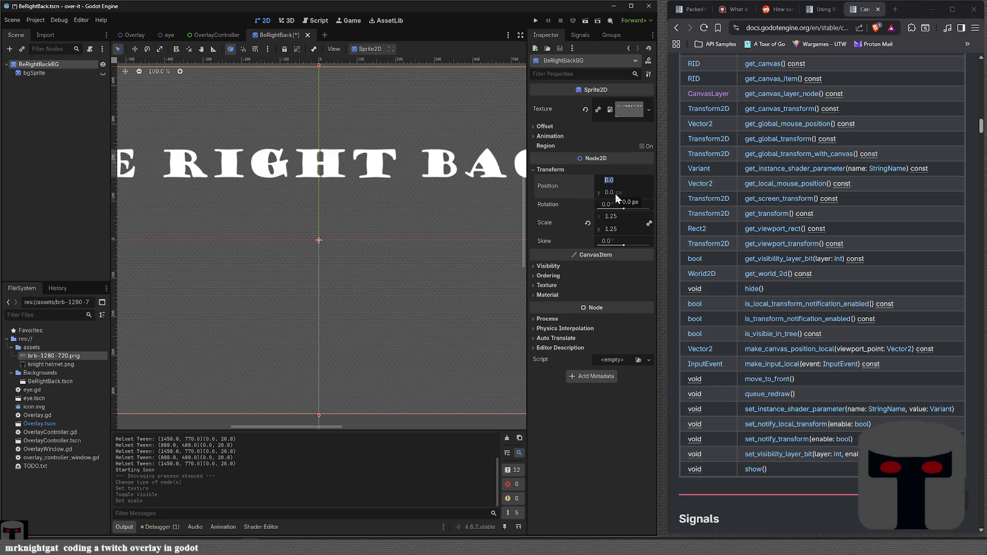
pyautogui.write('00')
pyautogui.press('Tab')
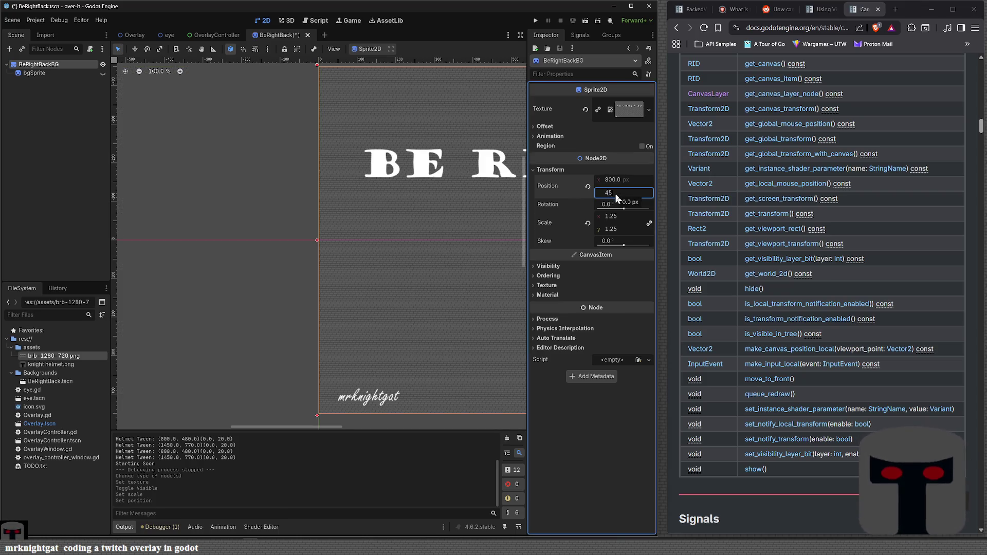
pyautogui.write('0')
pyautogui.press('Return')
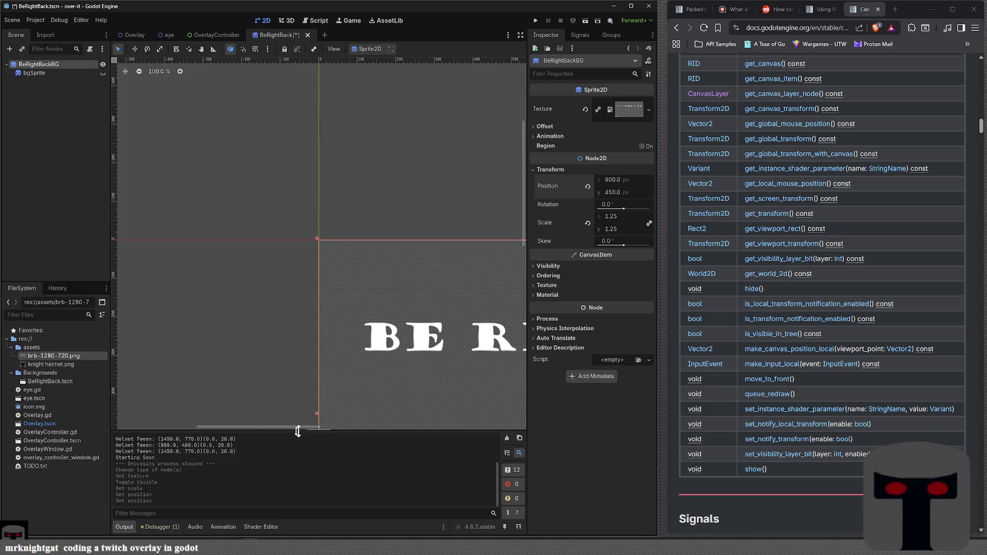
pyautogui.moveTo(291, 427); pyautogui.dragTo(347, 427)
pyautogui.scroll(-2, 350, 361)
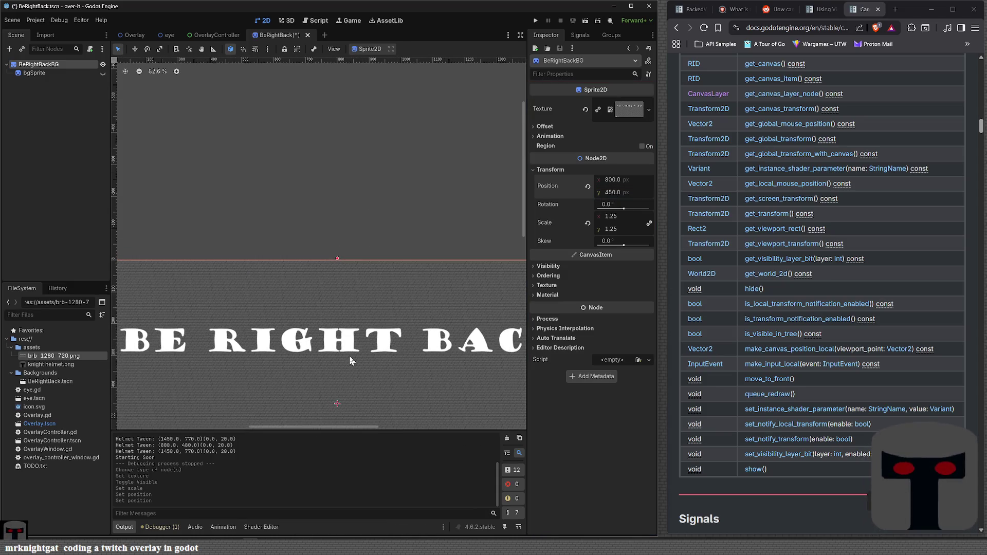
pyautogui.scroll(-5, 349, 355)
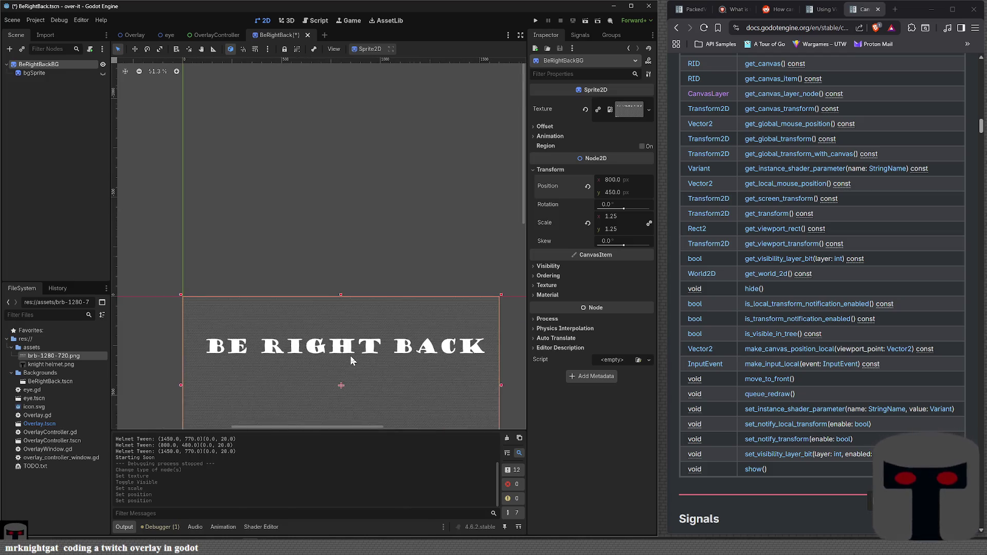
pyautogui.scroll(1, 351, 360)
pyautogui.rightClick(35, 73)
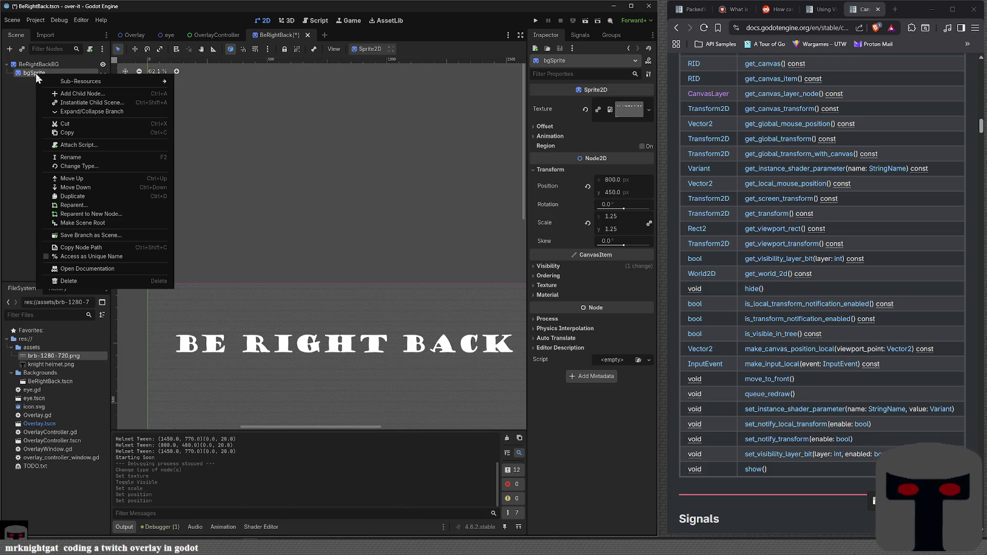
# Delete the bgSprite node
pyautogui.click(126, 280)
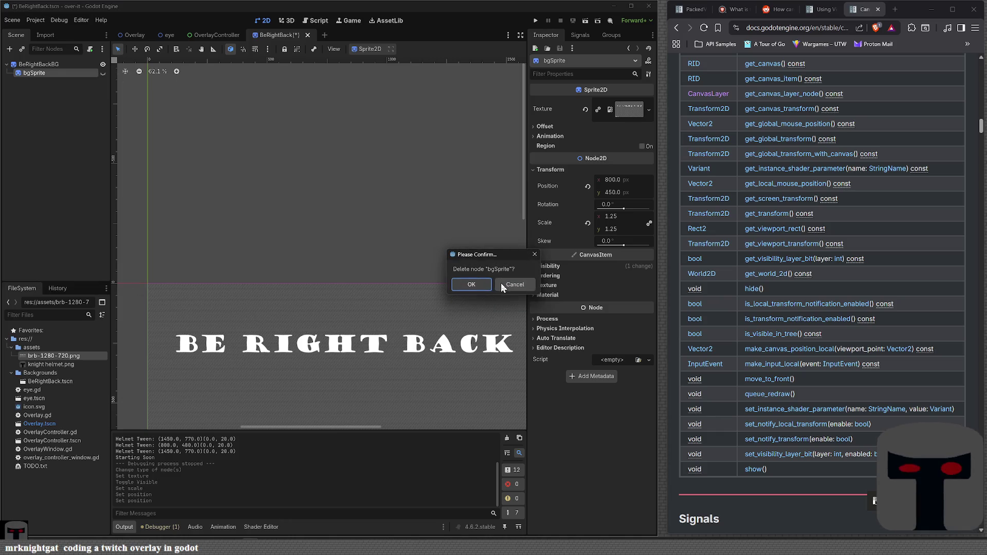
pyautogui.click(484, 286)
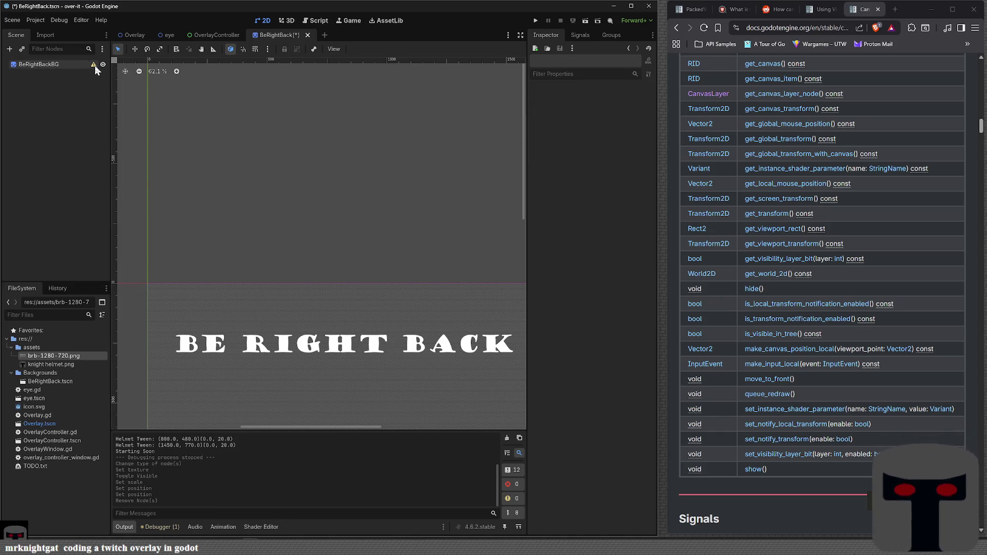
pyautogui.moveTo(95, 66)
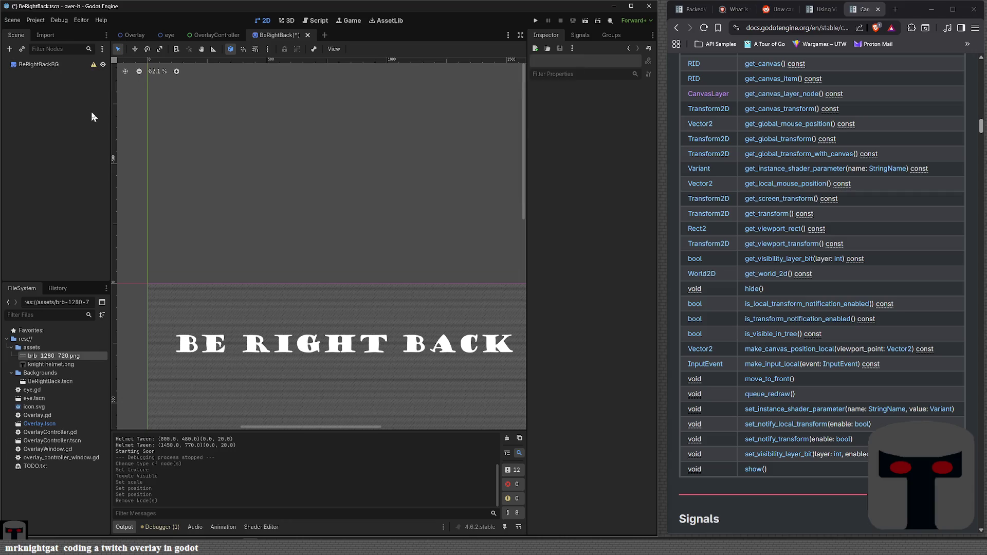
# Undo the deletion and the position, scale, visibility and texture changes, then start Save Scene As
pyautogui.hotkey('ctrl', 'z')
pyautogui.click(74, 64)
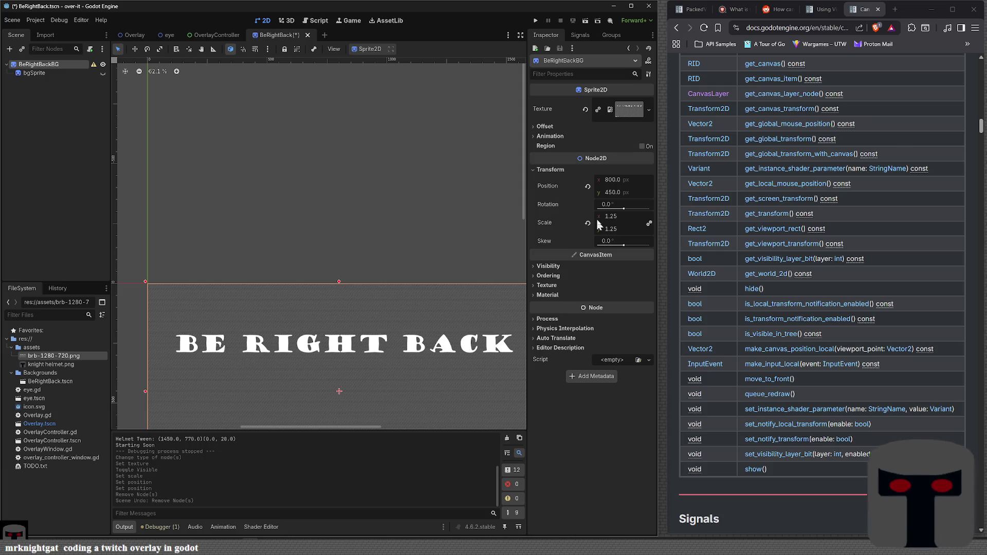
pyautogui.hotkey('ctrl', 'z')
pyautogui.hotkey('ctrl', 'z')
pyautogui.hotkey('ctrl', 'z')
pyautogui.hotkey('ctrl', 'z')
pyautogui.hotkey('ctrl', 'z')
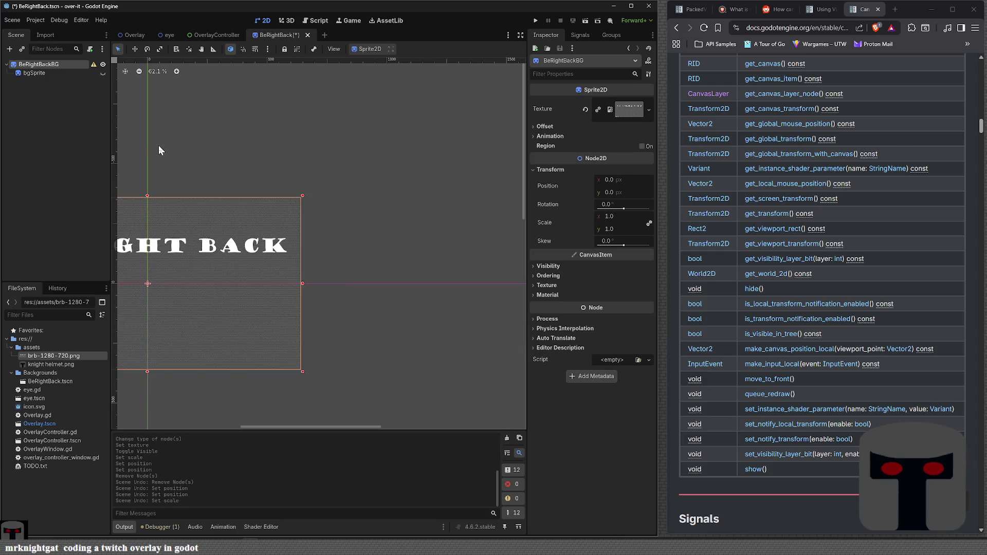
pyautogui.hotkey('ctrl', 'z')
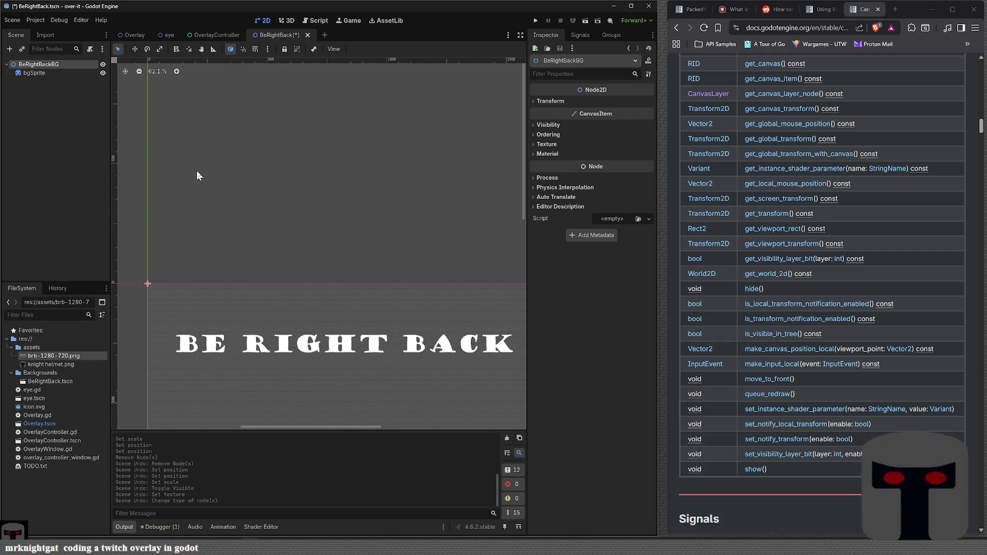
pyautogui.hotkey('ctrl', 'shift', 's')
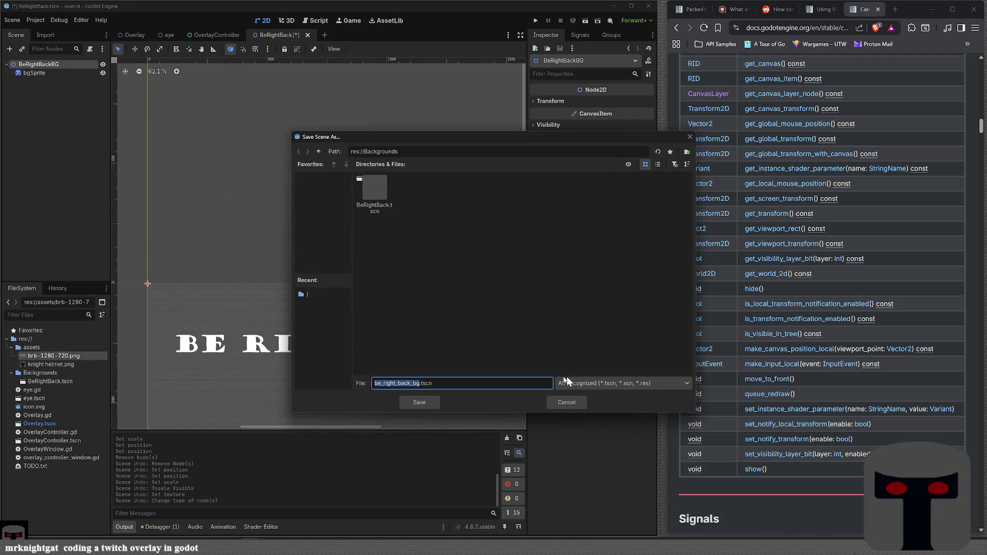
# Cancel Save Scene As and keep the root node named BeRightBackBG
pyautogui.click(563, 404)
pyautogui.hotkey('ctrl', 'z')
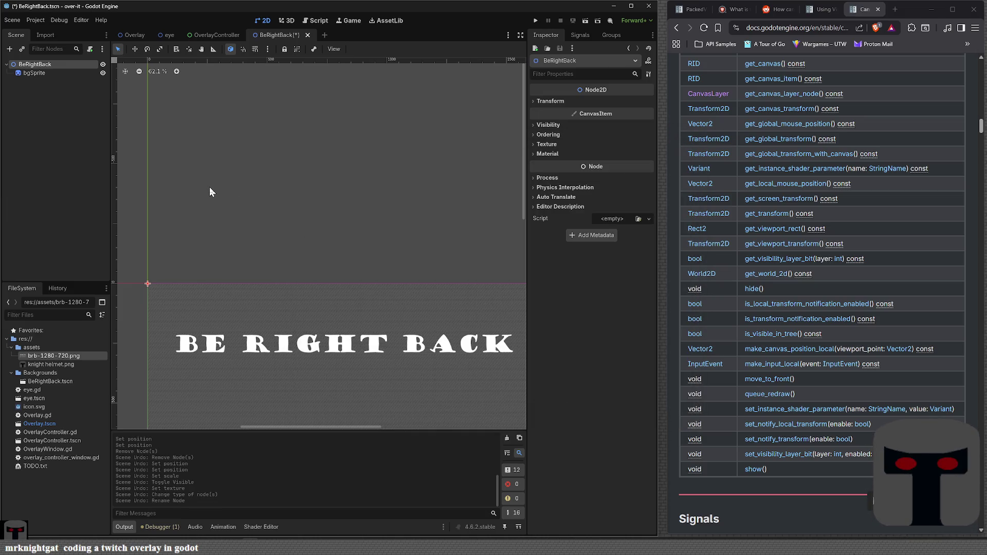
pyautogui.hotkey('ctrl', 'shift', 'z')
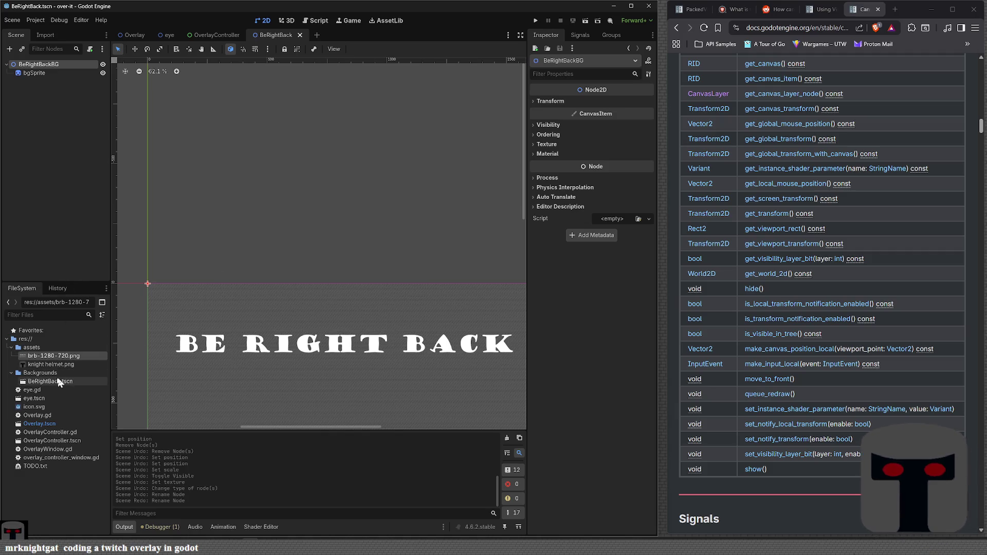
pyautogui.doubleClick(56, 65)
pyautogui.press('Escape')
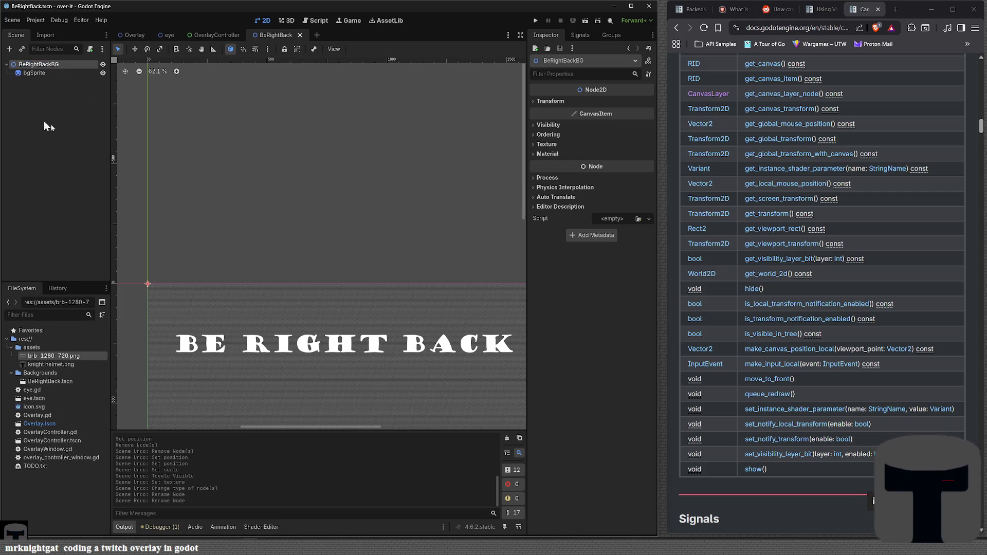
# Select the Backgrounds folder in FileSystem
pyautogui.click(60, 508)
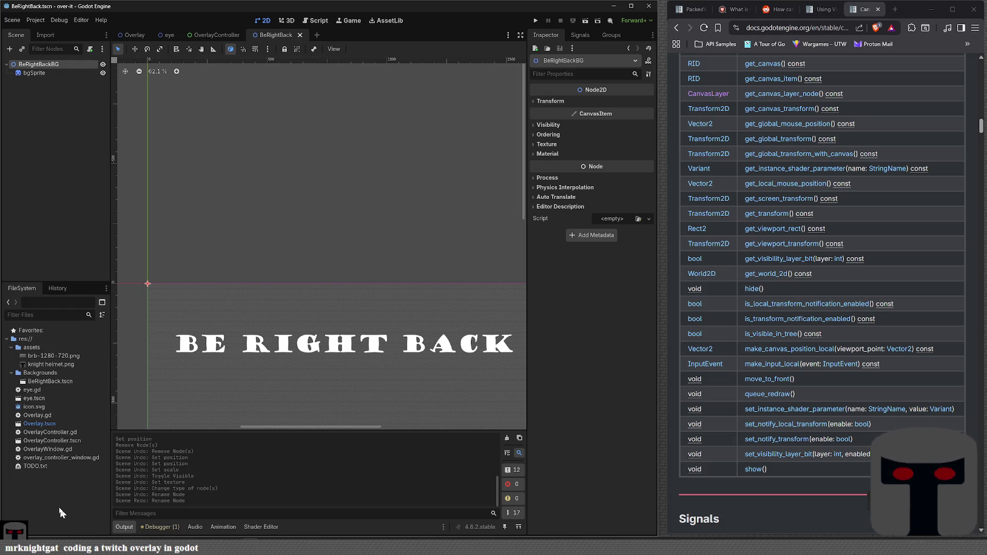
pyautogui.click(59, 372)
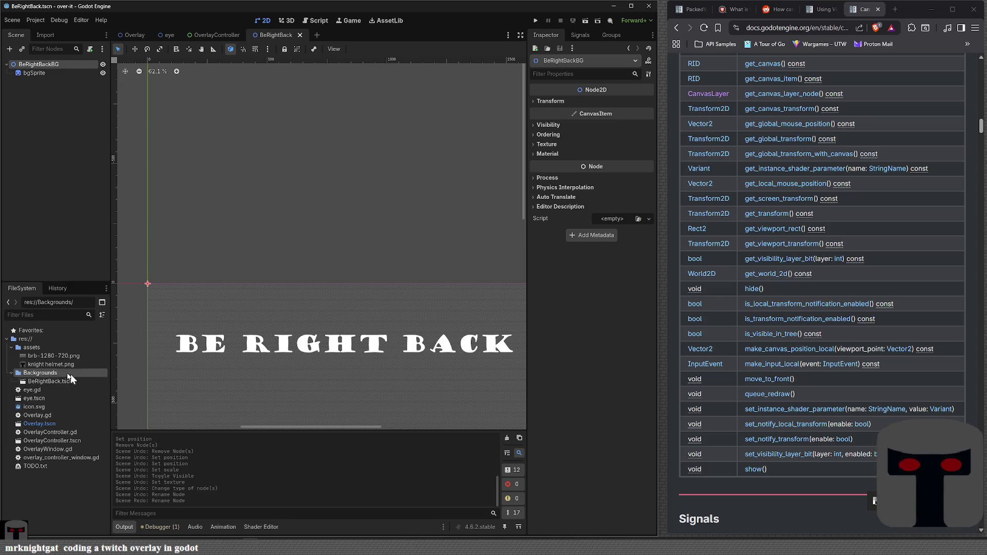
pyautogui.rightClick(62, 372)
# Create a new scene named StartingSoon in the Backgrounds folder
pyautogui.moveTo(85, 379)
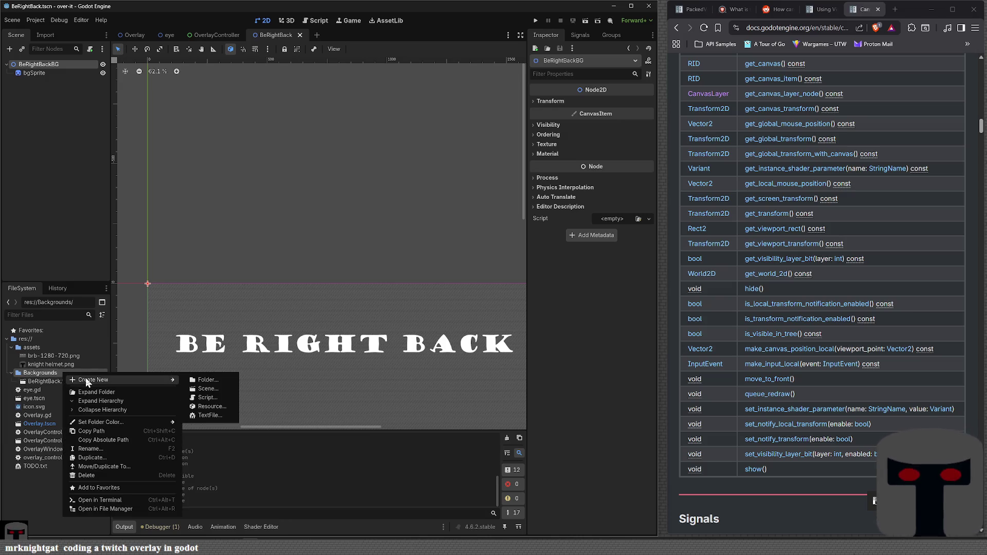
pyautogui.click(206, 390)
pyautogui.write('StartingSoon')
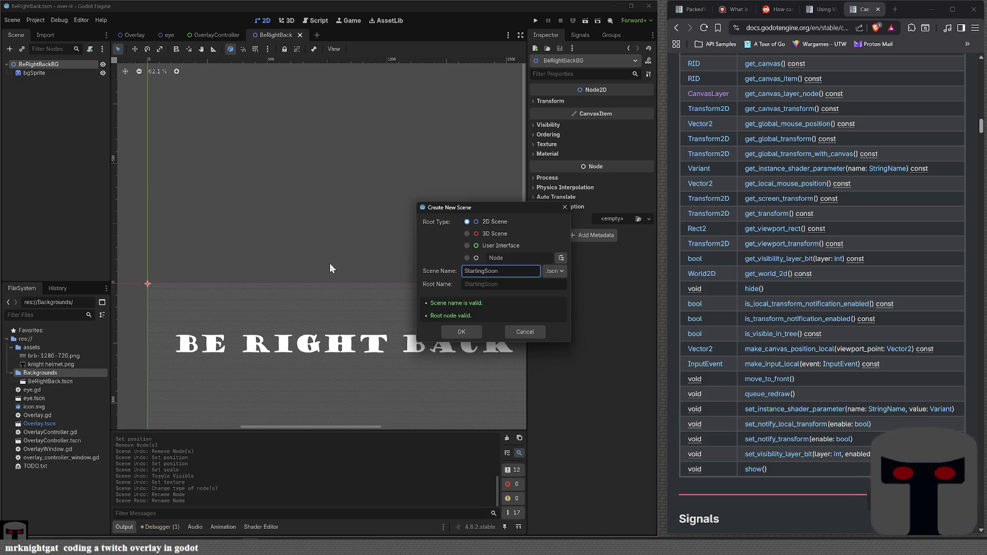
pyautogui.press('Return')
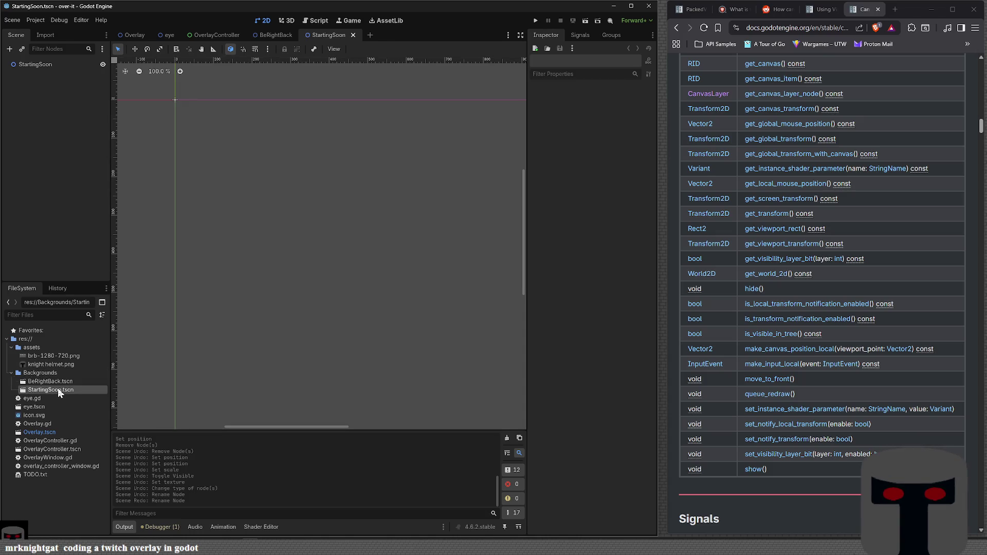
pyautogui.click(46, 64)
pyautogui.rightClick(47, 64)
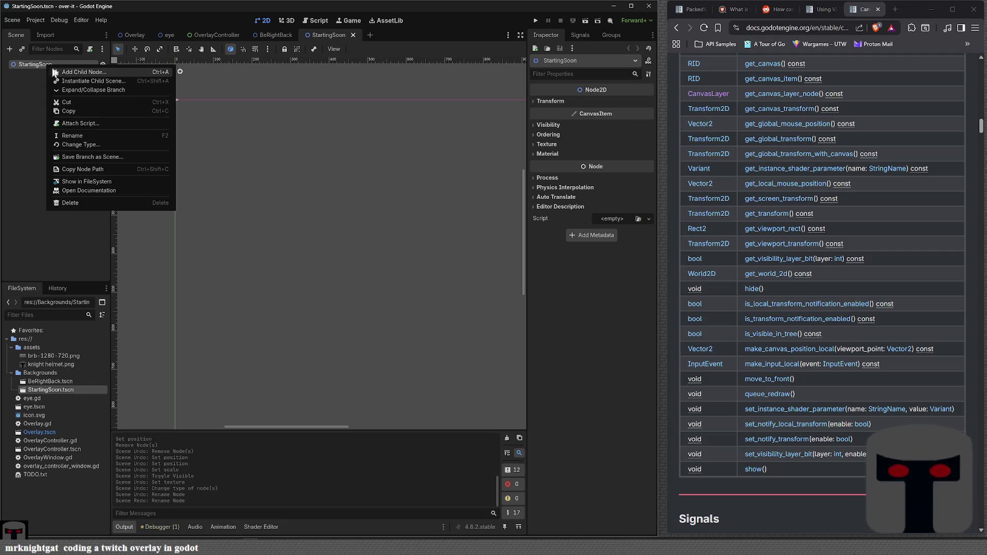
# Add a Sprite2D child node under the StartingSoon root
pyautogui.click(72, 72)
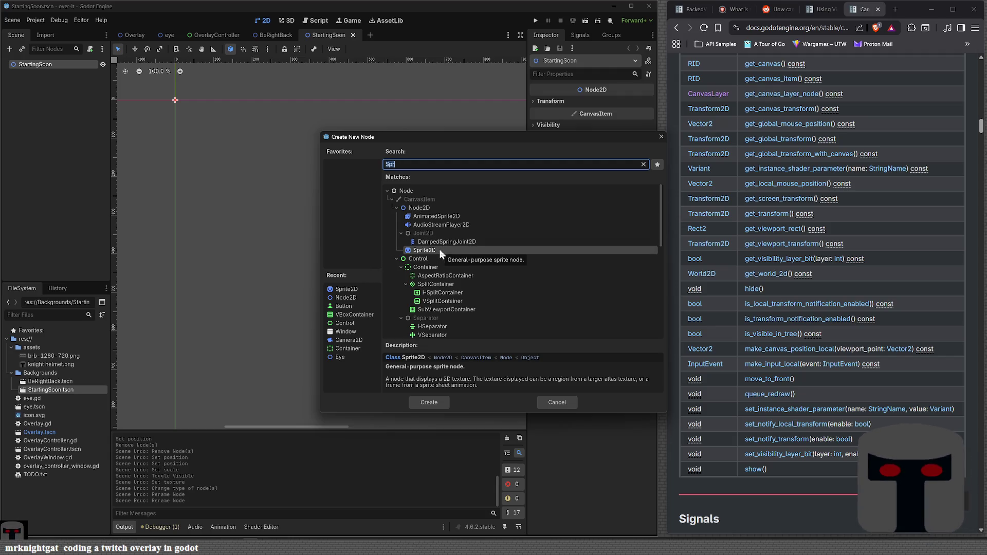
pyautogui.click(432, 403)
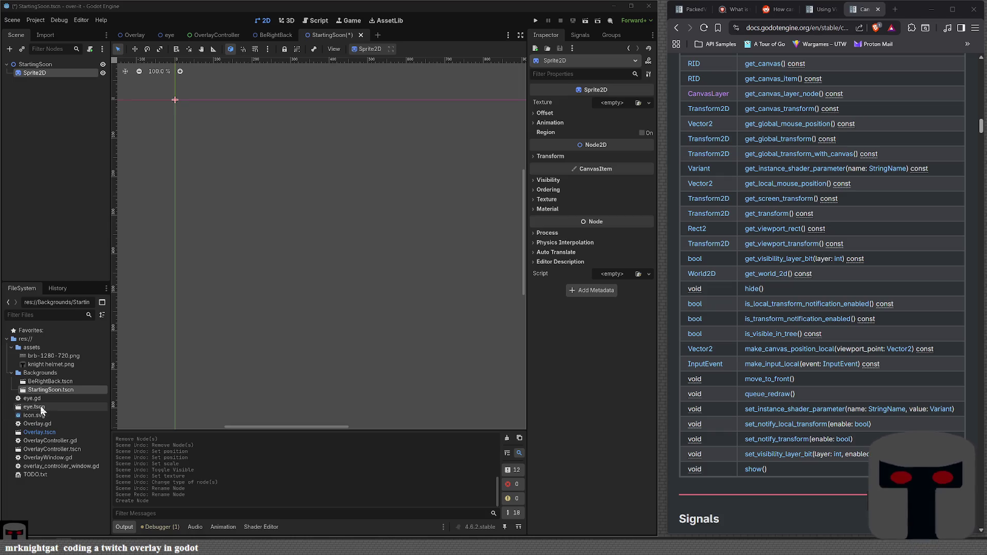
# Assign the streaming-start image as the Sprite2D's texture
pyautogui.rightClick(36, 346)
pyautogui.click(88, 485)
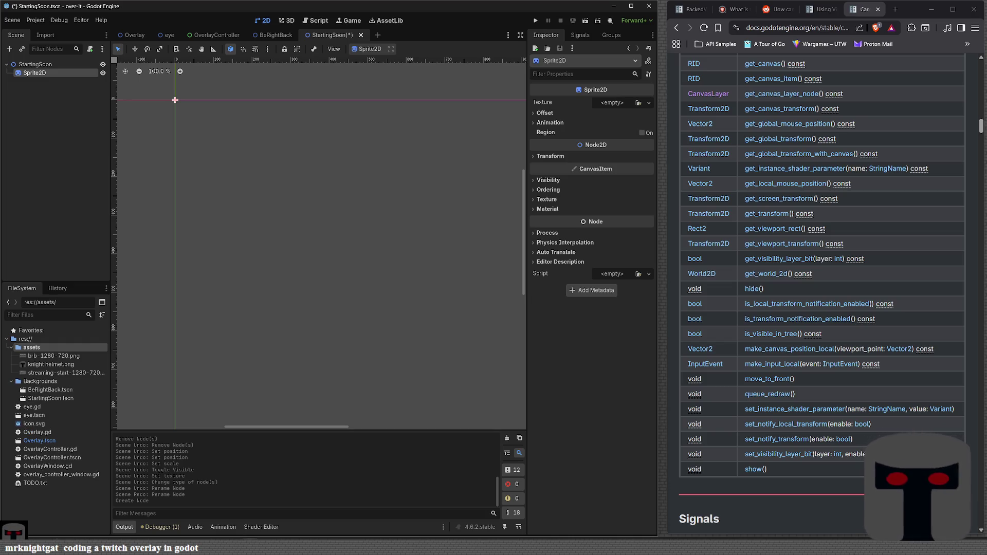
pyautogui.click(79, 355)
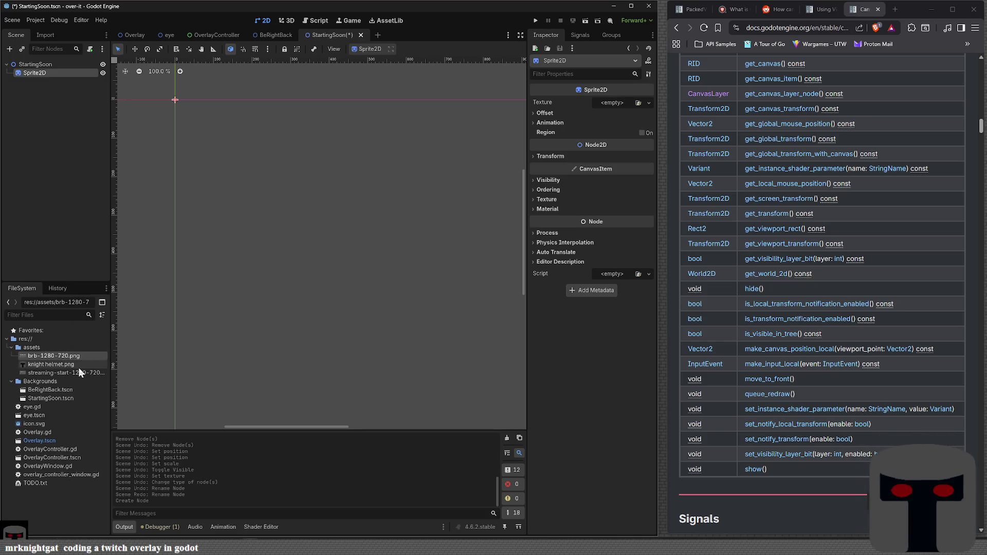
pyautogui.click(73, 375)
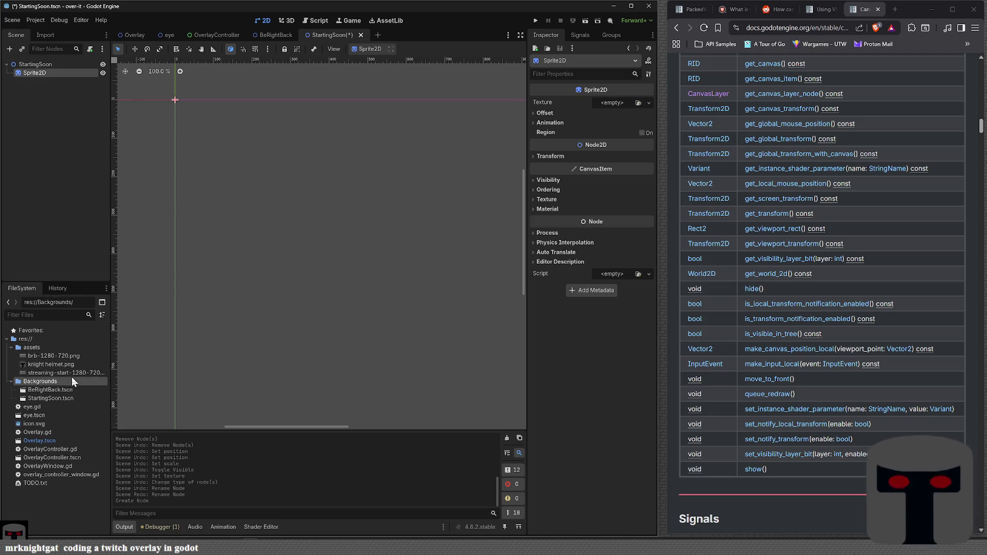
pyautogui.moveTo(70, 371)
pyautogui.mouseDown()
pyautogui.moveTo(410, 255)
pyautogui.moveTo(612, 103)
pyautogui.mouseUp()
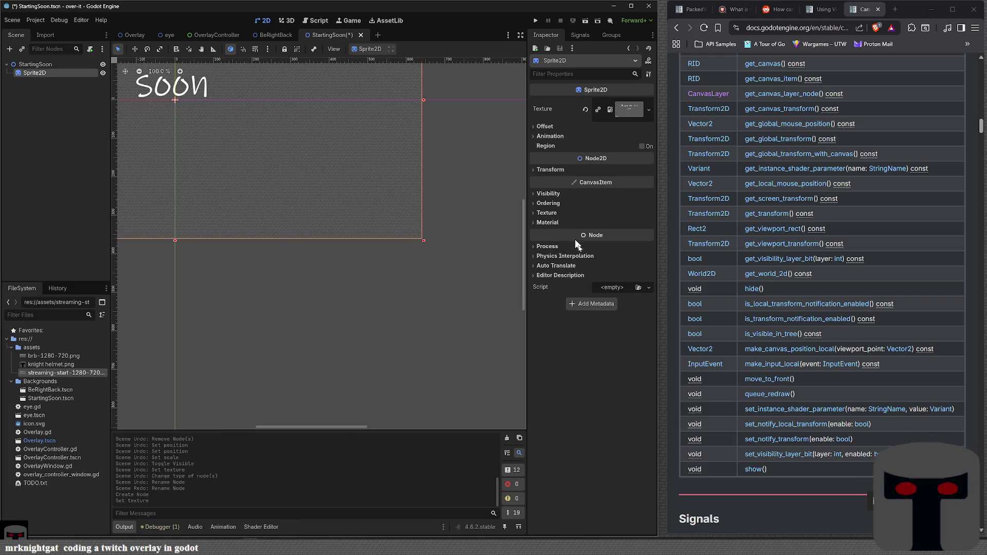
# Set the sprite's scale to 1.25 and position to 800, 450, then save the scene
pyautogui.click(537, 170)
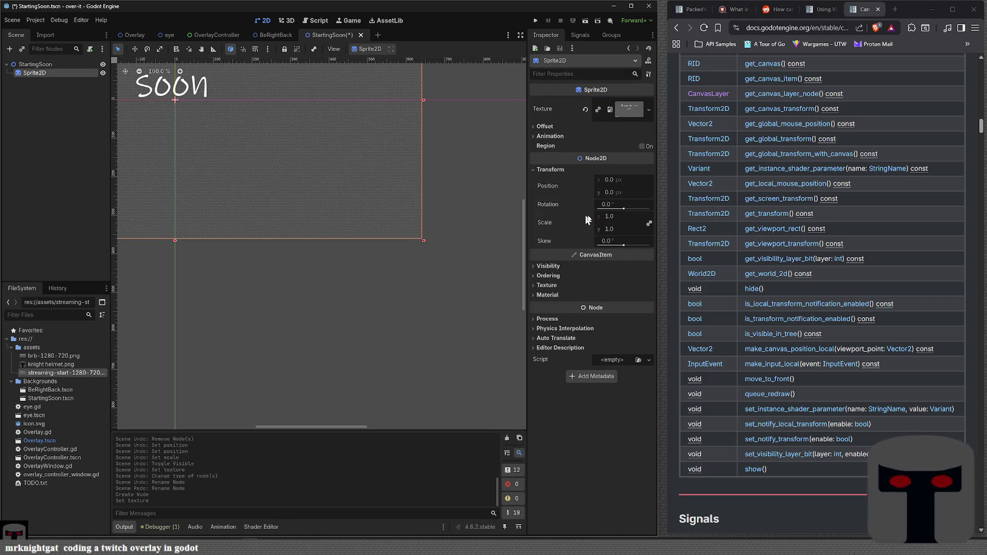
pyautogui.click(616, 220)
pyautogui.write('1.25')
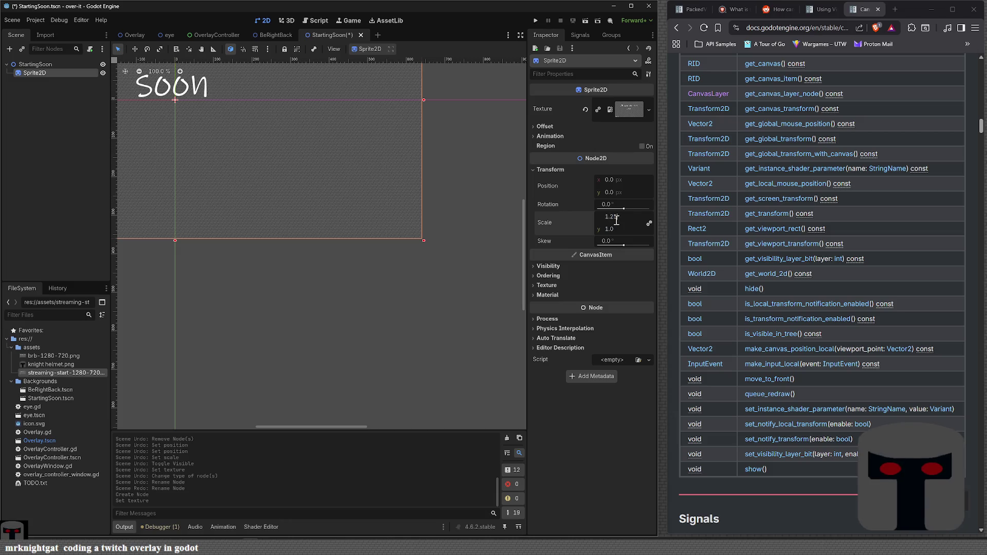
pyautogui.press('Return')
pyautogui.click(610, 180)
pyautogui.write('800')
pyautogui.press('Tab')
pyautogui.write('450')
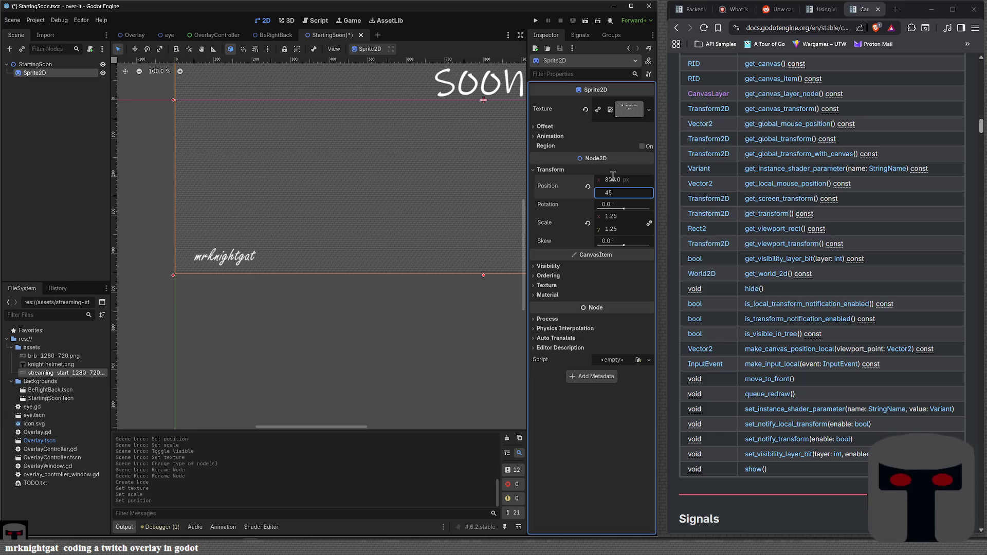
pyautogui.press('Return')
pyautogui.hotkey('ctrl', 's')
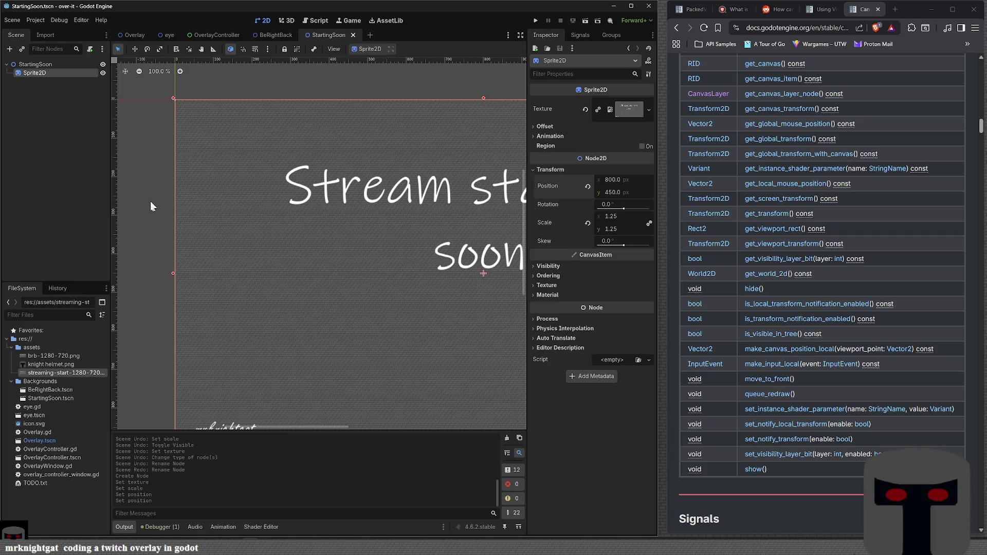
pyautogui.click(279, 89)
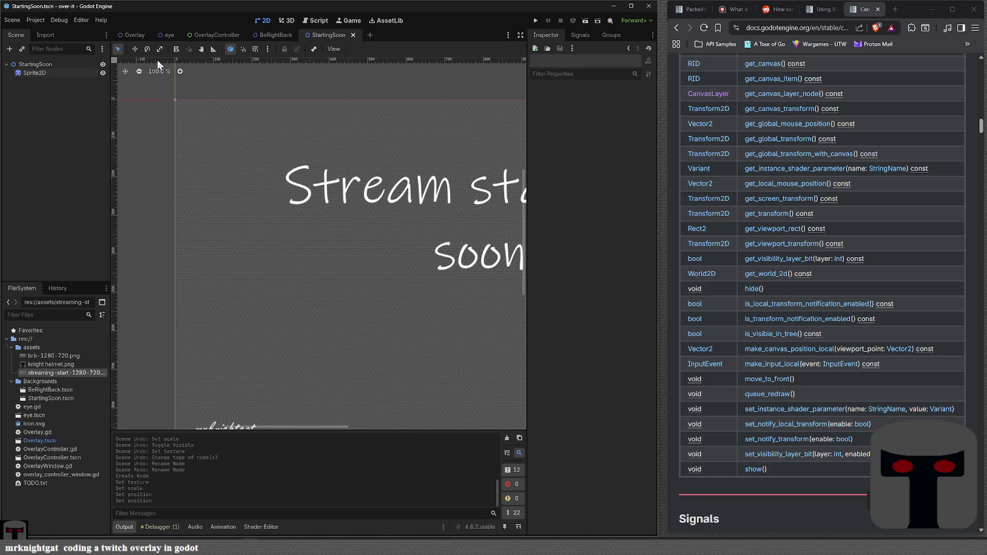
# Open the starting button's pressed handler in the OverlayController script and add blank lines
pyautogui.click(215, 36)
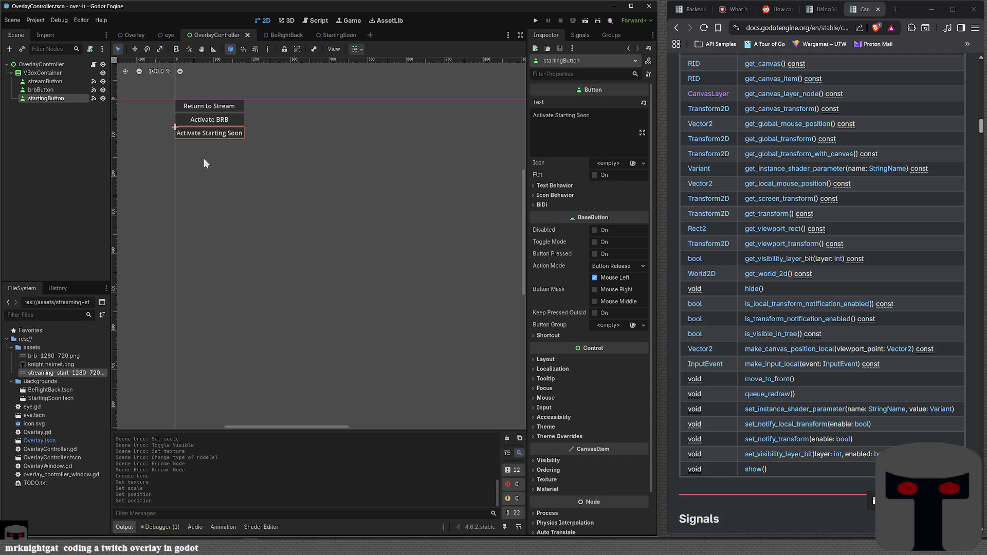
pyautogui.click(580, 35)
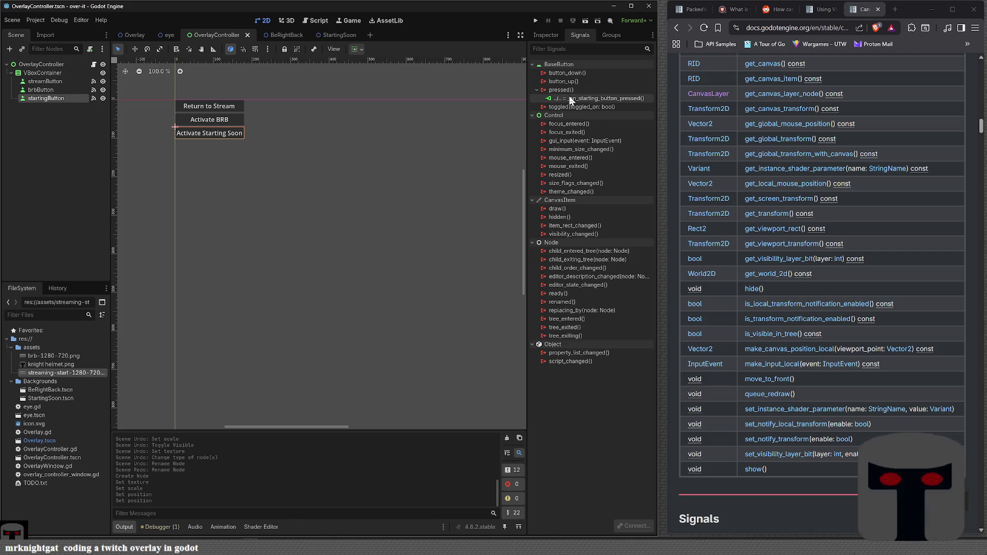
pyautogui.doubleClick(570, 99)
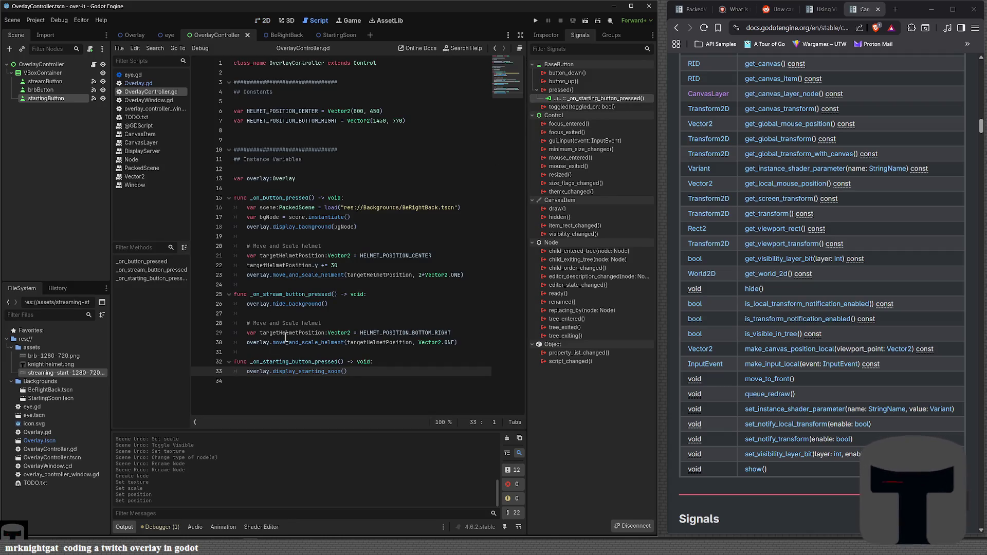
pyautogui.click(419, 378)
pyautogui.press('Up')
pyautogui.press('Up')
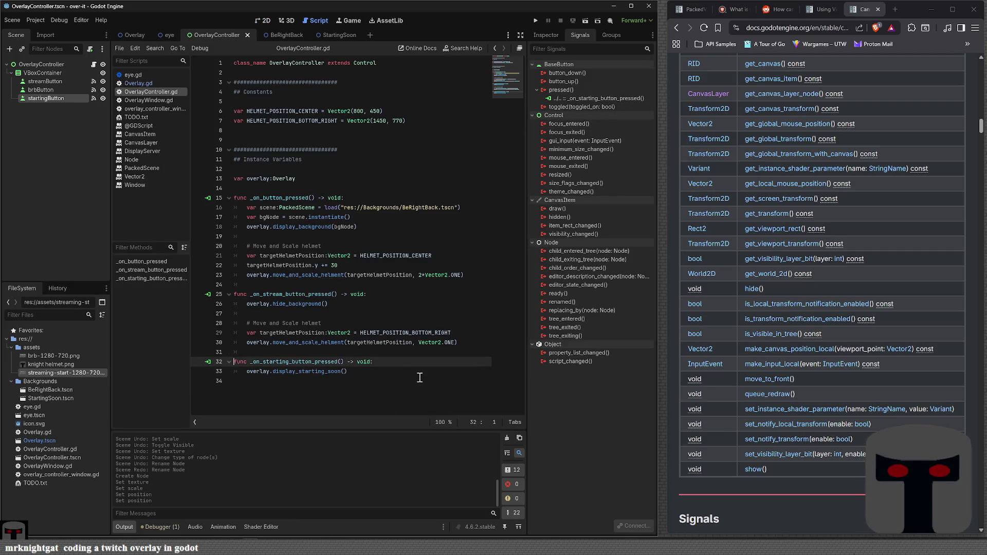
pyautogui.press('Return')
pyautogui.press('Return')
pyautogui.press('Return')
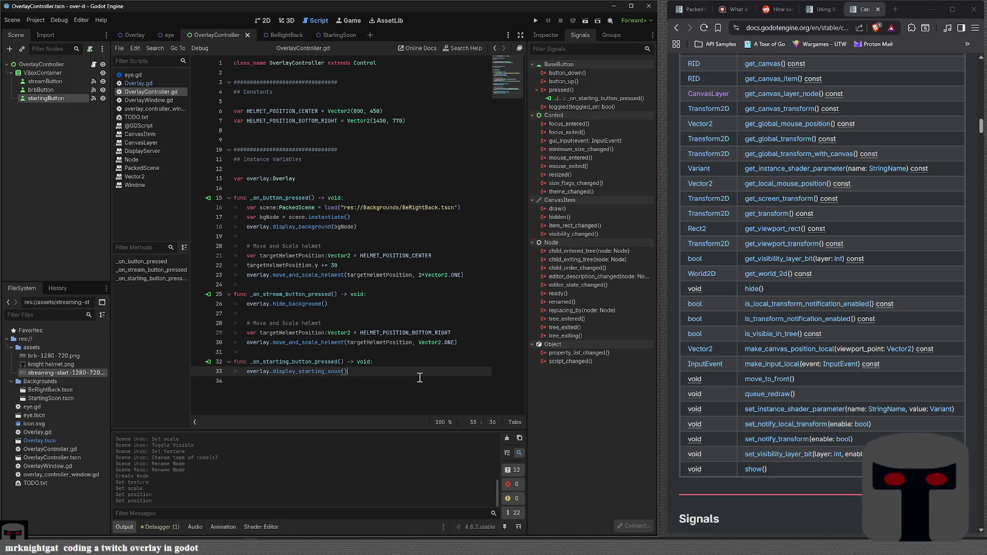
pyautogui.press('Up')
# Add var scene:PackedScene = load("res://Backgrounds/StartingSoon.tscn") to the handler
pyautogui.write('ar scene:Packaged')
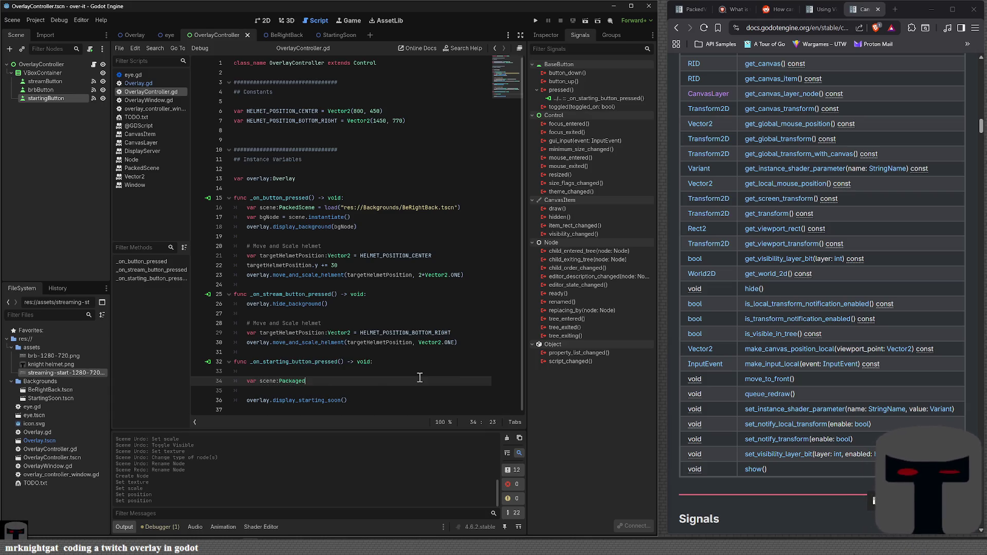
pyautogui.press('BackSpace')
pyautogui.press('BackSpace')
pyautogui.press('BackSpace')
pyautogui.write('d')
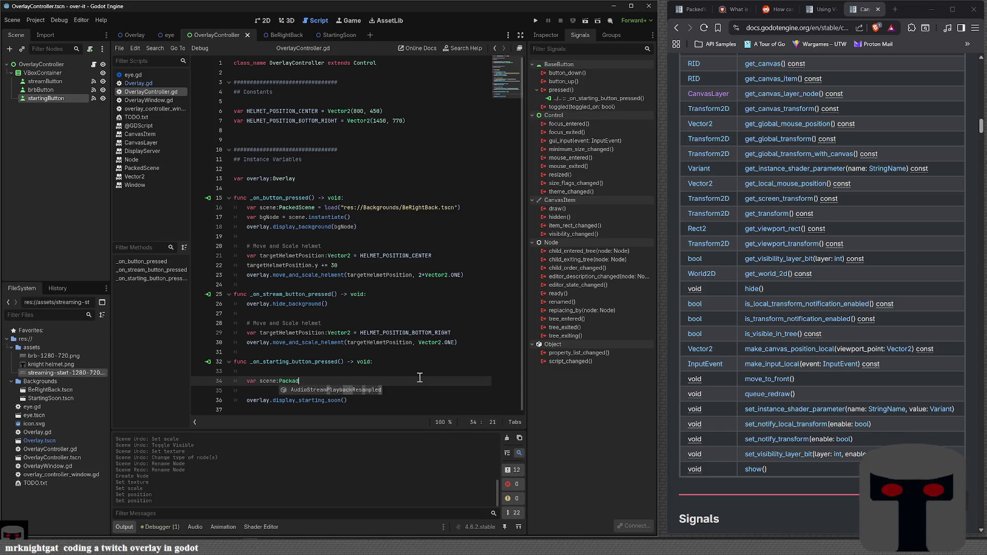
pyautogui.press('BackSpace')
pyautogui.write('e')
pyautogui.press('Return')
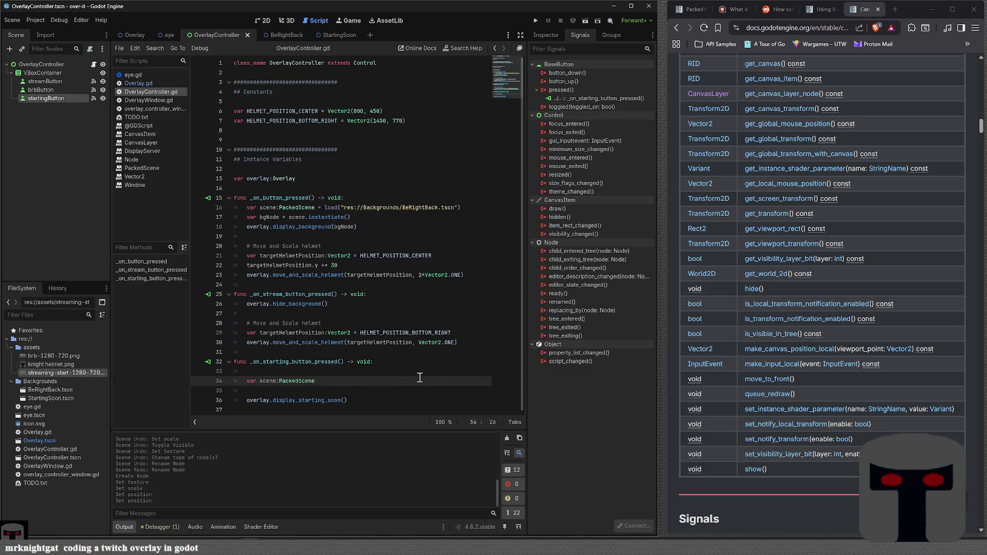
pyautogui.write('load("res')
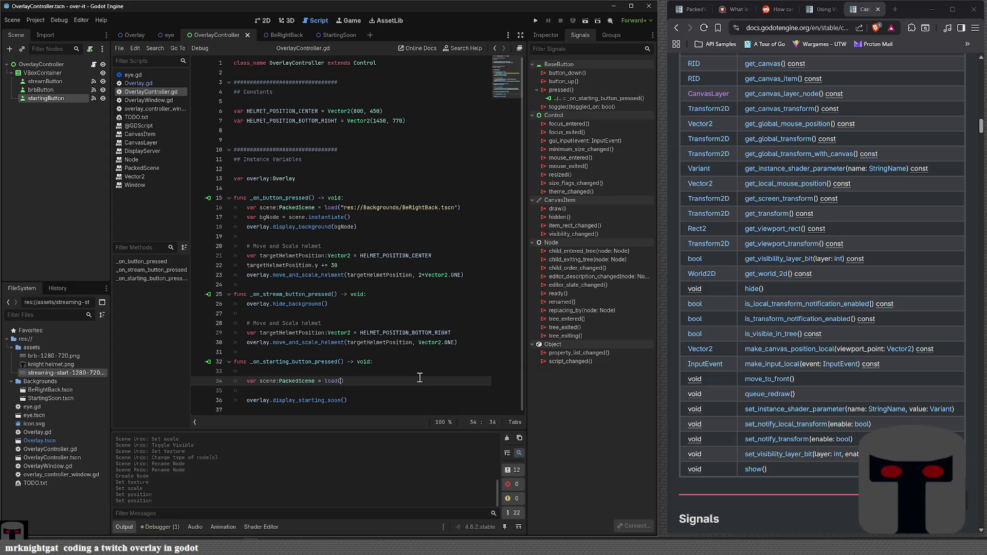
pyautogui.write('://Bac')
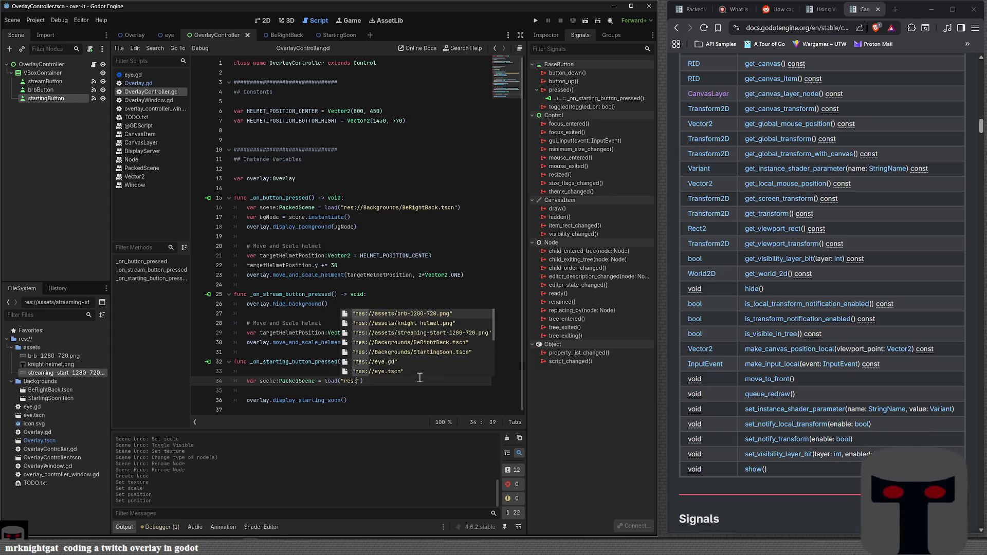
pyautogui.press('Down')
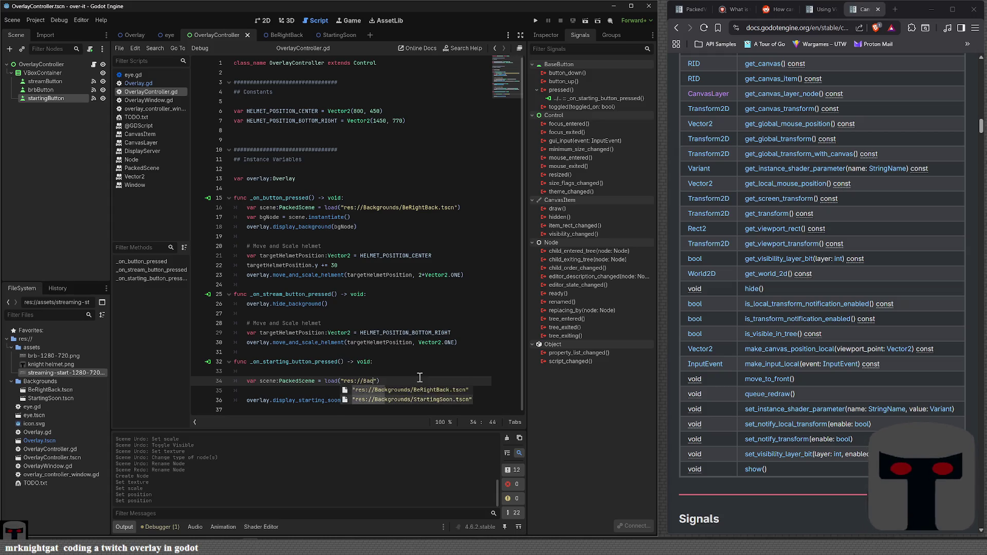
pyautogui.press('Return')
pyautogui.press('Return')
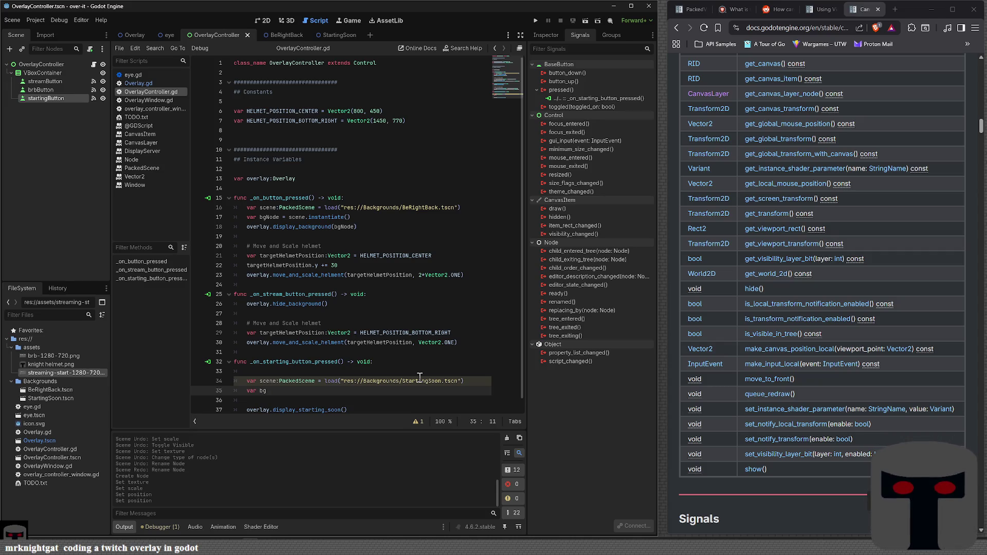
# Instantiate the scene as bgNode, pass it to overlay.display_background(bgNode), and save
pyautogui.write('Node = scene.in')
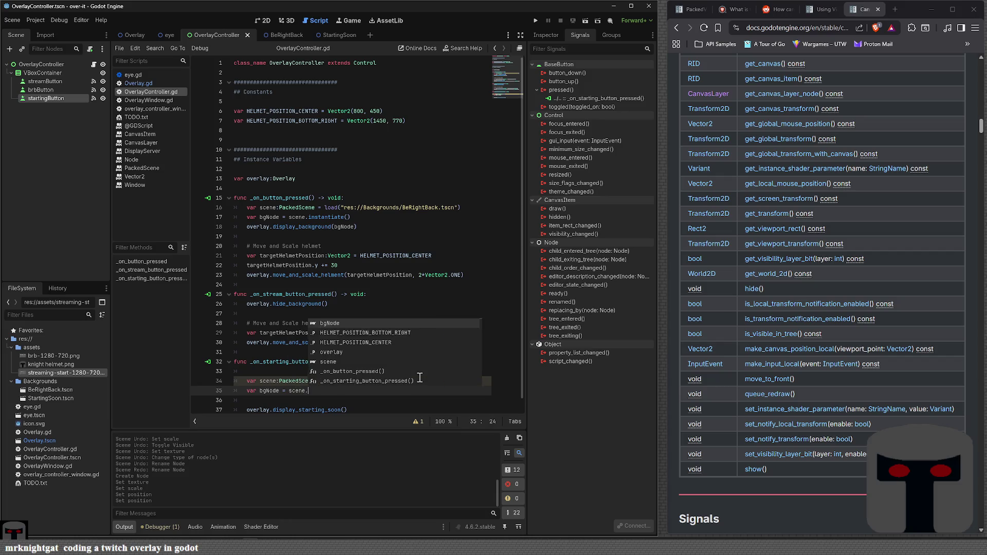
pyautogui.press('Return')
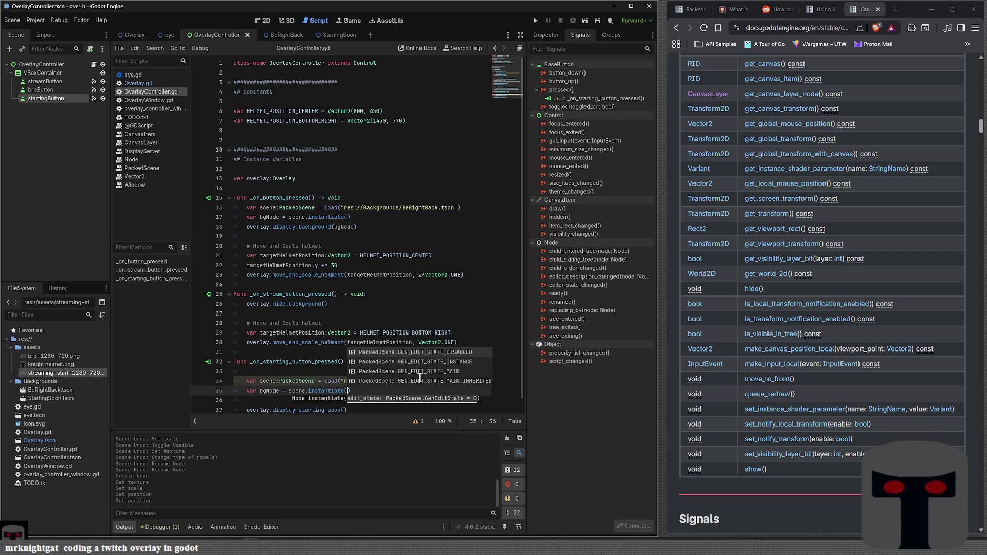
pyautogui.press('Return')
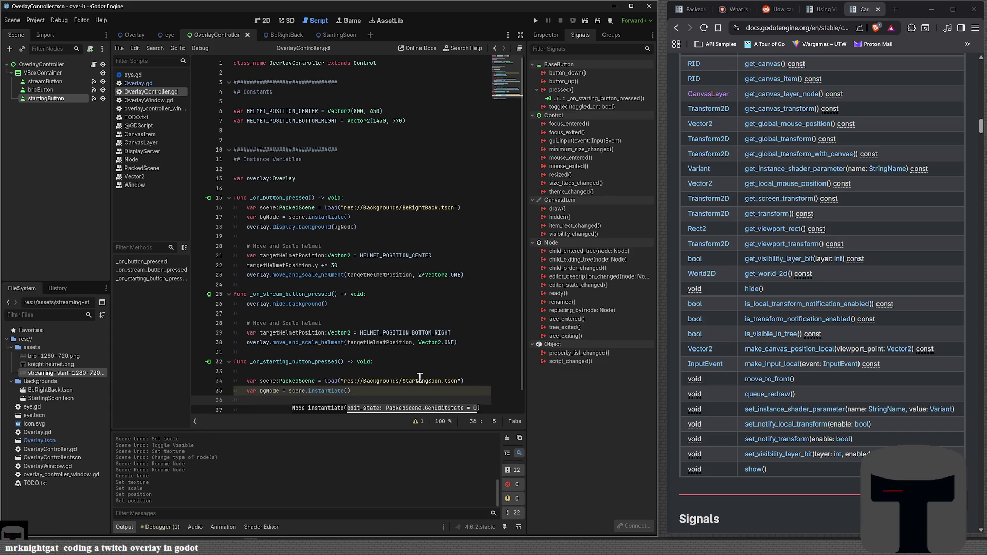
pyautogui.press('Escape')
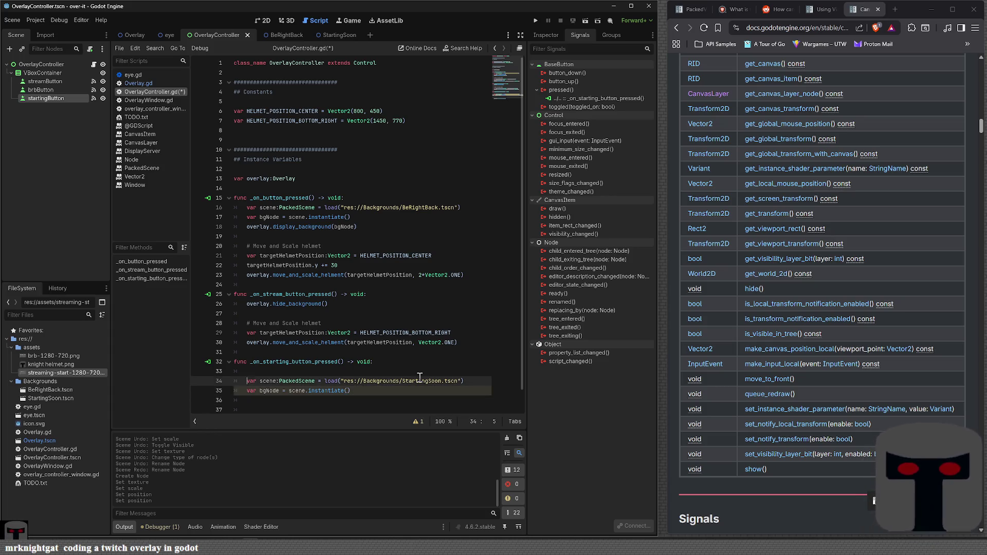
pyautogui.write('overlay.display_b')
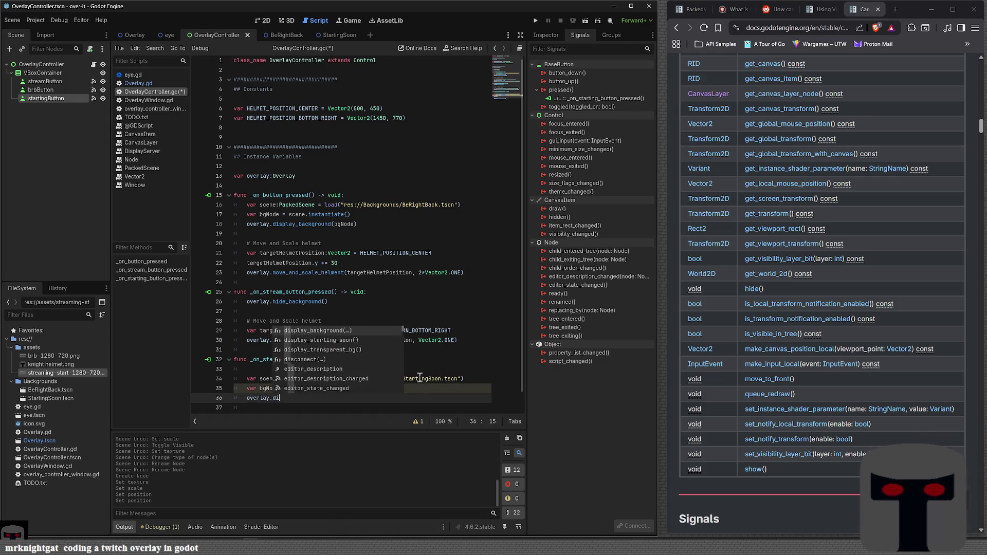
pyautogui.press('Return')
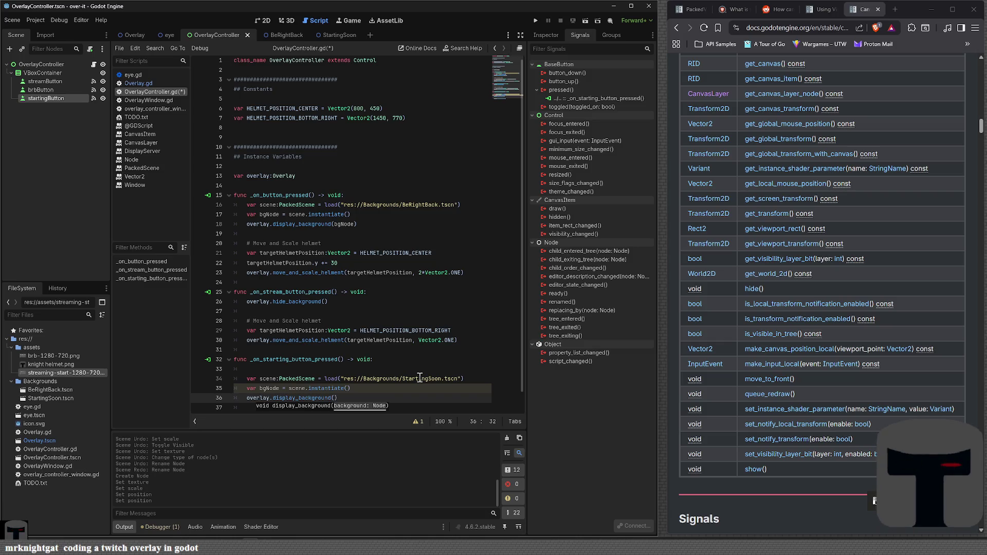
pyautogui.write('bgNode)')
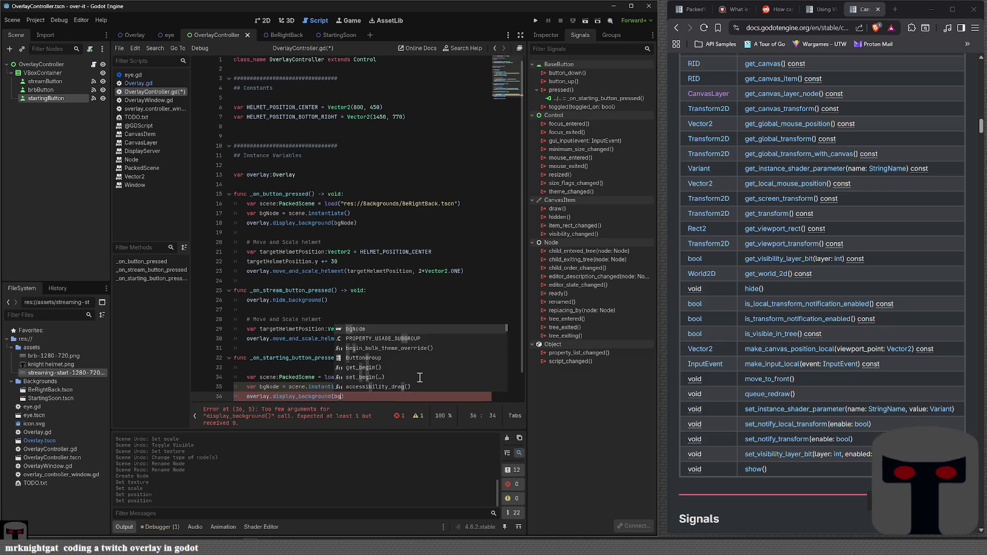
pyautogui.hotkey('ctrl', 's')
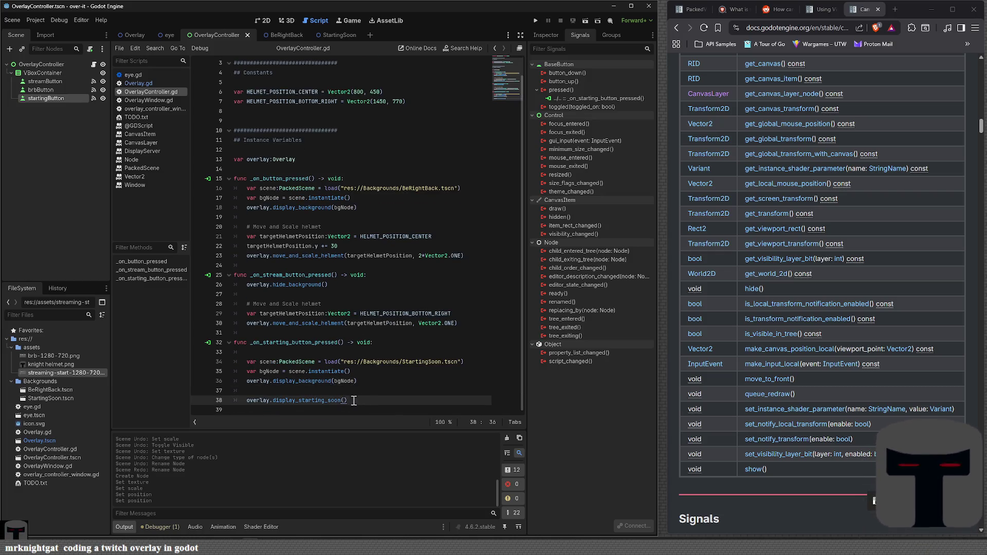
# Select the old display_starting_soon call on line 38
pyautogui.doubleClick(304, 381)
pyautogui.doubleClick(342, 381)
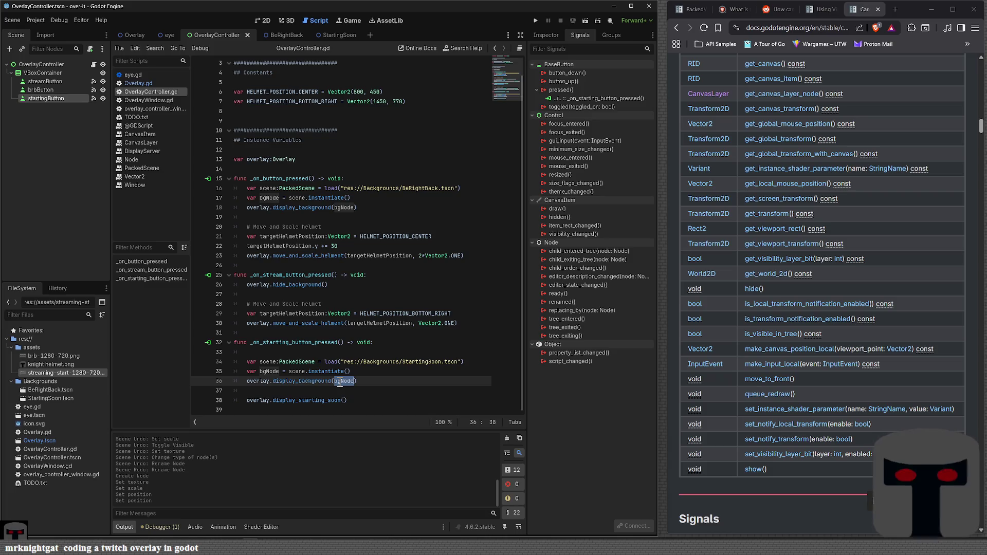
pyautogui.doubleClick(323, 401)
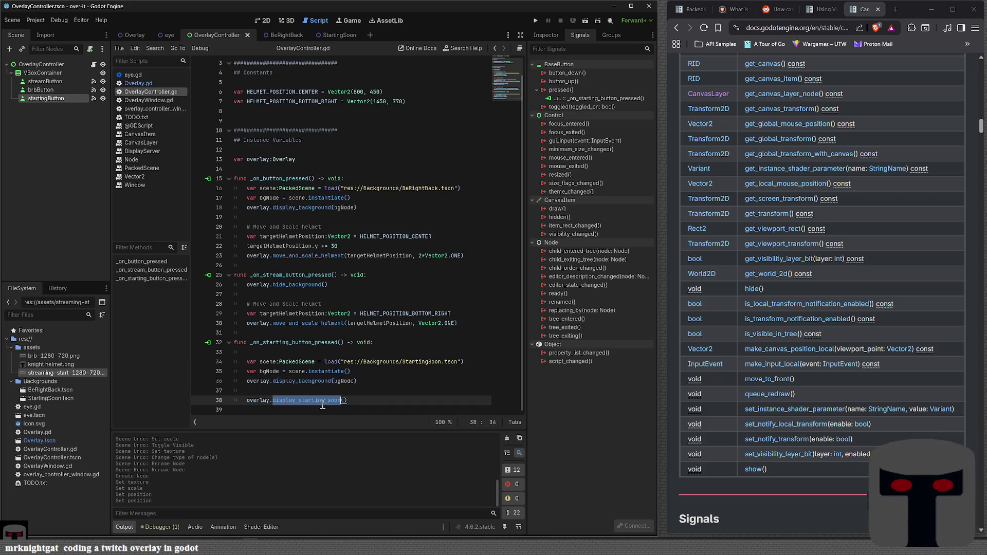
pyautogui.click(410, 401)
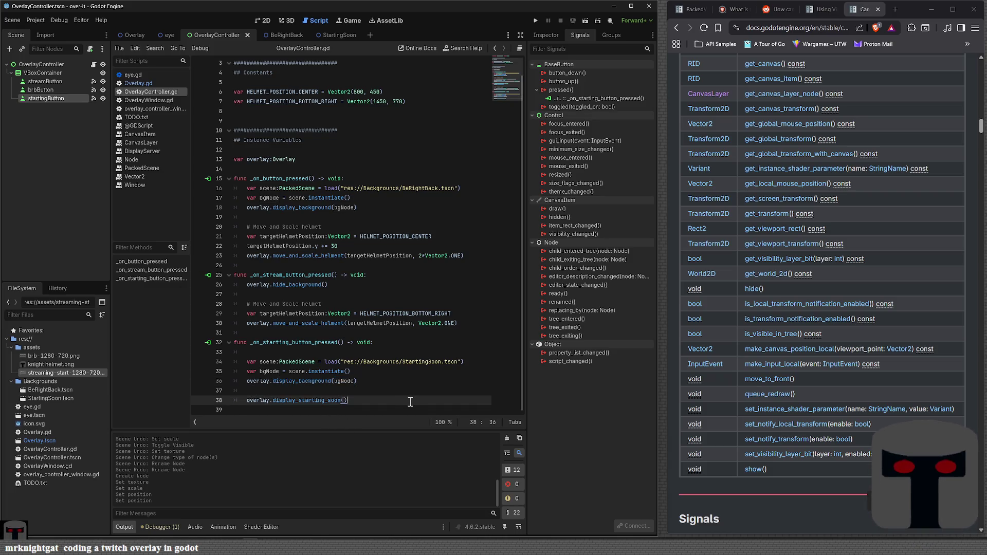
pyautogui.hotkey('shift', 'Home')
# Delete the display_starting_soon call and copy the centre-helmet code on lines 21–23
pyautogui.press('BackSpace')
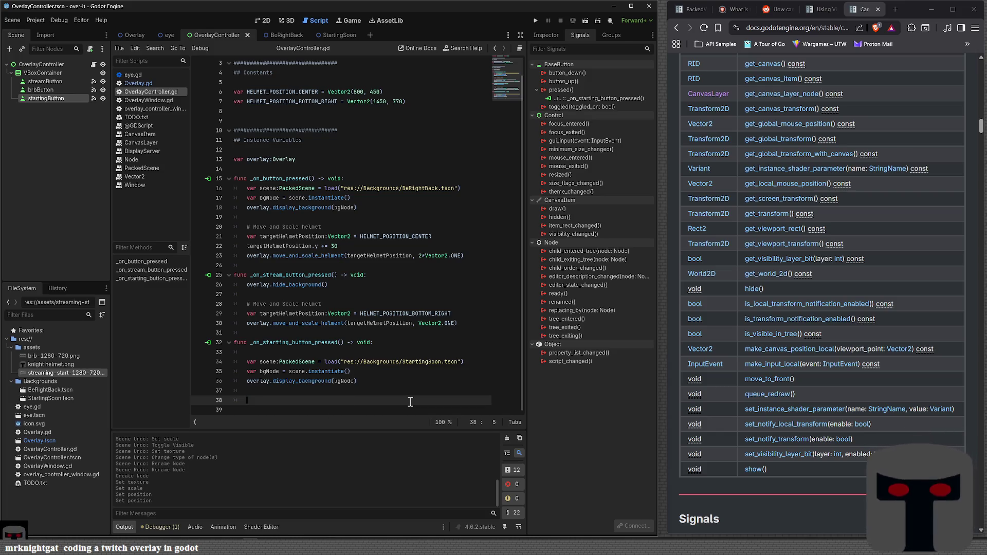
pyautogui.press('Up')
pyautogui.press('Up')
pyautogui.press('Up')
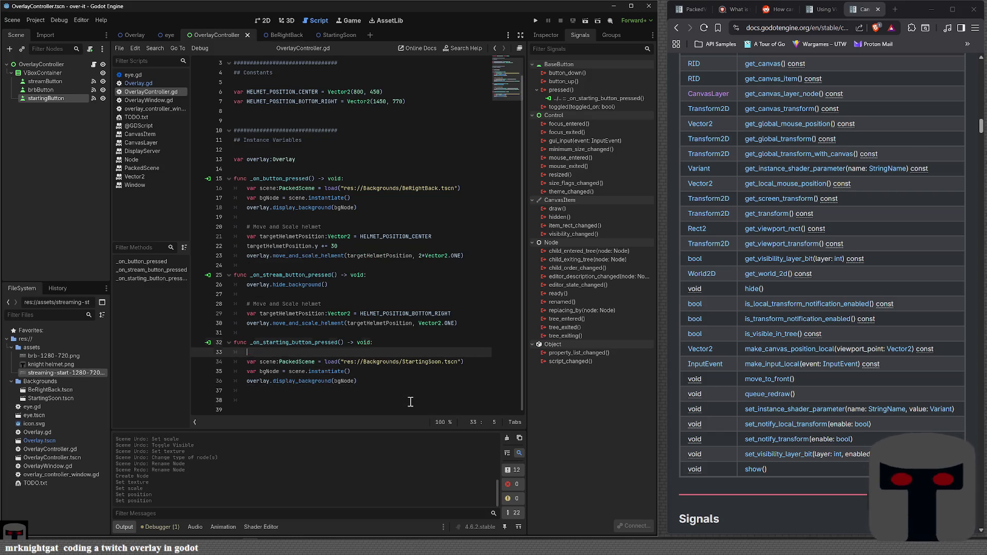
pyautogui.press('Down')
pyautogui.press('End')
pyautogui.hotkey('shift', 'Up')
pyautogui.hotkey('shift', 'Home')
pyautogui.press('Up')
pyautogui.press('Up')
pyautogui.press('Up')
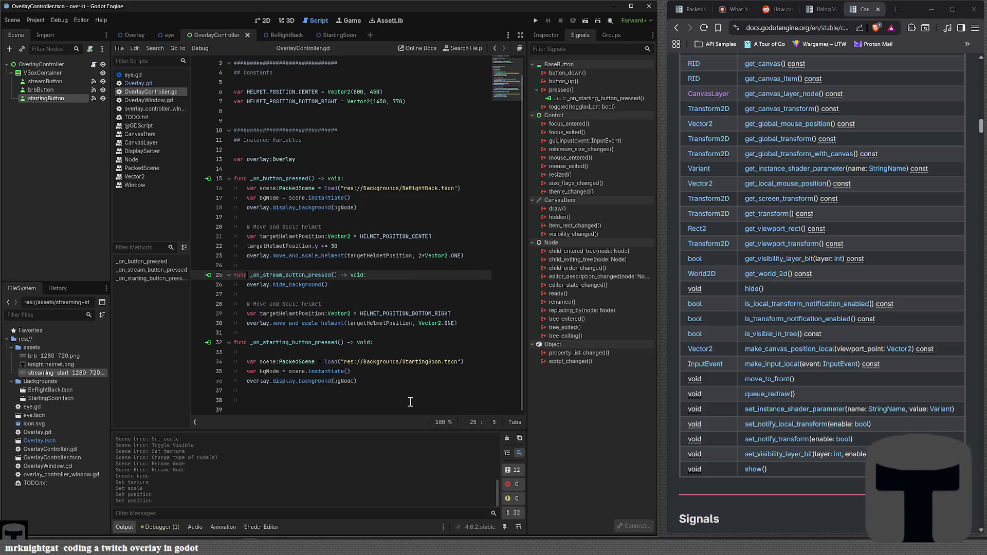
pyautogui.press('End')
pyautogui.hotkey('shift', 'Up')
pyautogui.hotkey('shift', 'Up')
pyautogui.hotkey('shift', 'Home')
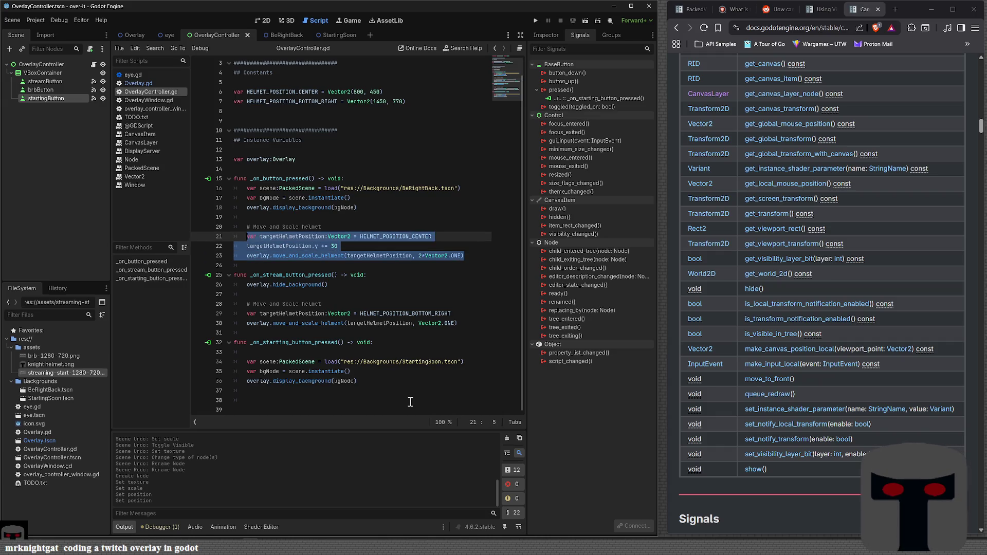
pyautogui.press('Down')
pyautogui.press('Down')
pyautogui.press('Down')
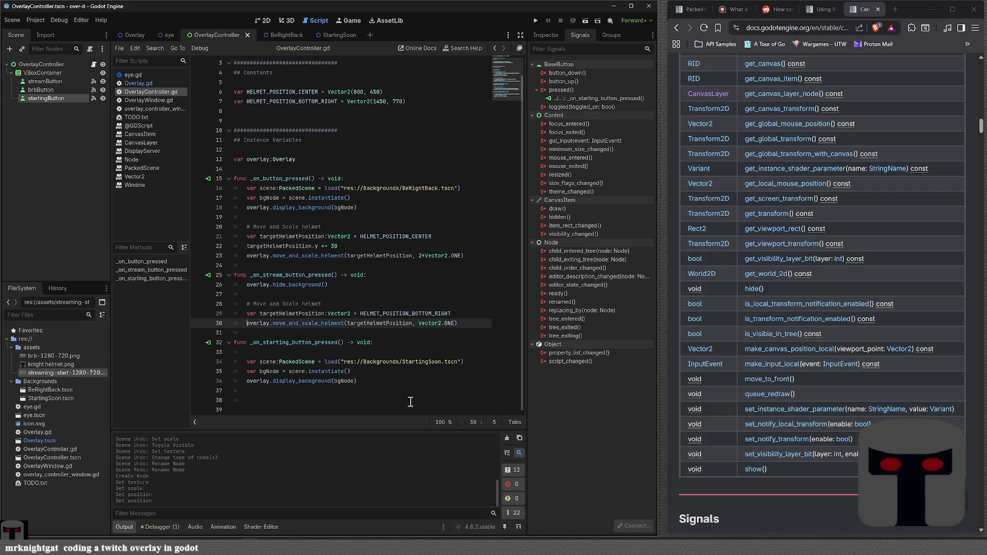
# Paste the helmet lines into the starting handler, remove the blank line, and run the overlay
pyautogui.press('Down')
pyautogui.press('Down')
pyautogui.press('Down')
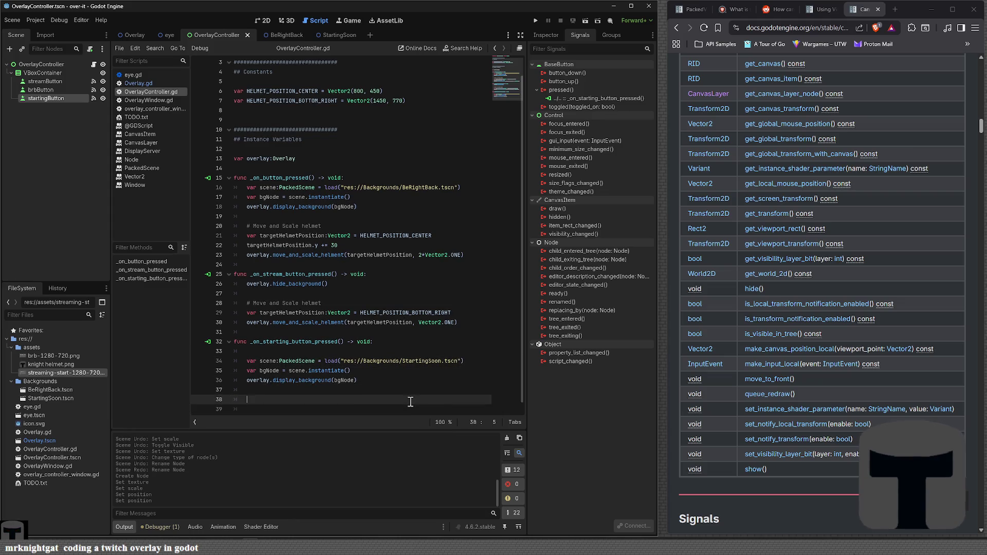
pyautogui.hotkey('ctrl', 'v')
pyautogui.press('Up')
pyautogui.press('Up')
pyautogui.press('Up')
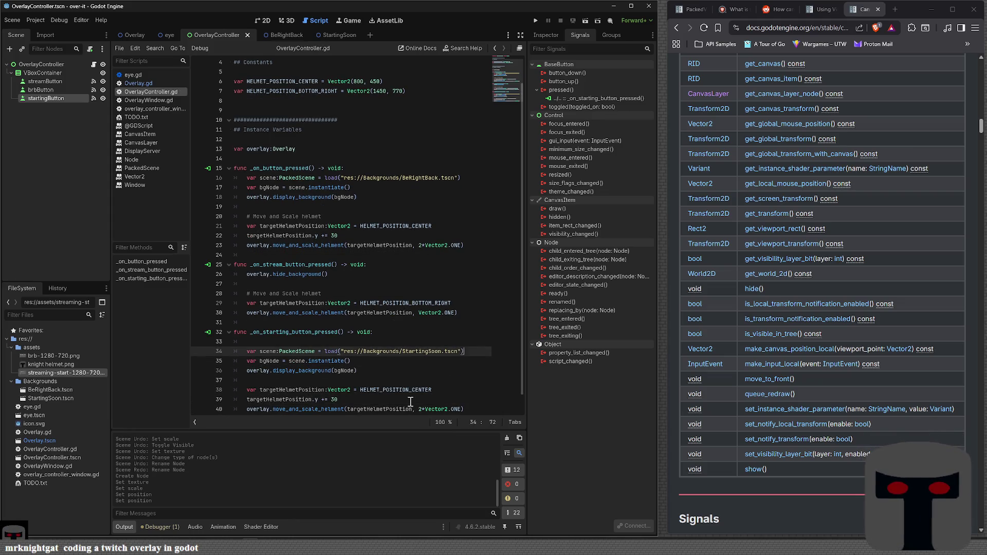
pyautogui.hotkey('shift', 'Home')
pyautogui.press('BackSpace')
pyautogui.press('BackSpace')
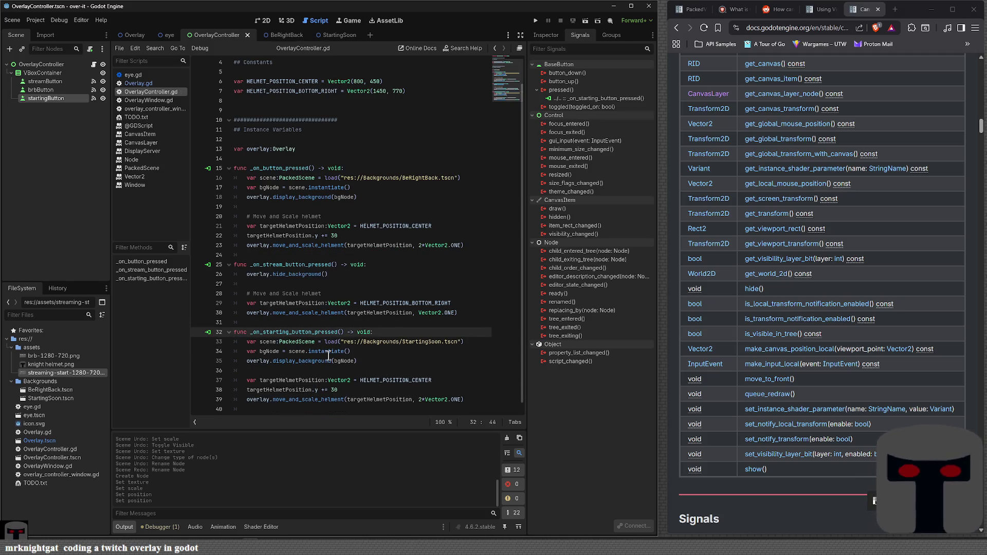
pyautogui.press('F5')
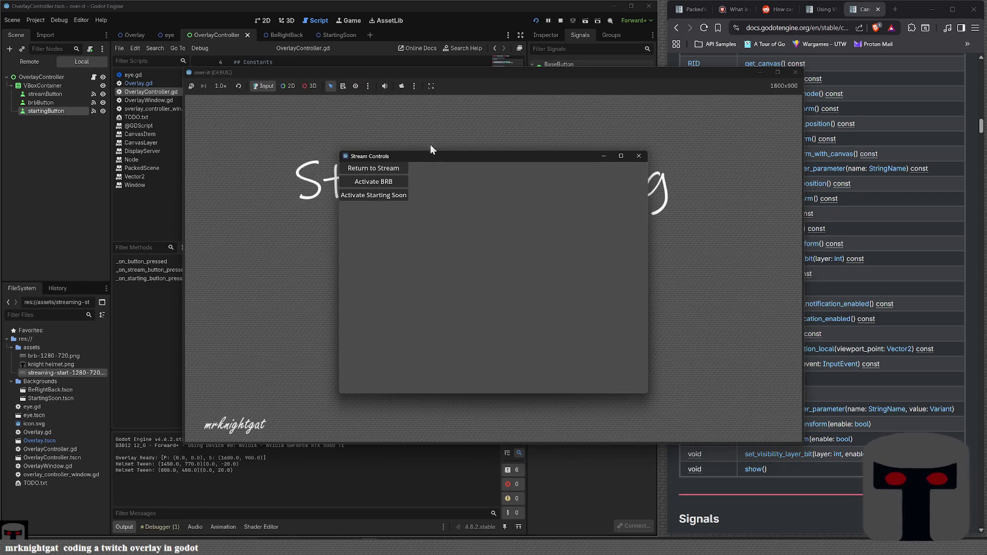
# Move the Stream Controls window aside, try its buttons, then stop the test run
pyautogui.moveTo(431, 161)
pyautogui.mouseDown()
pyautogui.moveTo(121, 154)
pyautogui.moveTo(150, 147)
pyautogui.mouseUp()
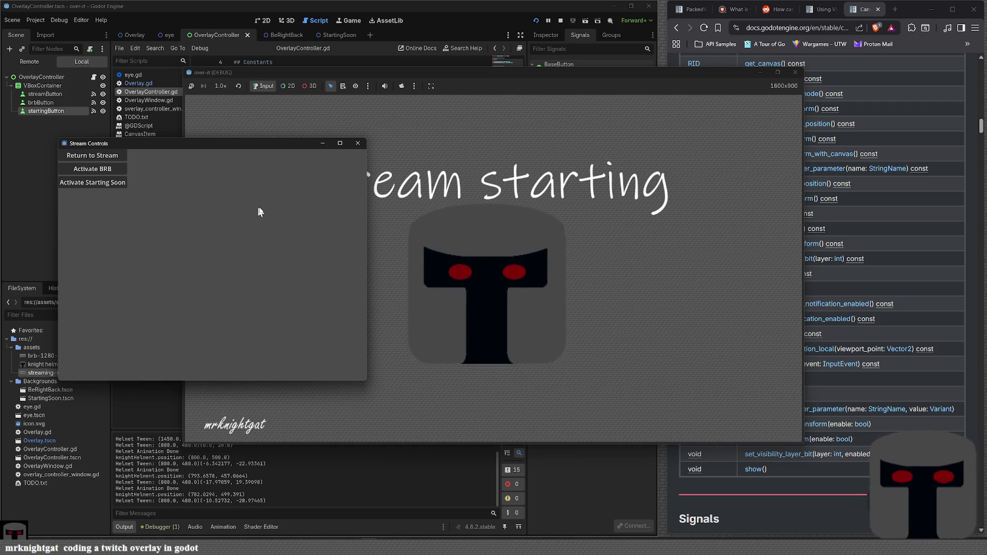
pyautogui.moveTo(271, 142)
pyautogui.mouseDown()
pyautogui.moveTo(298, 368)
pyautogui.moveTo(312, 173)
pyautogui.mouseUp()
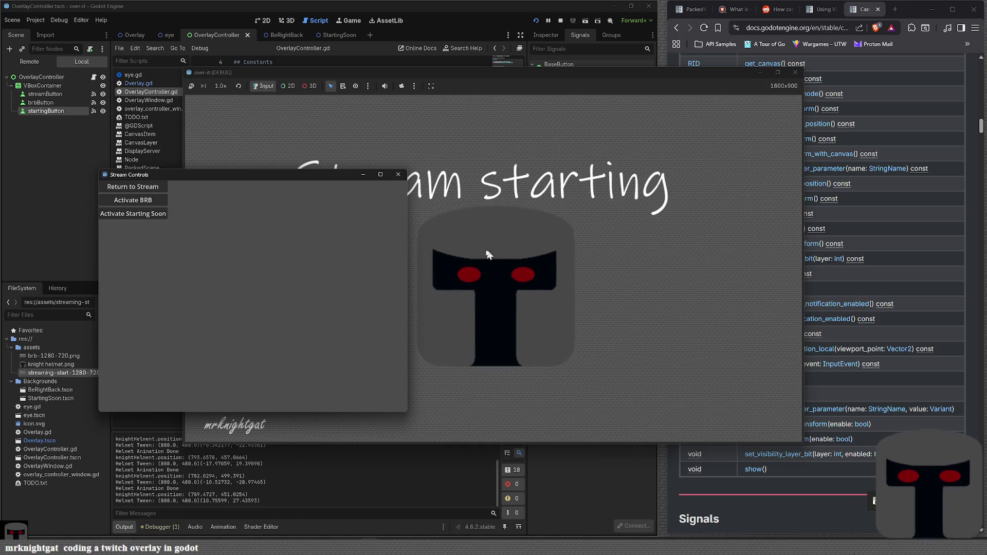
pyautogui.click(399, 175)
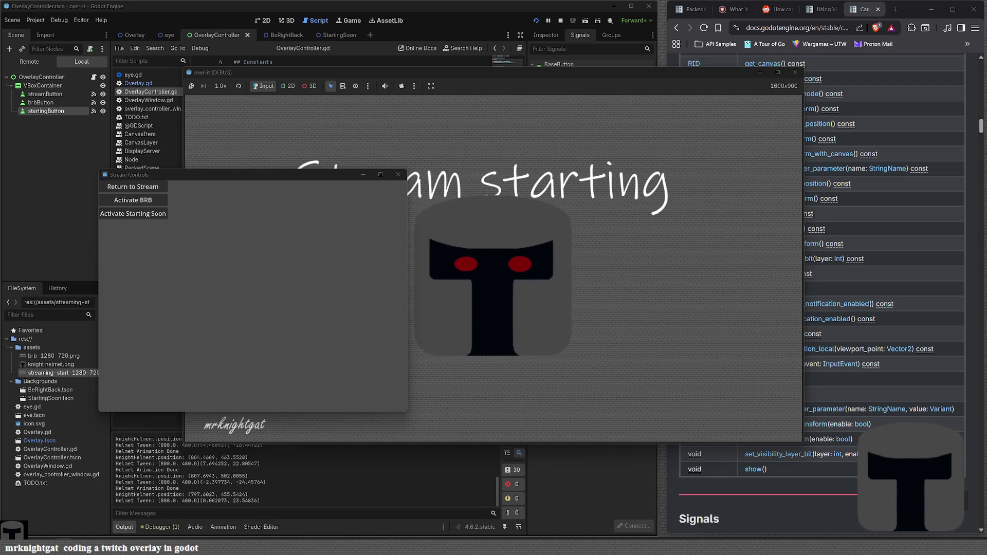
pyautogui.click(399, 176)
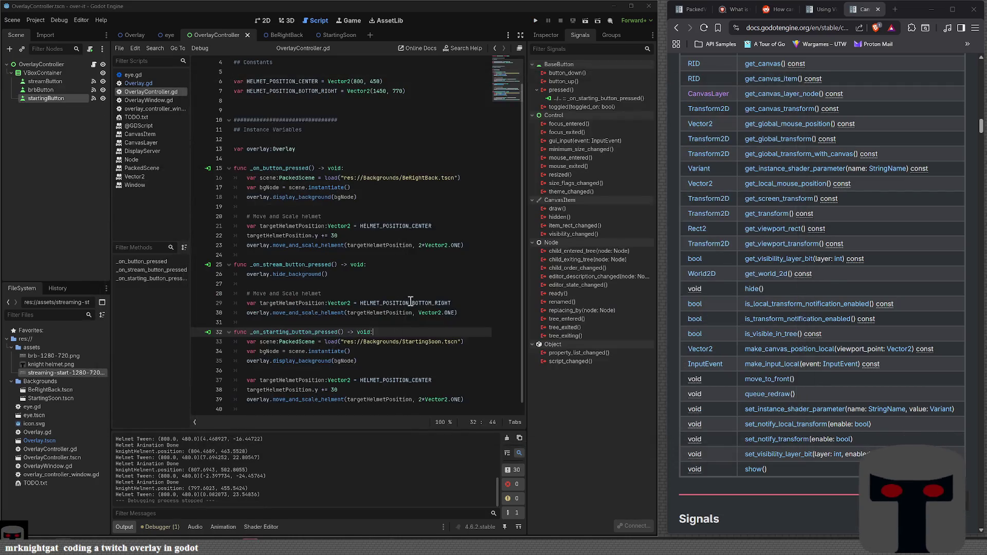
# Add a line 'targetHelmetPosition.x += 300' above the y offset in the starting handler
pyautogui.scroll(-1, 383, 349)
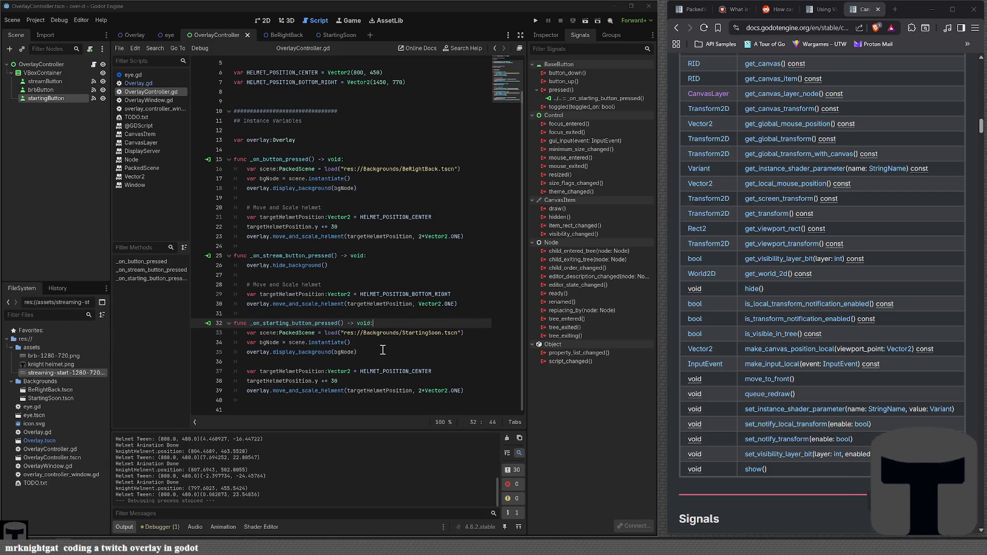
pyautogui.click(375, 383)
pyautogui.press('Up')
pyautogui.press('End')
pyautogui.press('Return')
pyautogui.write('rgetHe')
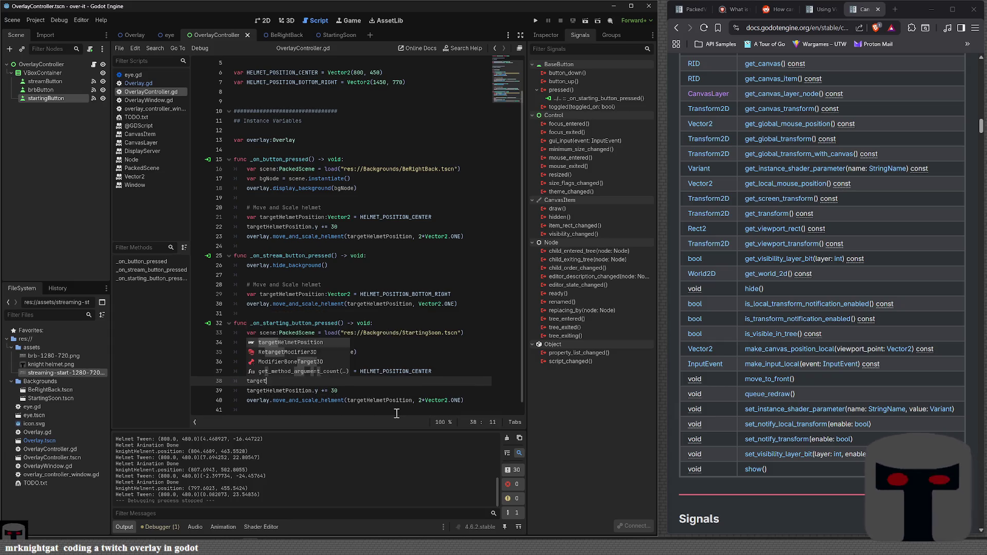
pyautogui.press('Return')
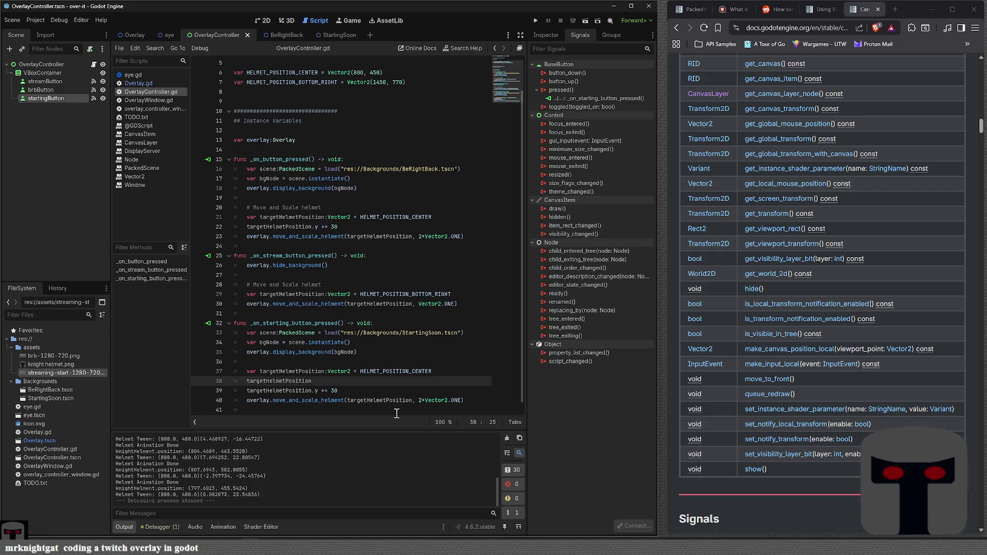
pyautogui.press('Down')
pyautogui.hotkey('ctrl', 'shift', 'Left')
pyautogui.press('Up')
pyautogui.write('.x')
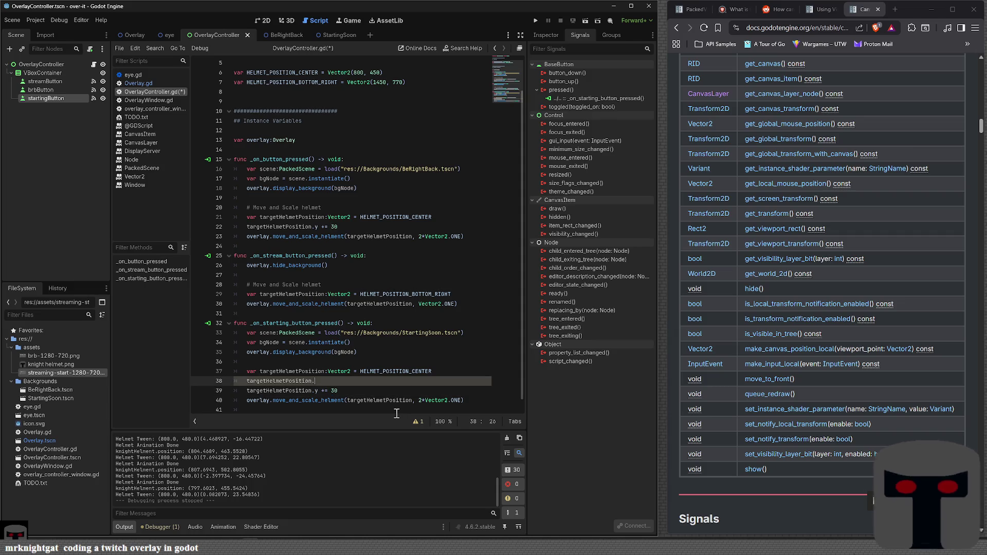
pyautogui.write(' += ')
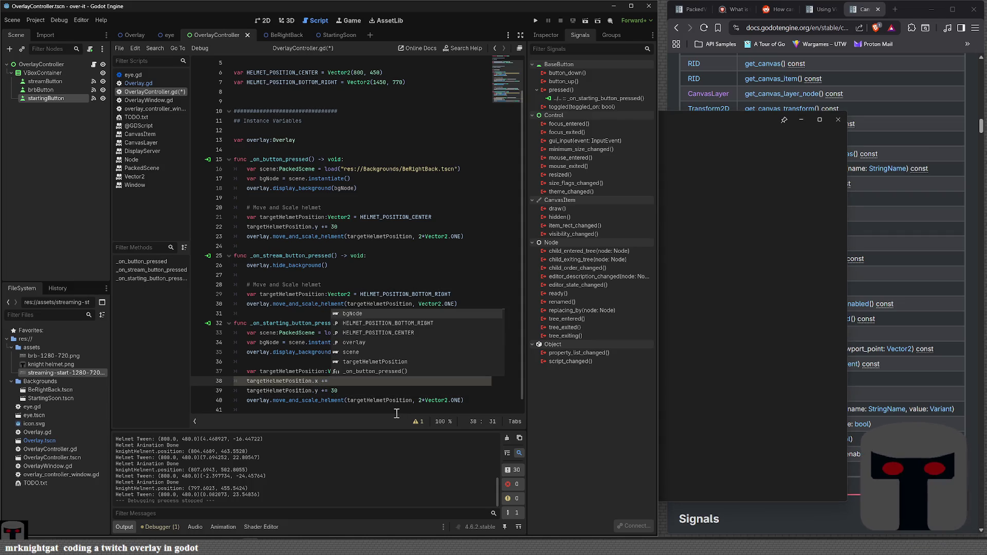
pyautogui.write('300')
# Save the script and launch the overlay again
pyautogui.hotkey('ctrl', 's')
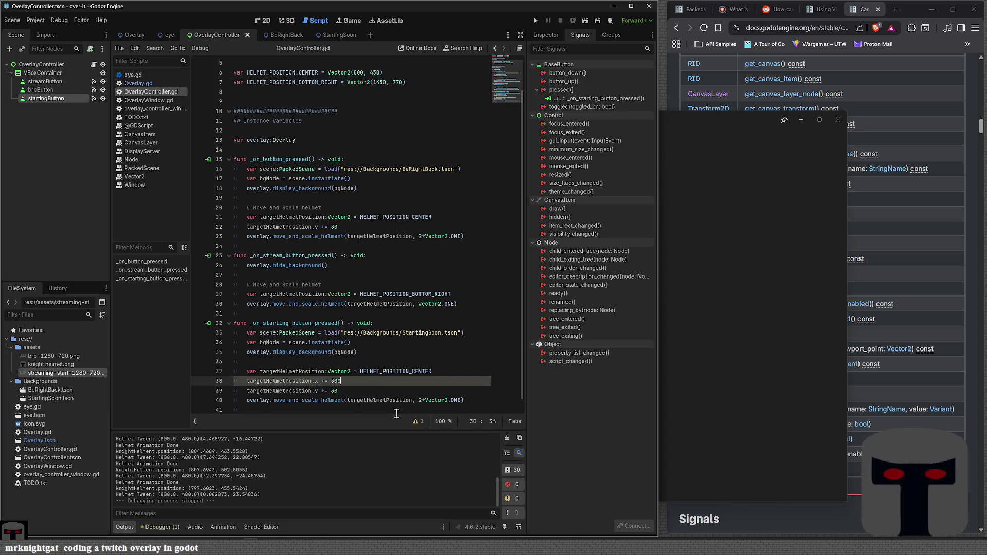
pyautogui.click(401, 361)
pyautogui.press('F5')
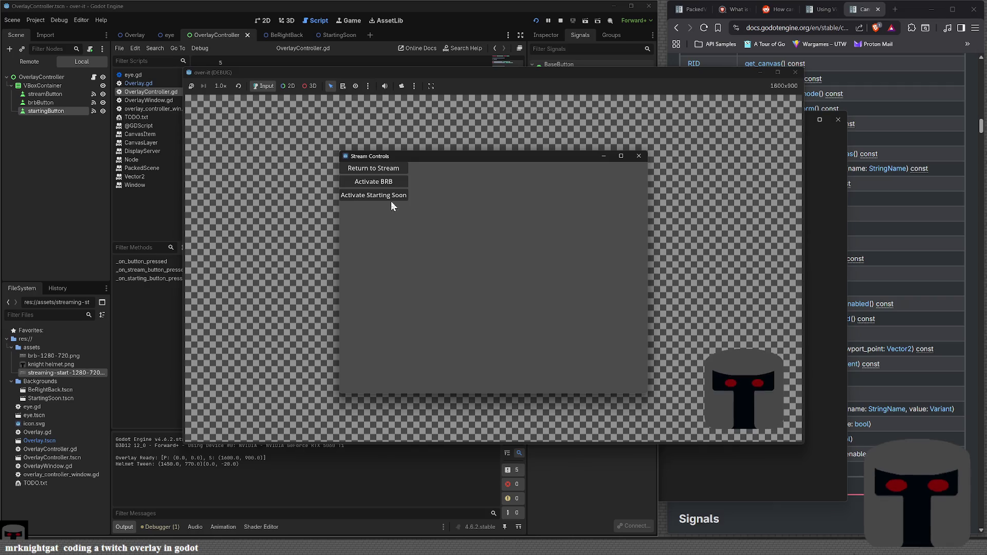
# Test Activate Starting Soon in the running overlay, then stop the run
pyautogui.click(392, 196)
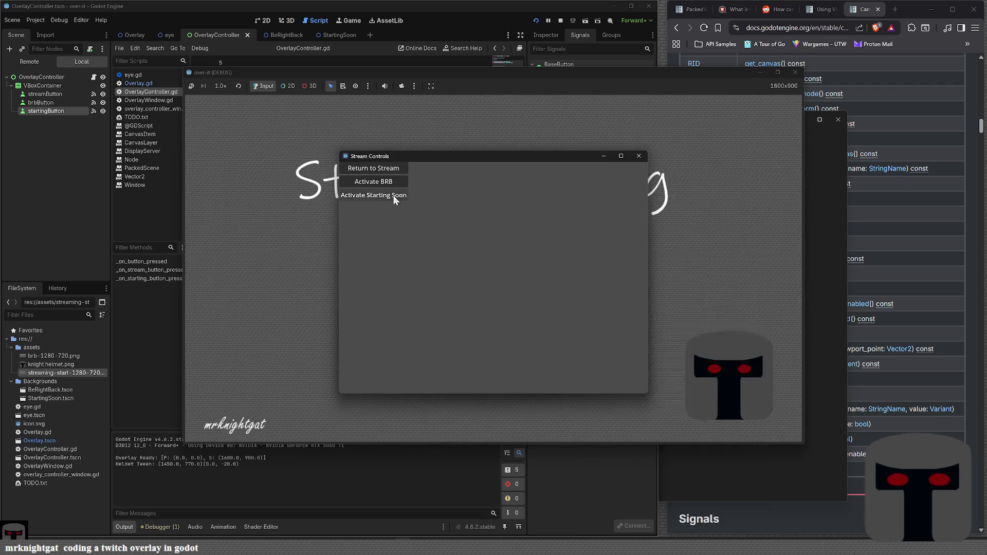
pyautogui.moveTo(486, 154)
pyautogui.mouseDown()
pyautogui.moveTo(201, 240)
pyautogui.moveTo(329, 185)
pyautogui.mouseUp()
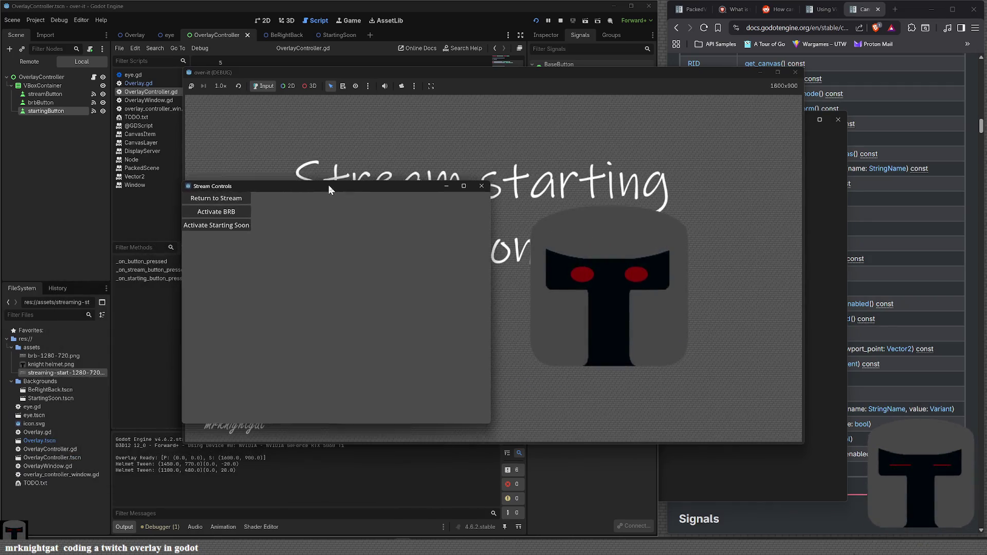
pyautogui.click(486, 184)
# Change the helmet scale factor from 2 to 1.5 and the x offset from 300 to 350
pyautogui.click(394, 376)
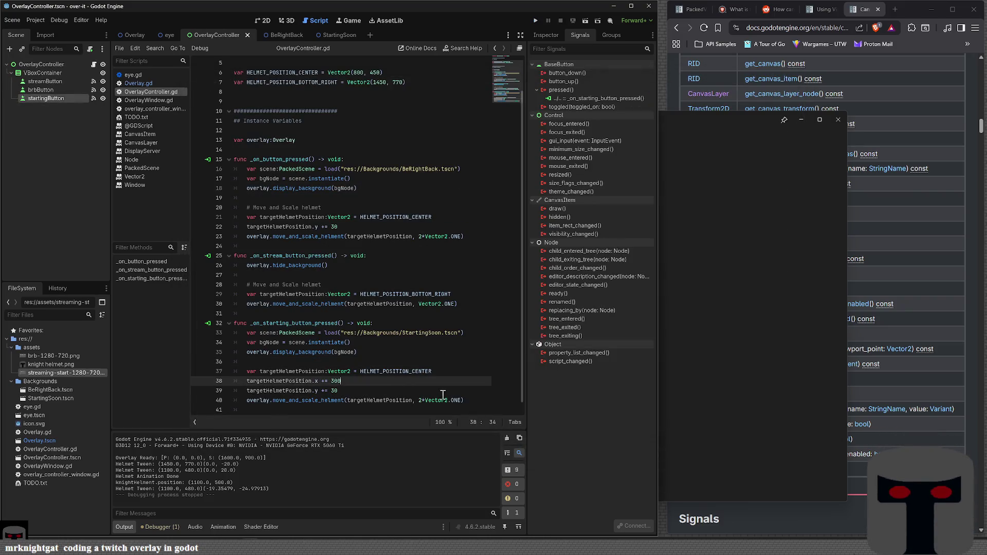
pyautogui.click(422, 405)
pyautogui.write('1.5')
pyautogui.press('Escape')
pyautogui.press('Up')
pyautogui.press('Up')
pyautogui.press('BackSpace')
pyautogui.press('BackSpace')
pyautogui.write('50')
pyautogui.moveTo(696, 124)
pyautogui.mouseDown()
pyautogui.moveTo(306, 152)
pyautogui.moveTo(0, 154)
pyautogui.mouseUp()
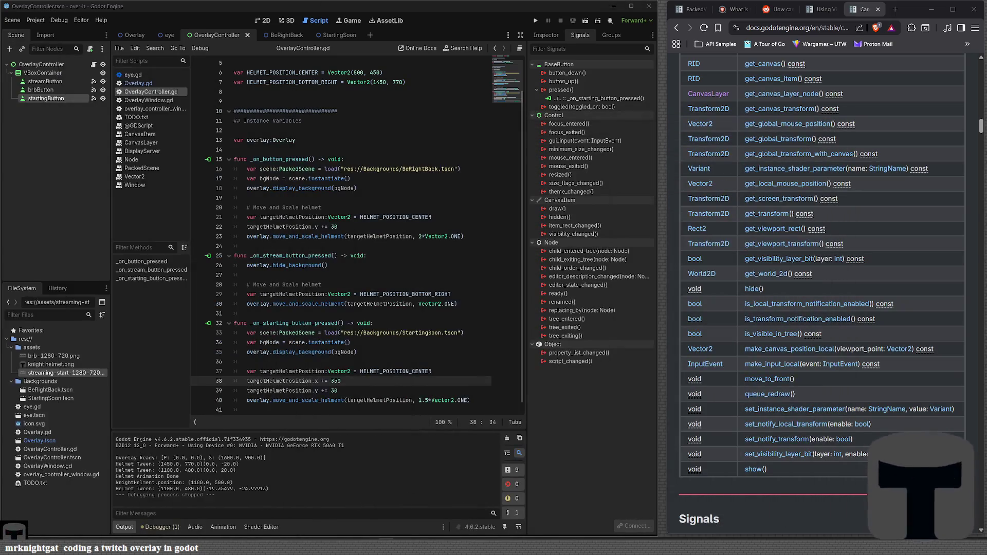
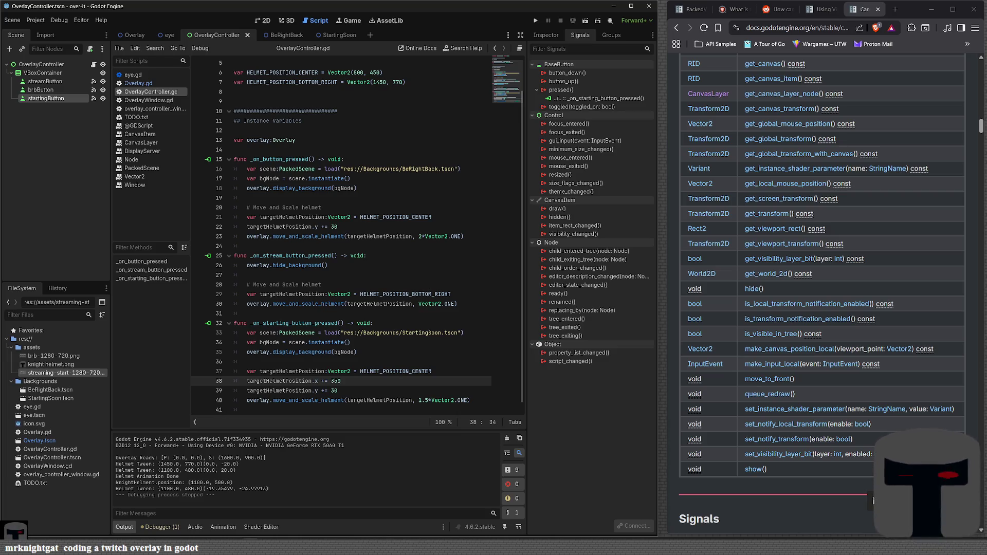
# Run the overlay project and try its starting-soon and Be Right Back screens
pyautogui.click(380, 359)
pyautogui.press('F5')
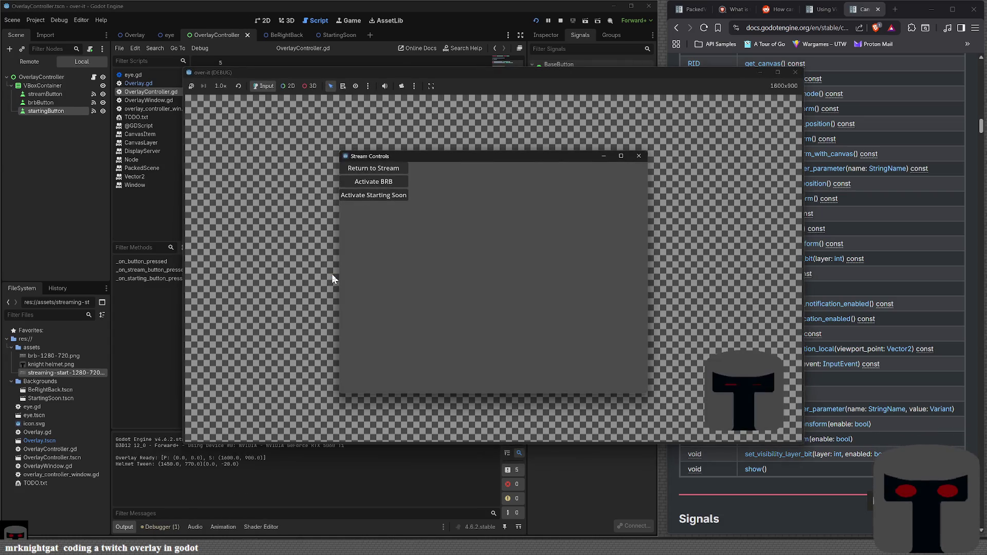
pyautogui.click(394, 195)
pyautogui.moveTo(417, 156)
pyautogui.mouseDown()
pyautogui.moveTo(233, 257)
pyautogui.moveTo(196, 212)
pyautogui.moveTo(223, 196)
pyautogui.mouseUp()
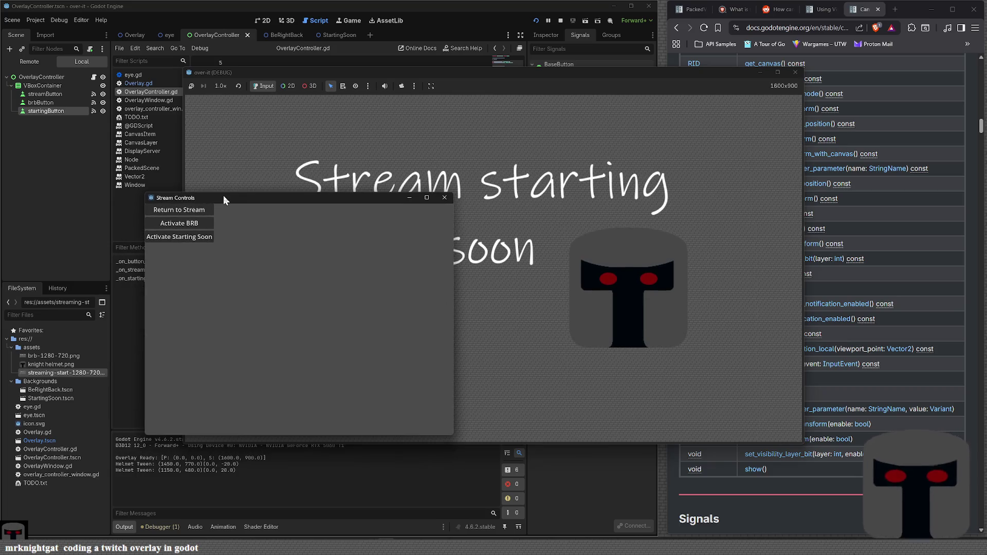
pyautogui.click(207, 223)
pyautogui.moveTo(278, 198)
pyautogui.mouseDown()
pyautogui.moveTo(108, 165)
pyautogui.moveTo(155, 152)
pyautogui.moveTo(220, 174)
pyautogui.mouseUp()
# Cycle the overlay through stream, Be Right Back and starting-soon views, then stop it
pyautogui.click(125, 188)
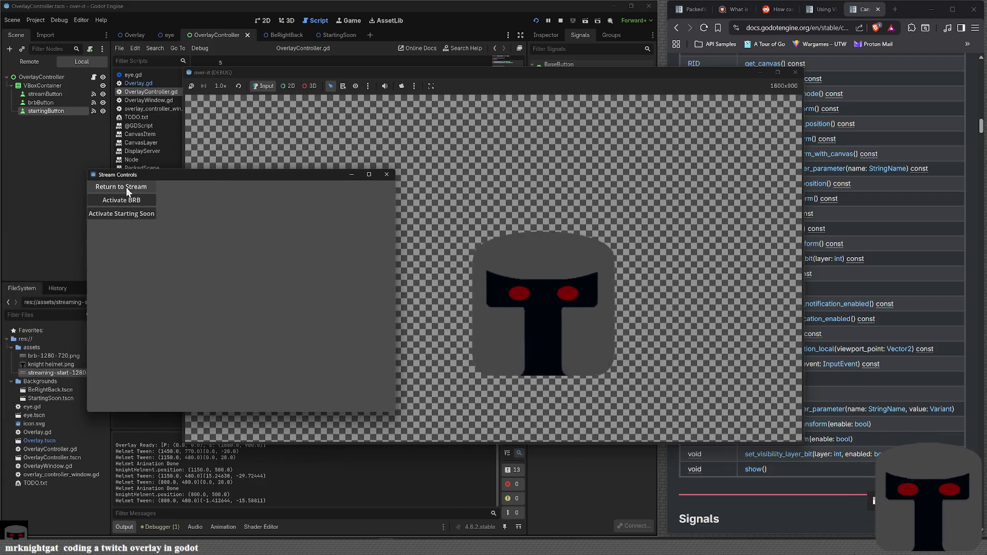
pyautogui.click(147, 203)
pyautogui.click(146, 214)
pyautogui.click(142, 188)
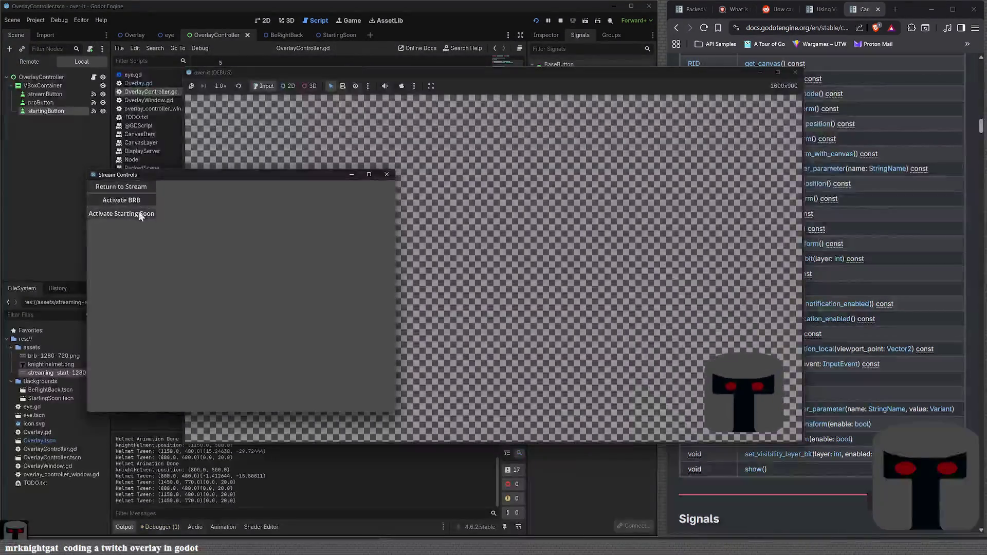
pyautogui.click(140, 214)
pyautogui.click(139, 200)
pyautogui.click(139, 187)
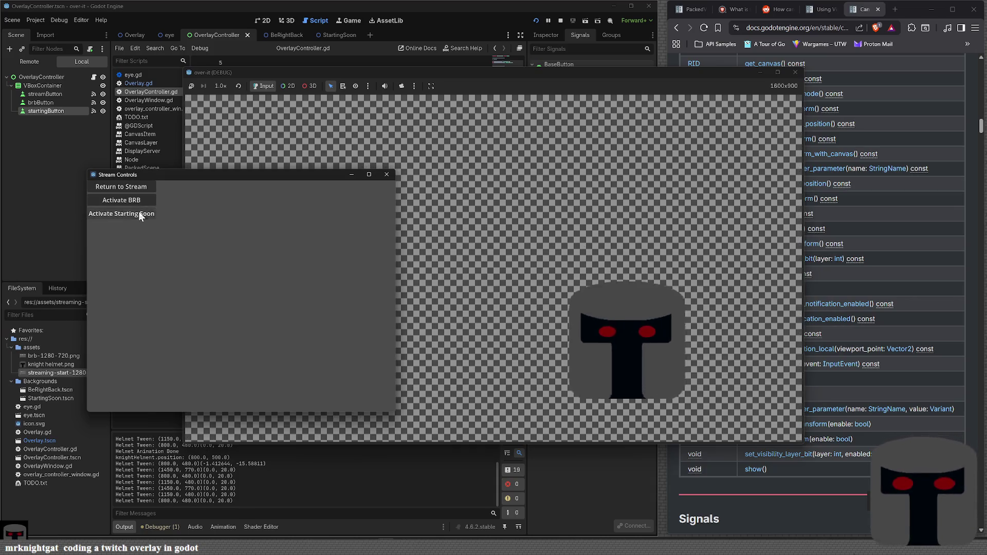
pyautogui.click(384, 175)
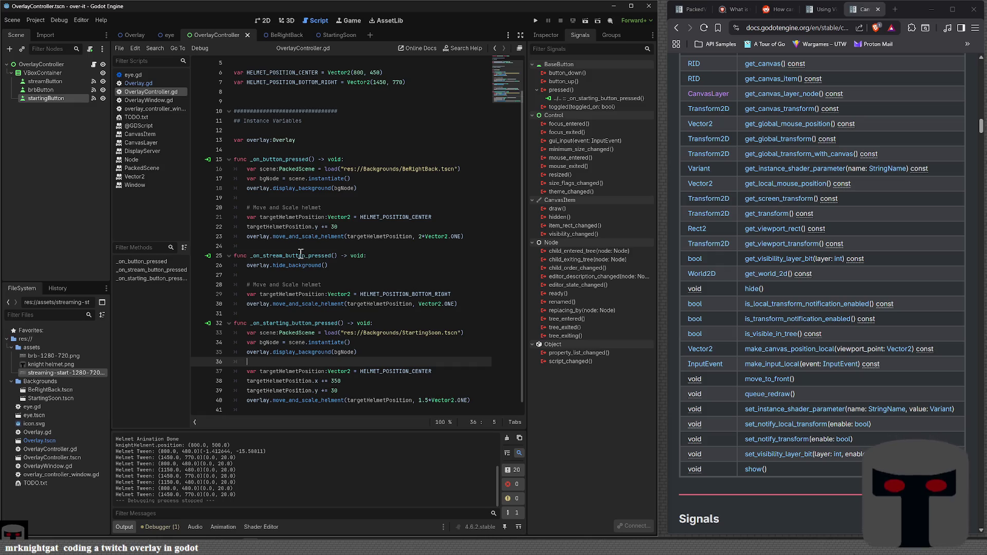
# Scroll through OverlayController.gd and open the TODO.txt notes
pyautogui.scroll(2, 347, 225)
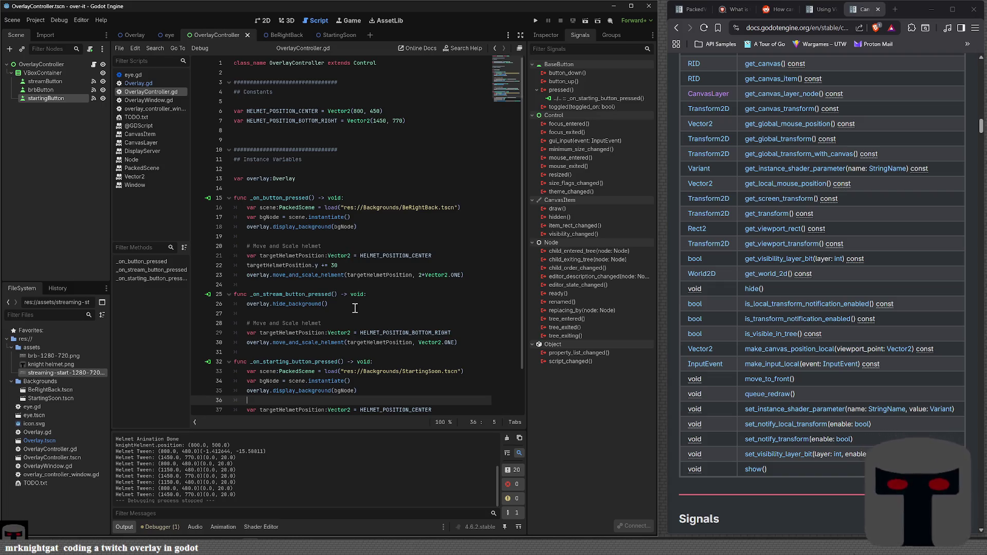
pyautogui.scroll(-2, 375, 292)
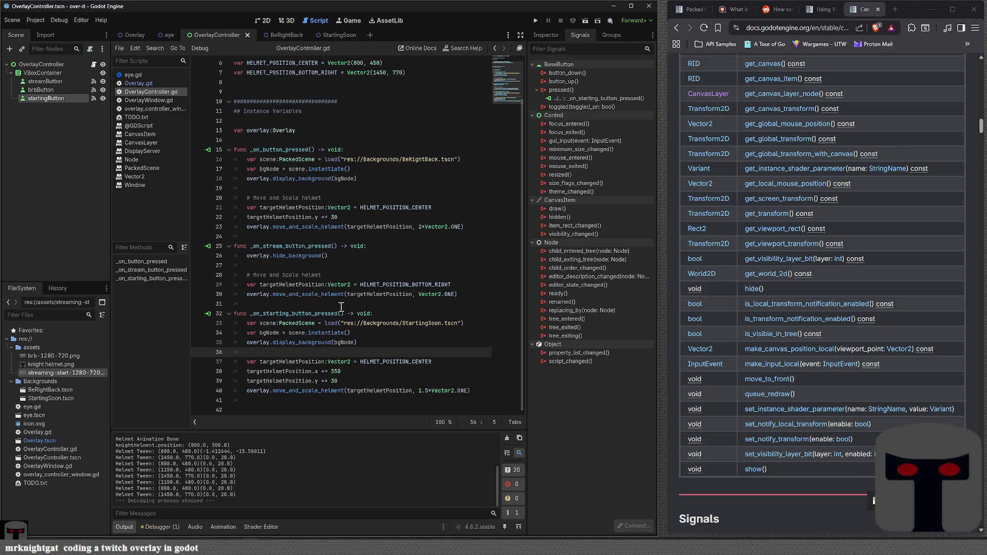
pyautogui.scroll(2, 343, 305)
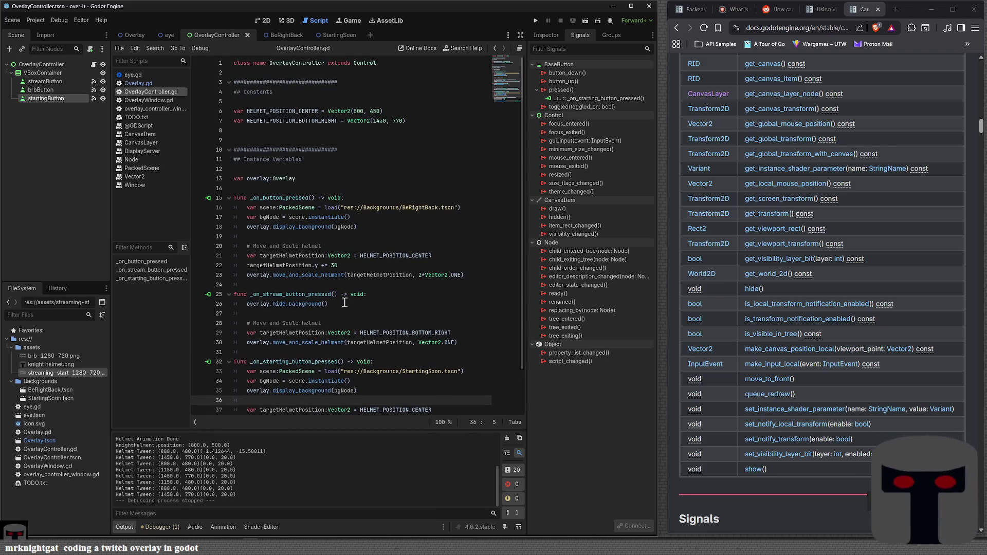
pyautogui.scroll(-2, 346, 303)
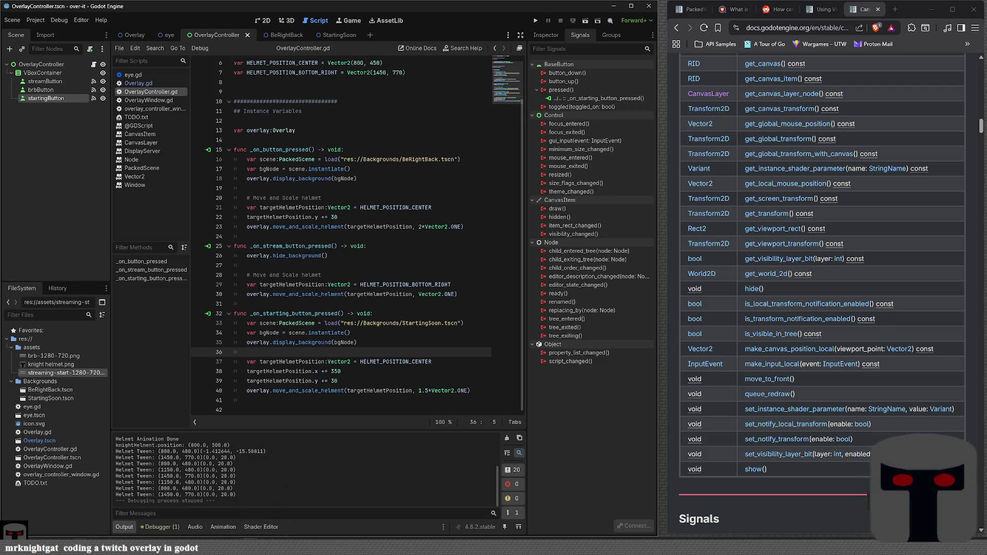
pyautogui.click(151, 115)
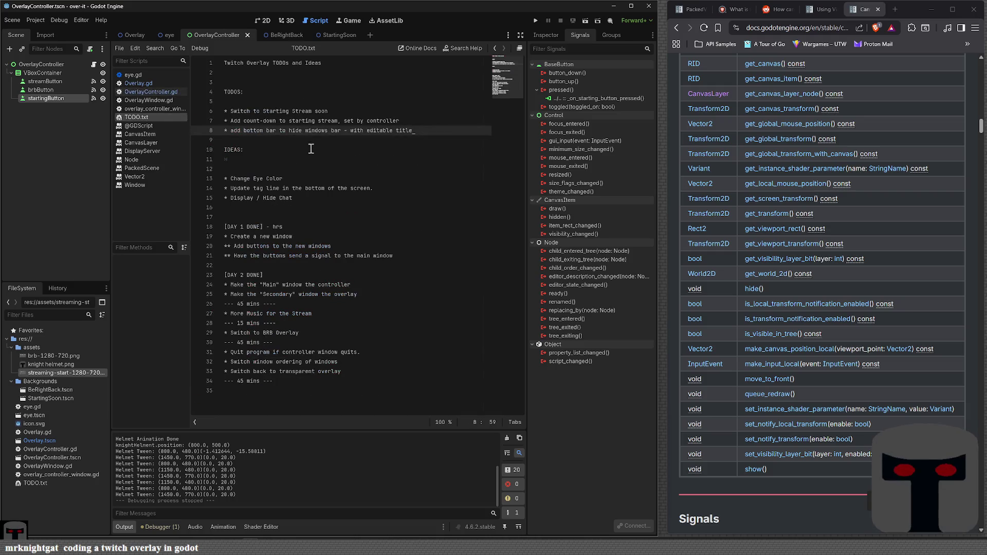
# Delete the 'Switch to Starting Stream soon' item from the TODO list
pyautogui.press('Up')
pyautogui.press('Up')
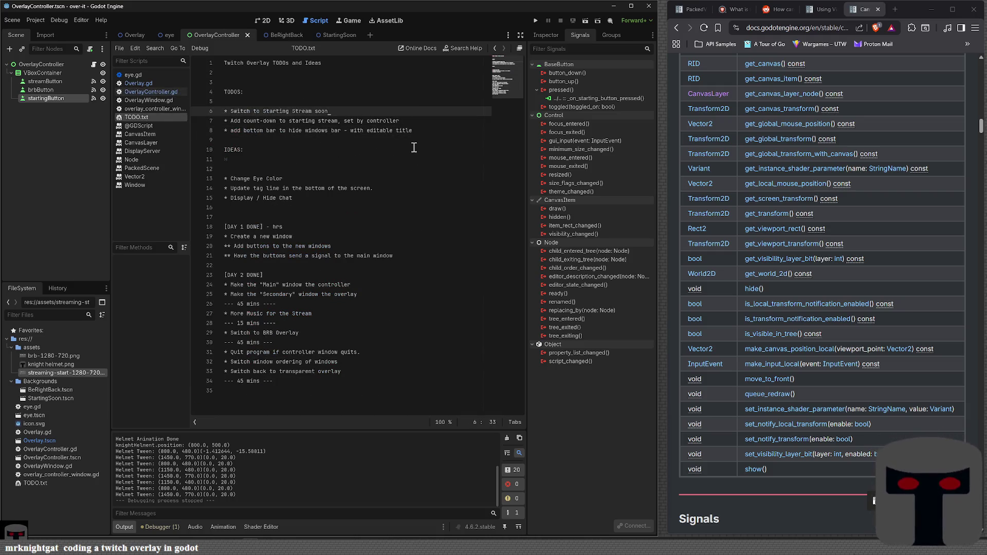
pyautogui.hotkey('ctrl', 'shift', 'Home')
pyautogui.hotkey('shift', 'Down')
pyautogui.hotkey('shift', 'Down')
pyautogui.hotkey('shift', 'Down')
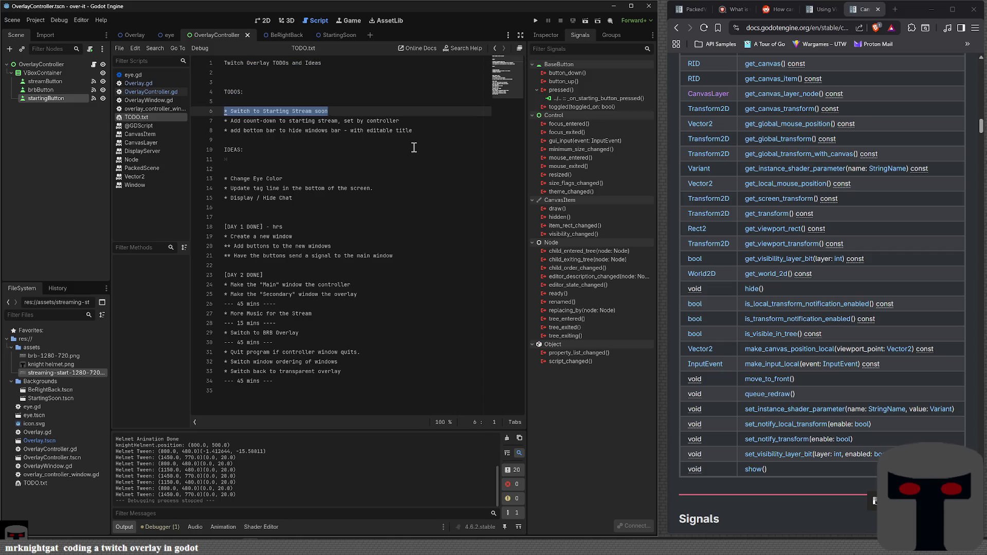
pyautogui.press('BackSpace')
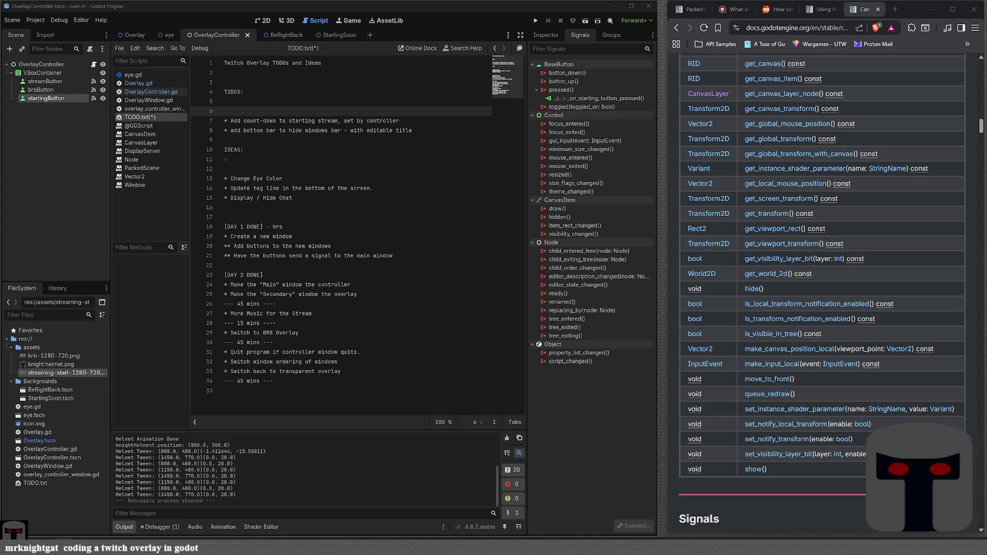
# Log '* Switch to Starting Stream soon' on the last line of TODO.txt
pyautogui.click(296, 390)
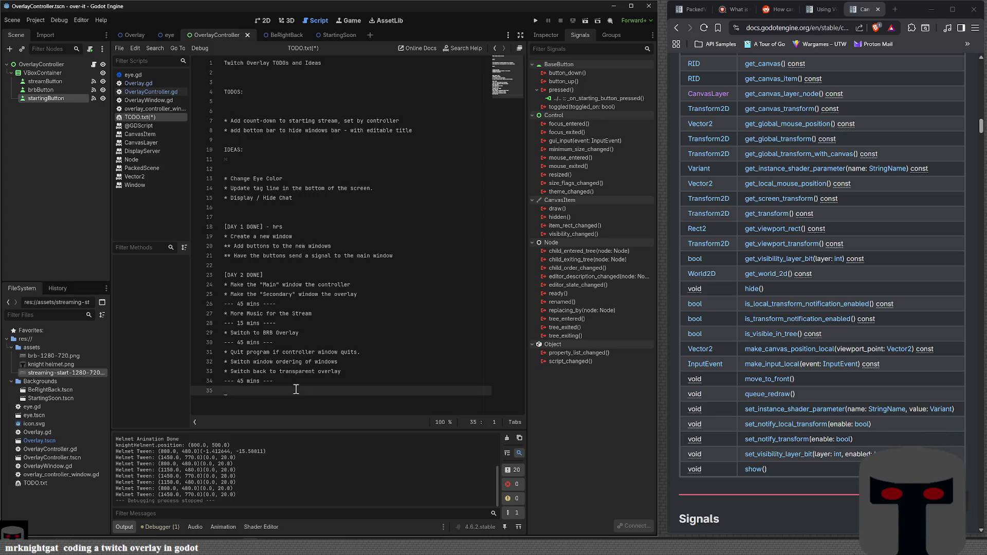
pyautogui.press('Up')
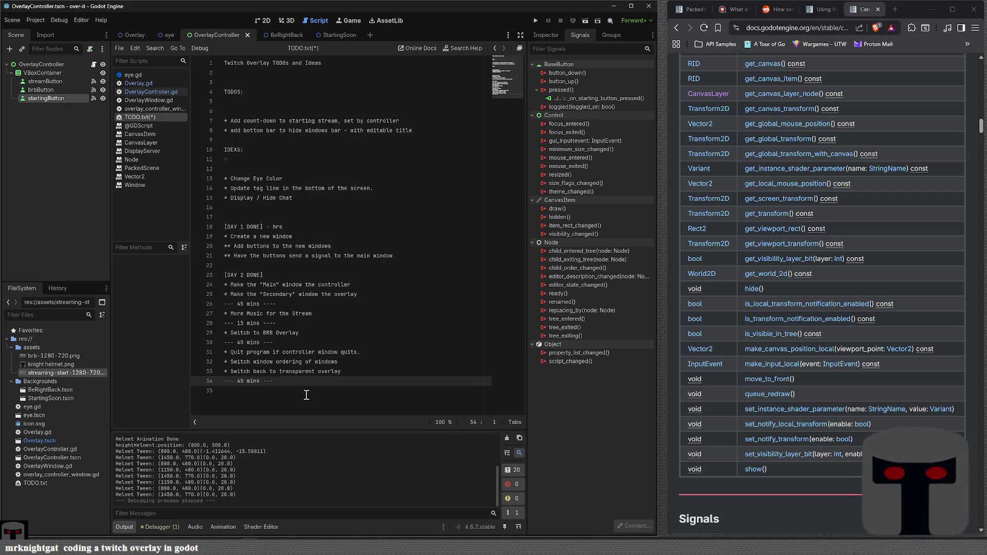
pyautogui.write('* Switch to Starting Stream soon')
pyautogui.hotkey('ctrl', 'z')
pyautogui.click(307, 395)
pyautogui.write('* Switch to Starting Stream soon')
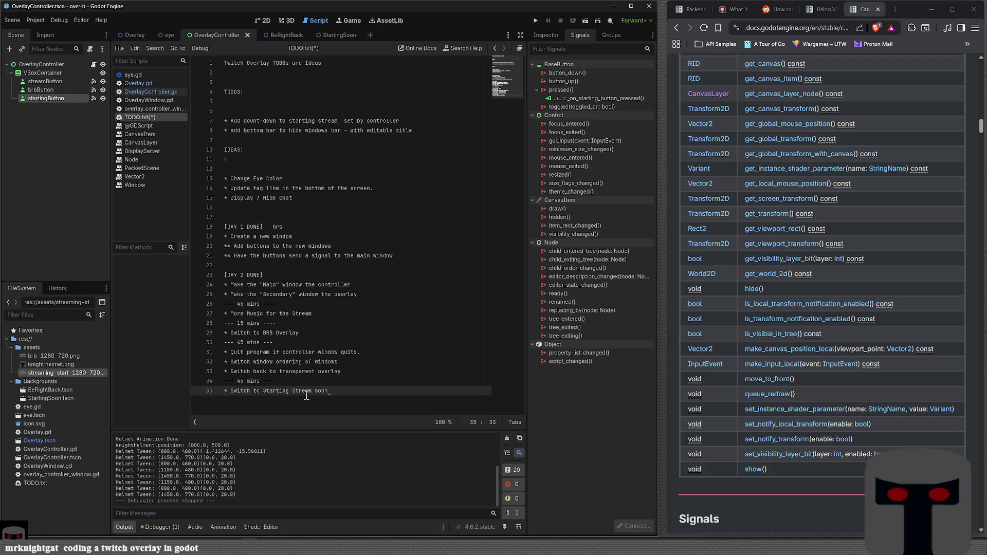
pyautogui.press('Return')
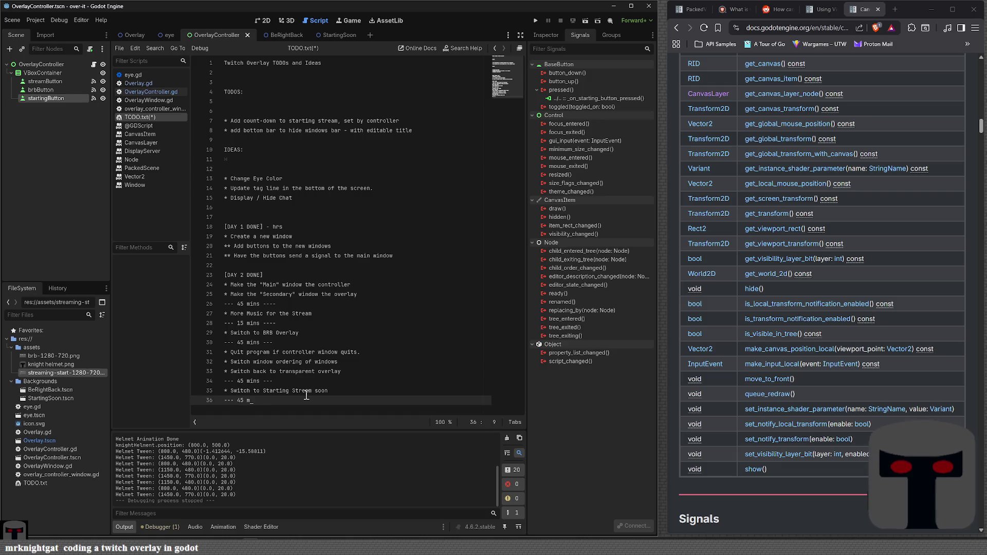
# Add 'Refactor how backgrounds are handled' above that entry and save TODO.txt
pyautogui.press('Up')
pyautogui.press('Up')
pyautogui.press('Return')
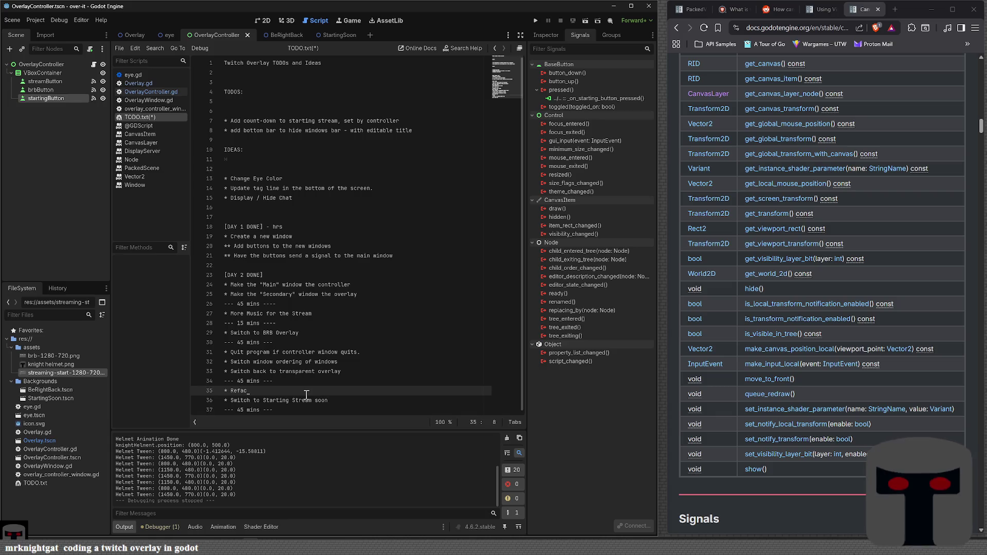
pyautogui.write('ackgrounds a')
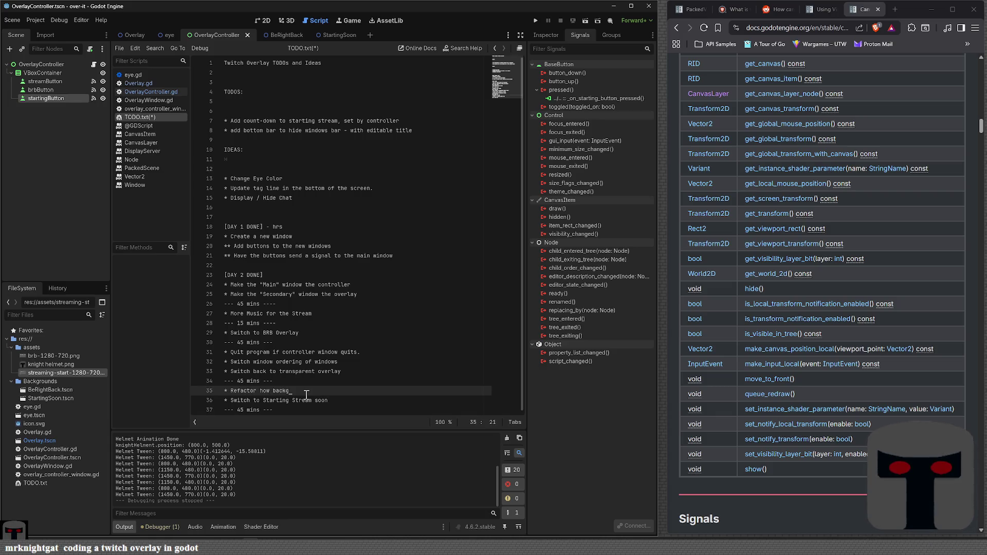
pyautogui.write('re handle')
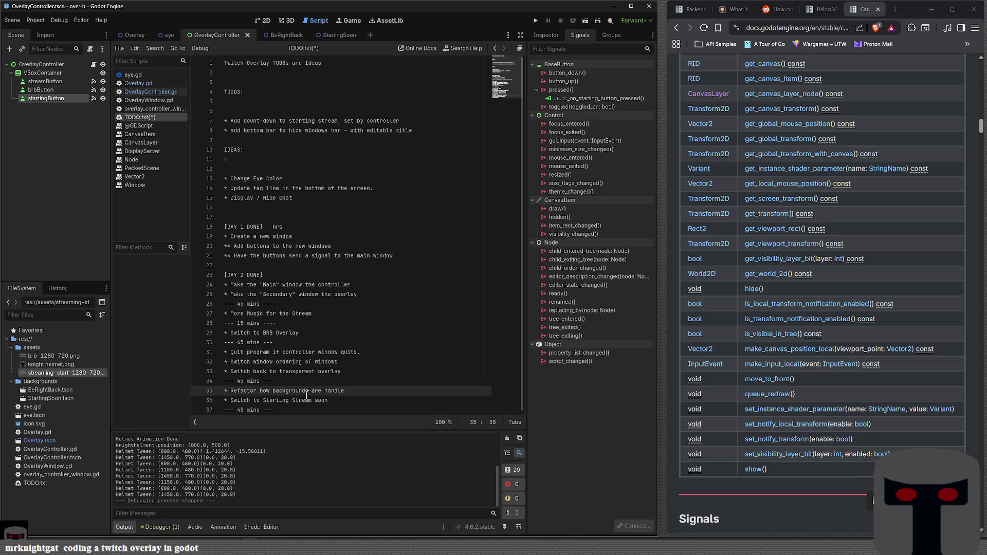
pyautogui.hotkey('ctrl', 's')
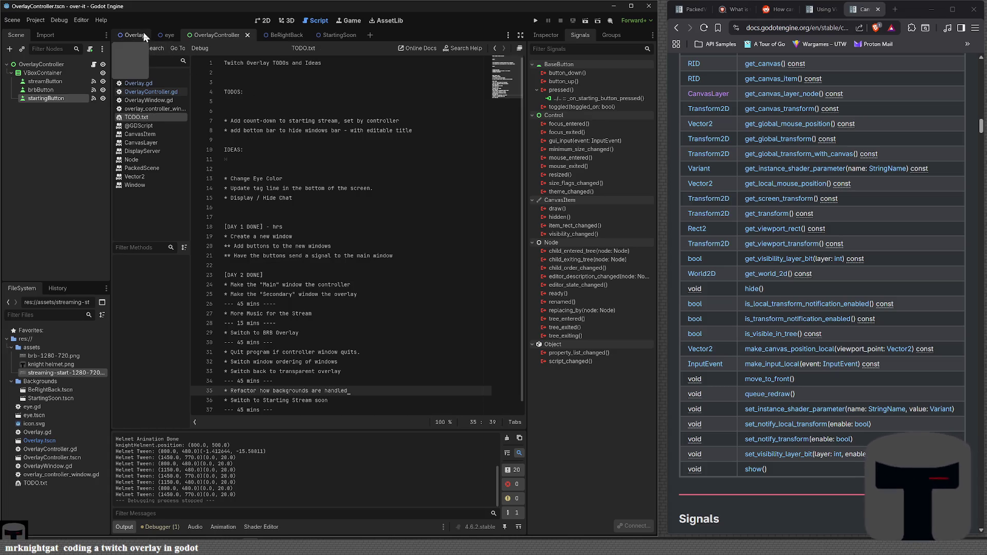
pyautogui.click(144, 32)
pyautogui.scroll(-1, 276, 81)
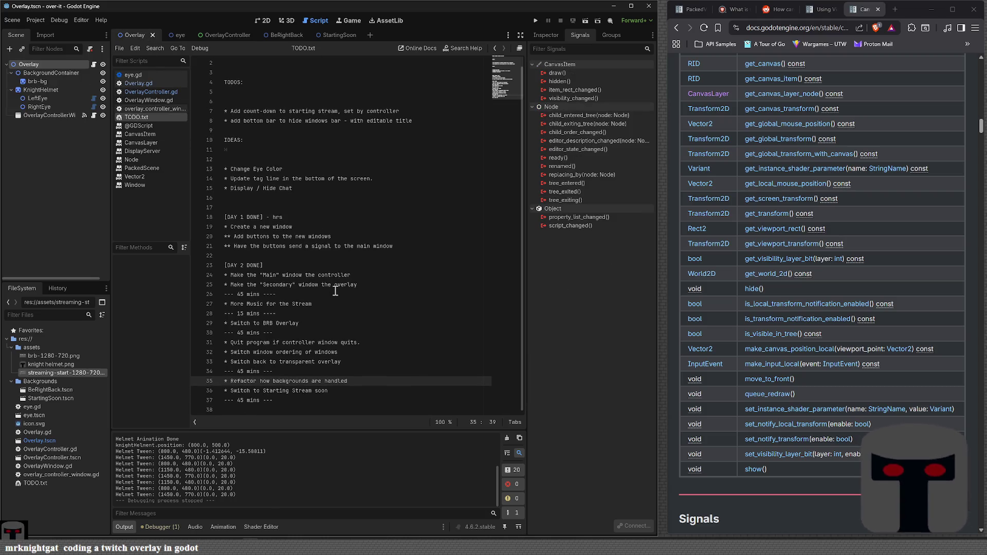
pyautogui.click(218, 35)
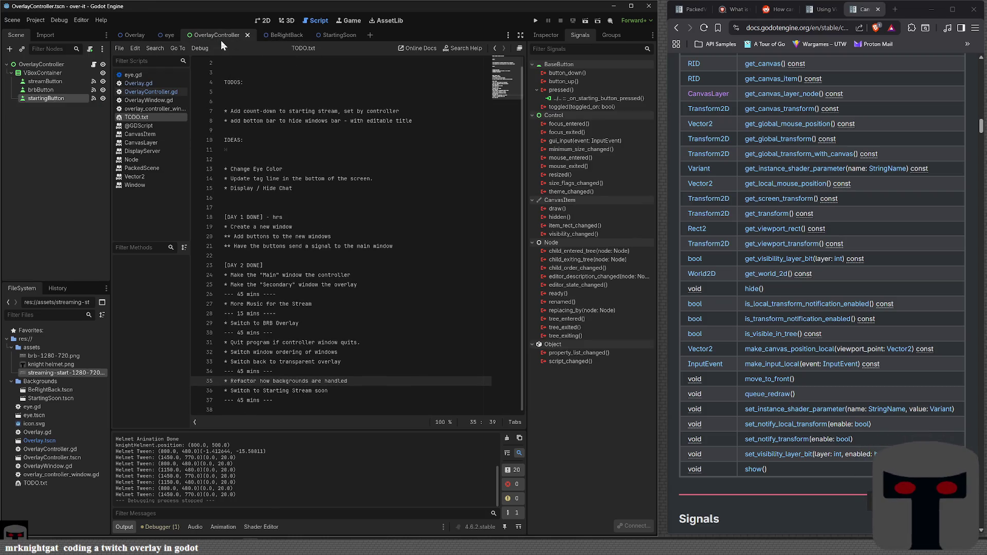
# Delete the display_transparent_bg and display_starting_soon functions from Overlay.gd
pyautogui.click(145, 76)
pyautogui.click(144, 84)
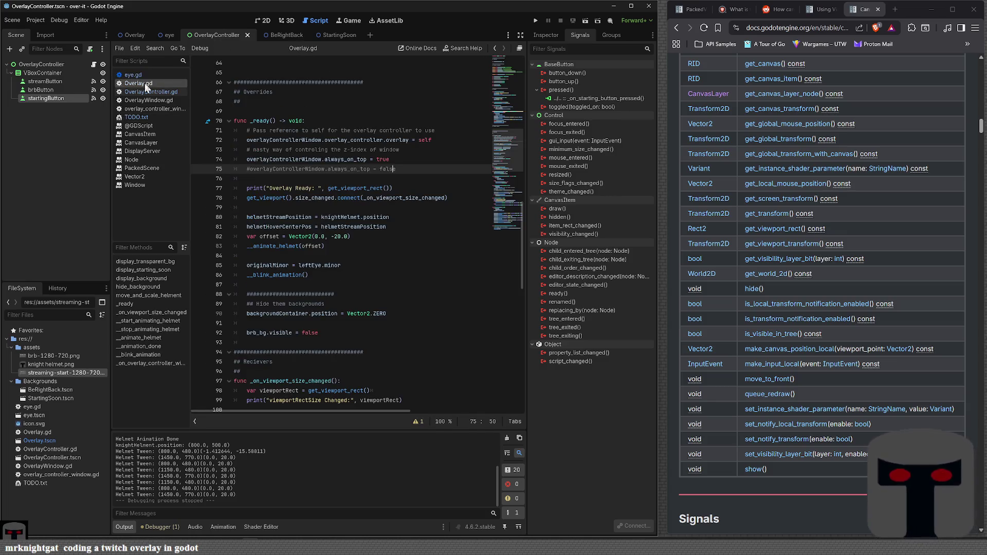
pyautogui.scroll(6, 319, 216)
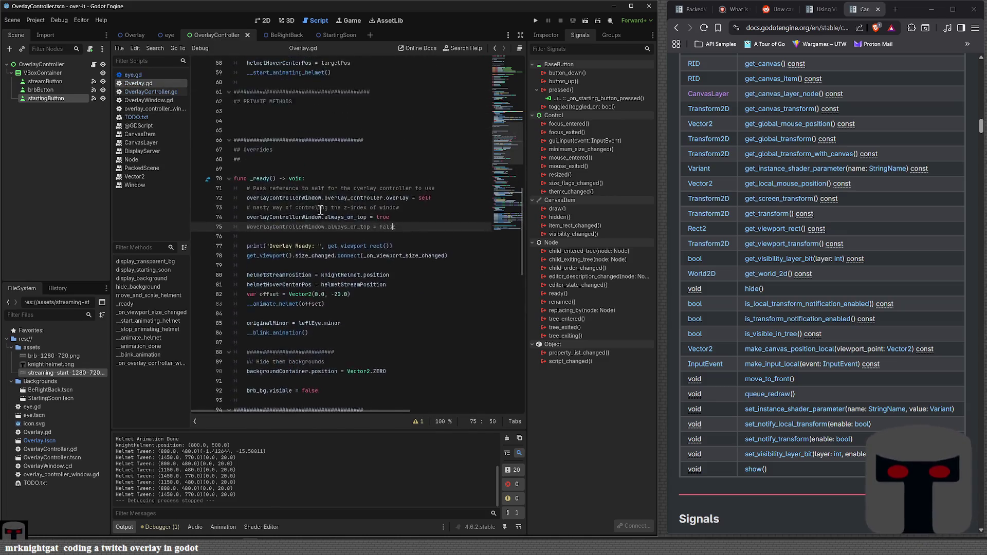
pyautogui.scroll(6, 334, 236)
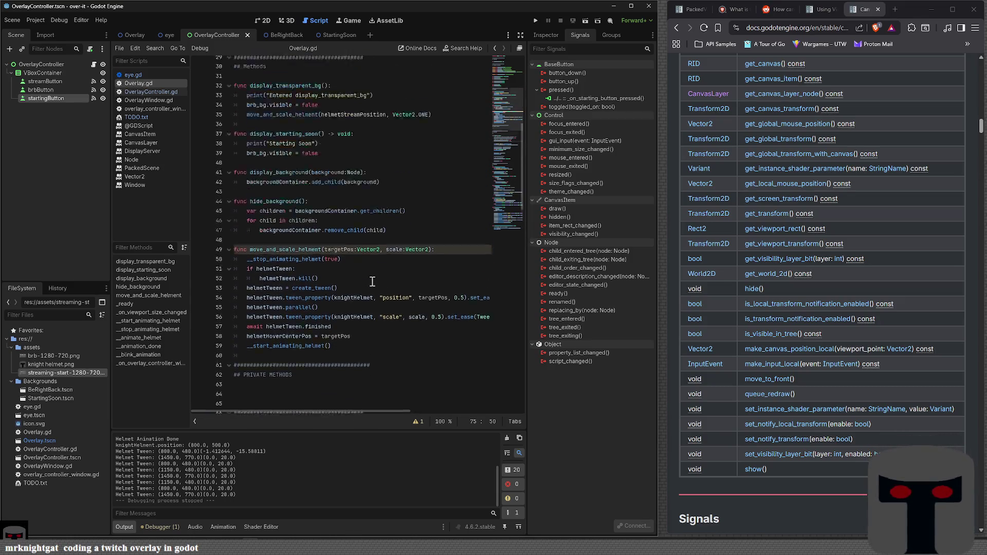
pyautogui.scroll(2, 350, 242)
pyautogui.click(376, 228)
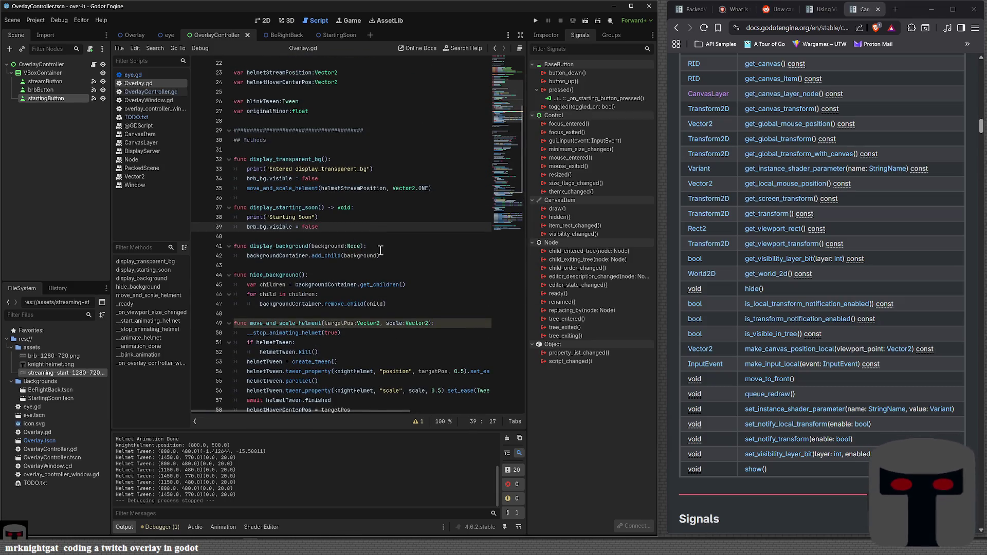
pyautogui.hotkey('shift', 'Up')
pyautogui.hotkey('shift', 'Up')
pyautogui.hotkey('shift', 'Up')
pyautogui.hotkey('shift', 'Home')
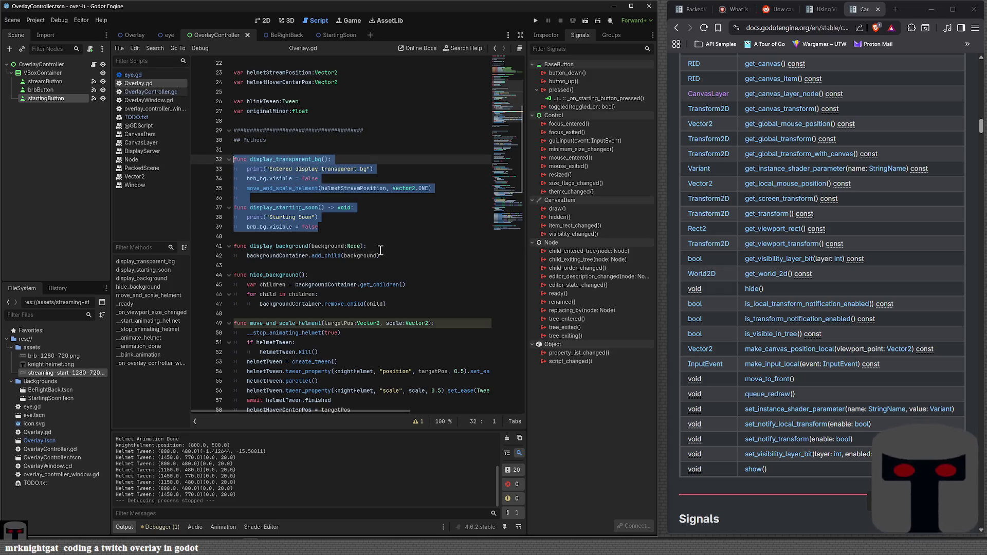
pyautogui.press('Delete')
pyautogui.press('BackSpace')
pyautogui.press('Delete')
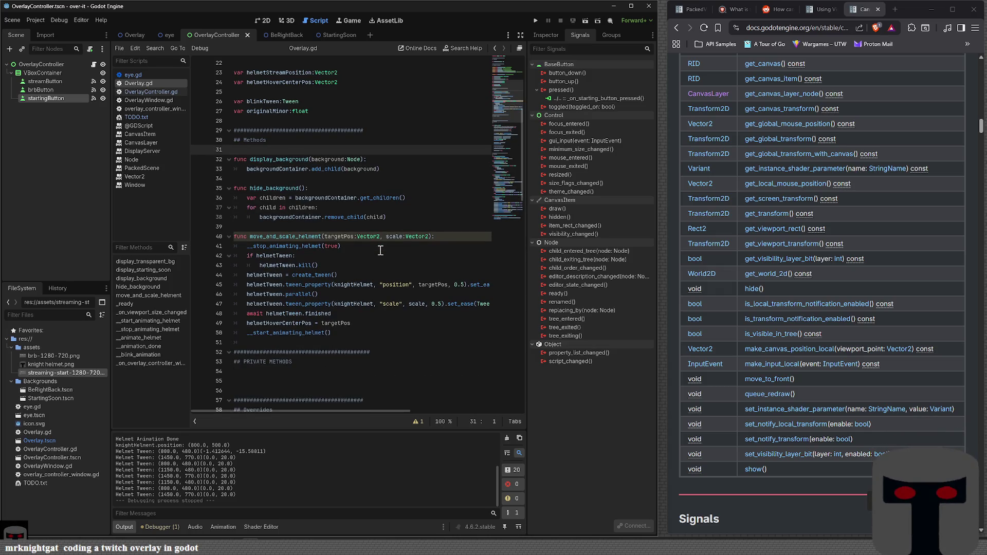
pyautogui.scroll(6, 361, 203)
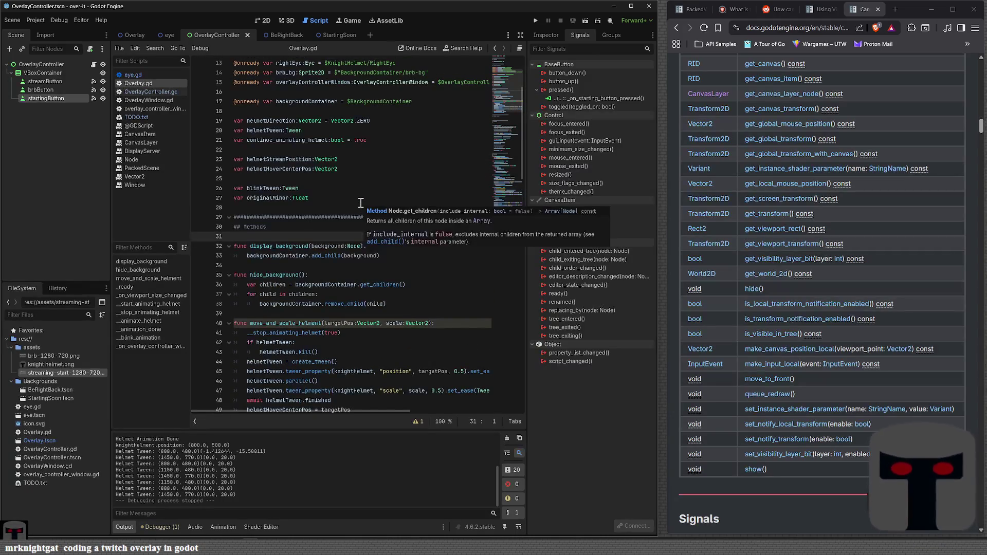
pyautogui.scroll(1, 294, 233)
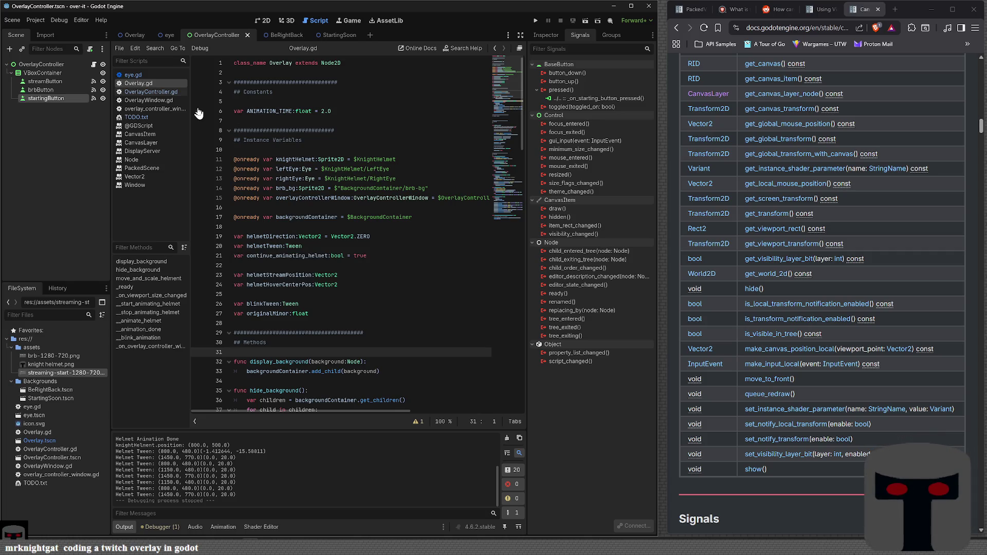
# In the Overlay scene, delete then restore the PRIVATE METHODS header, and open OverlayController.gd
pyautogui.click(131, 34)
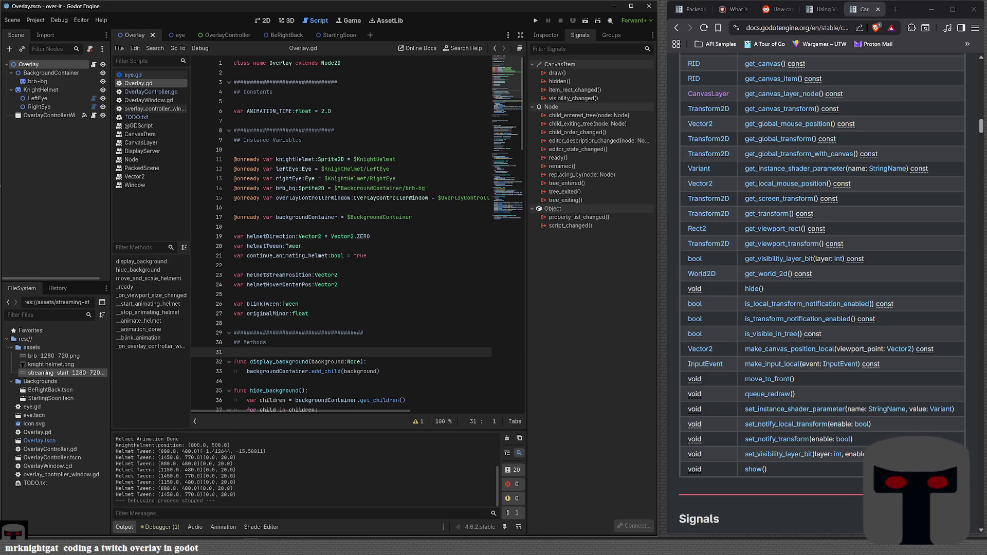
pyautogui.click(427, 275)
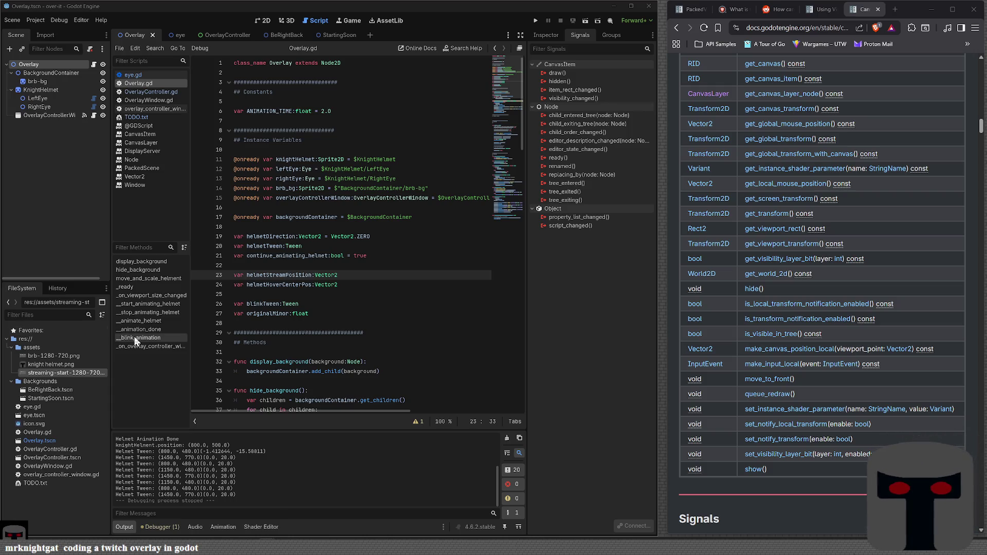
pyautogui.click(366, 294)
pyautogui.scroll(-1, 372, 328)
pyautogui.scroll(-12, 372, 328)
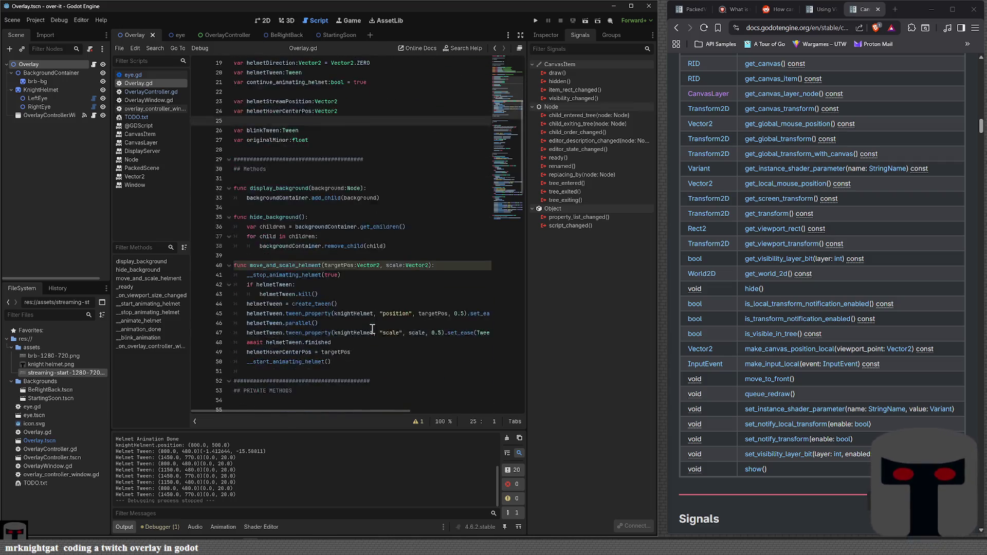
pyautogui.click(360, 214)
pyautogui.hotkey('shift', 'Up')
pyautogui.hotkey('shift', 'Up')
pyautogui.hotkey('shift', 'Up')
pyautogui.press('Delete')
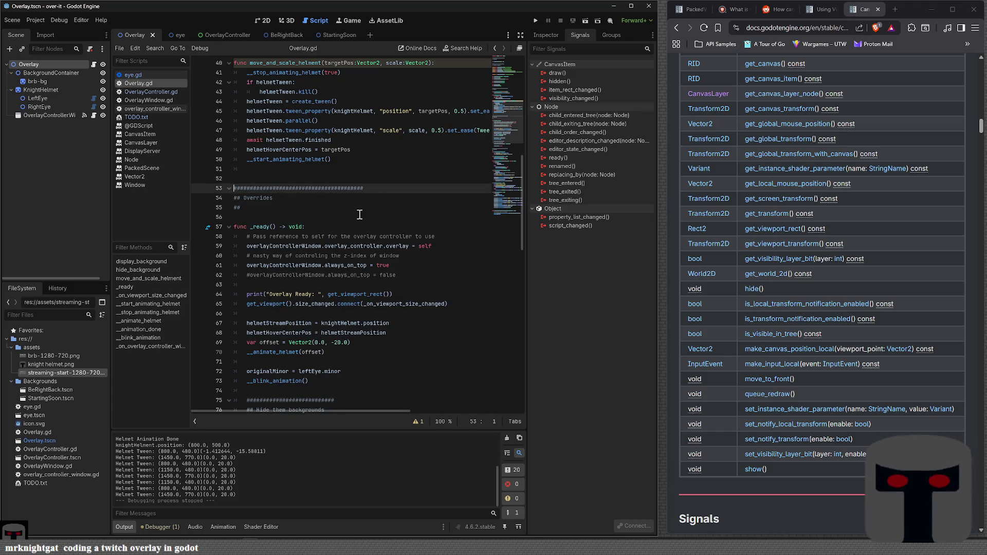
pyautogui.hotkey('ctrl', 'z')
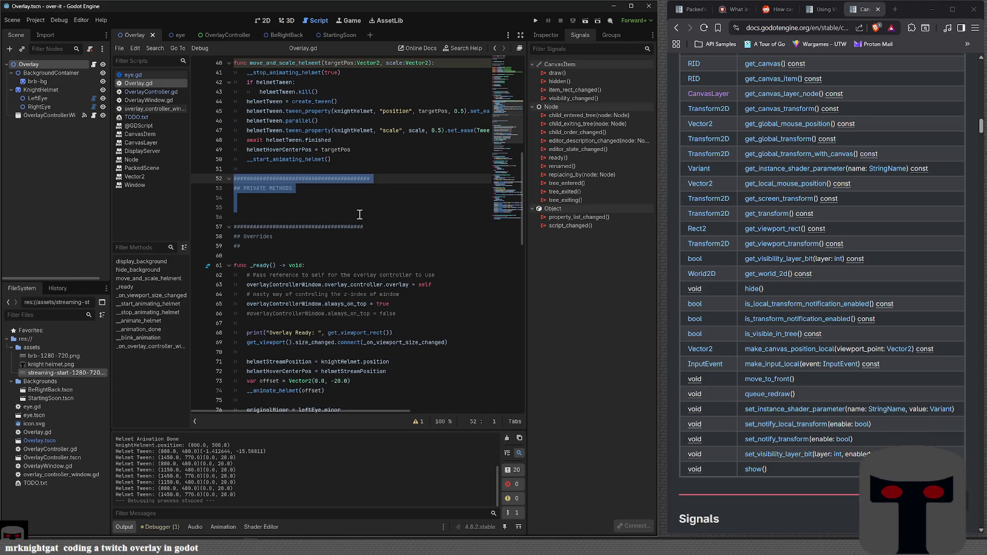
pyautogui.click(345, 224)
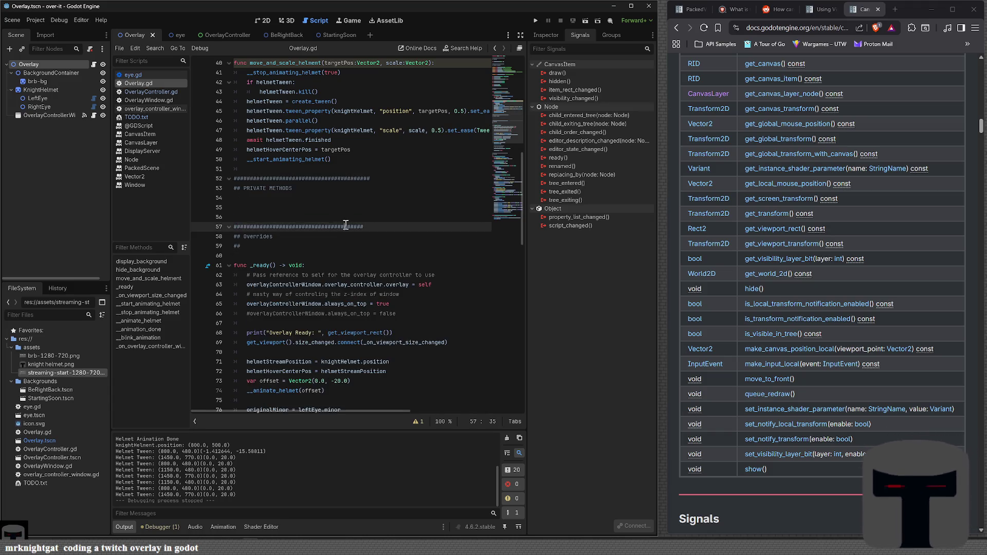
pyautogui.click(161, 90)
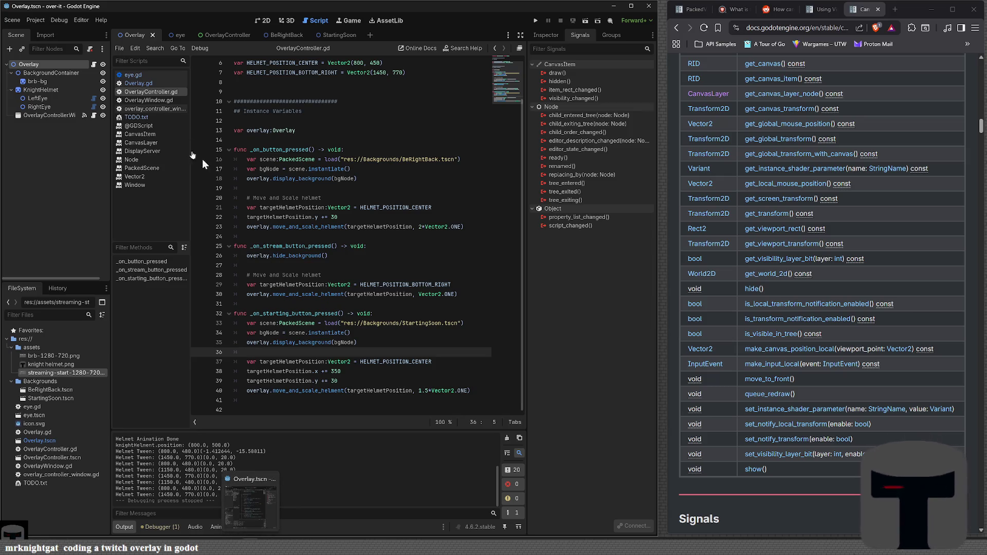
# Review the count-down task on lines 7–8 of TODO.txt, then open the OverlayController scene
pyautogui.click(148, 118)
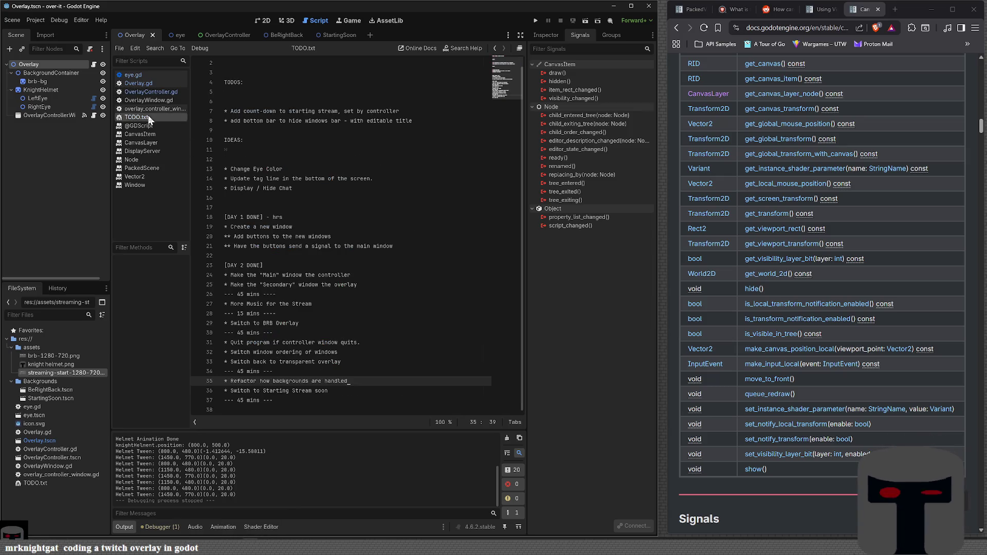
pyautogui.click(296, 199)
pyautogui.press('Up')
pyautogui.press('Up')
pyautogui.press('Up')
pyautogui.press('Right')
pyautogui.press('Right')
pyautogui.press('Right')
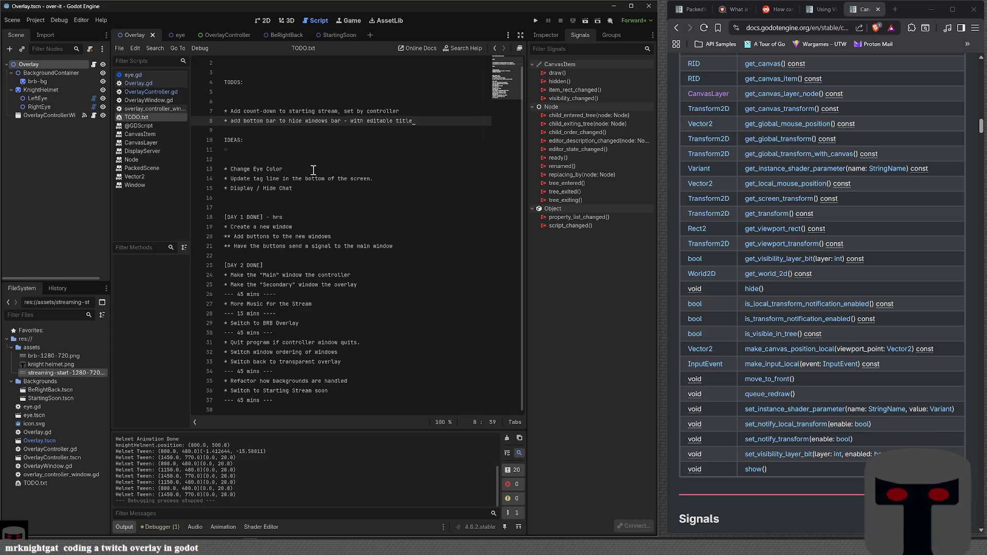
pyautogui.hotkey('shift', 'Home')
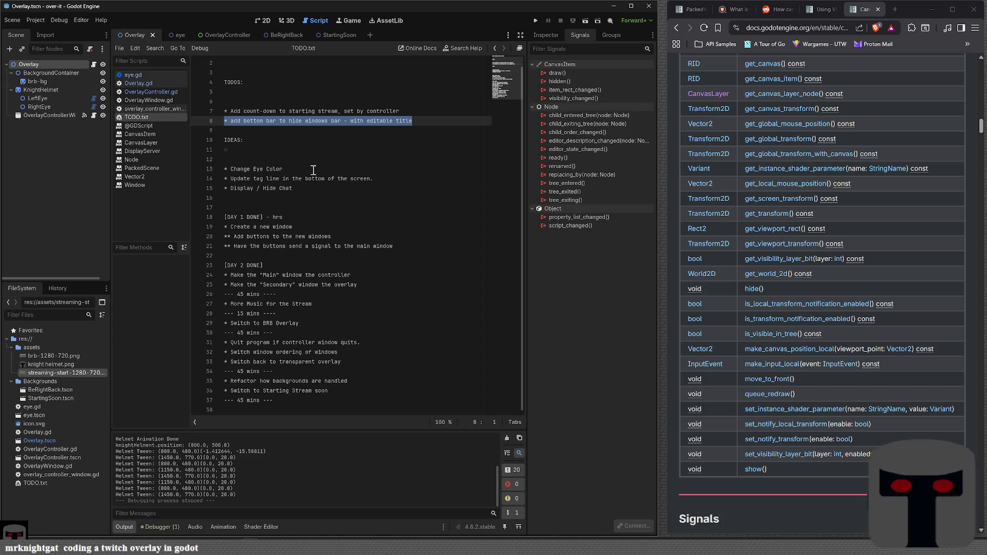
pyautogui.press('Up')
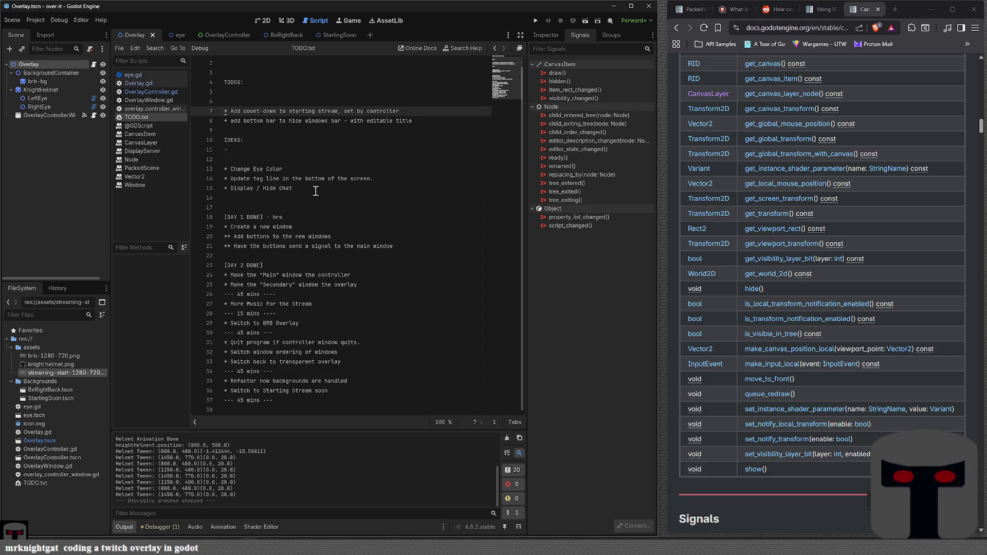
pyautogui.click(234, 38)
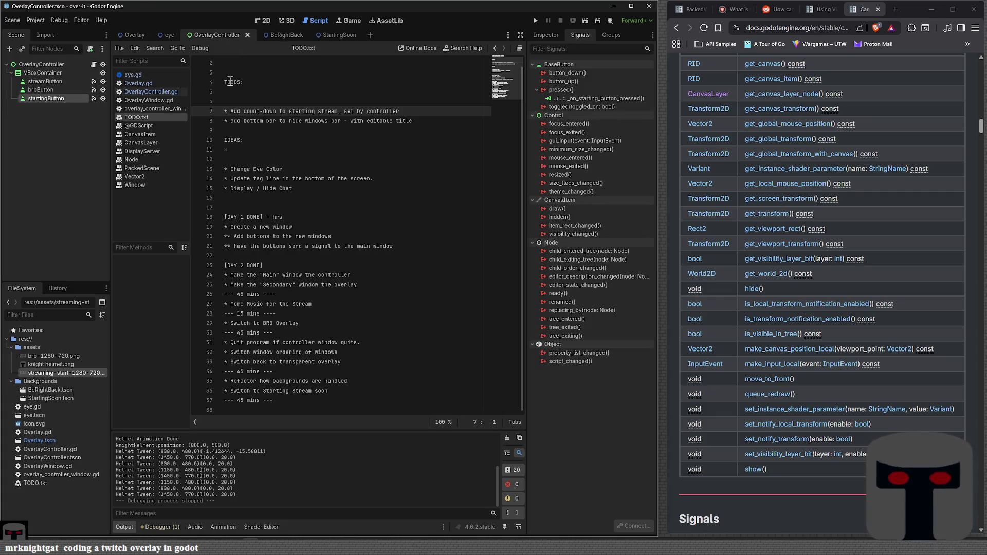
# Show the OverlayController root node's three buttons in the 2D view with its Inspector properties
pyautogui.click(54, 66)
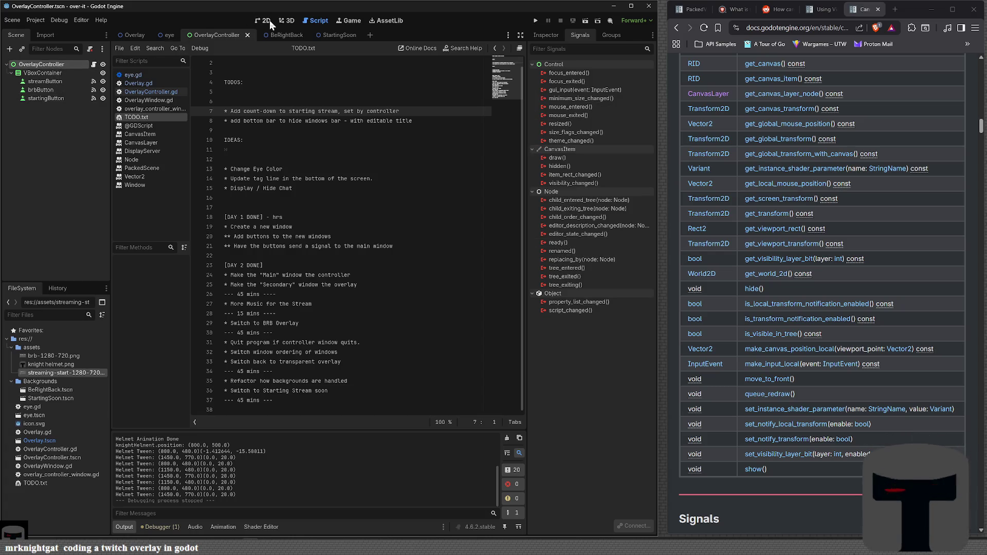
pyautogui.click(268, 21)
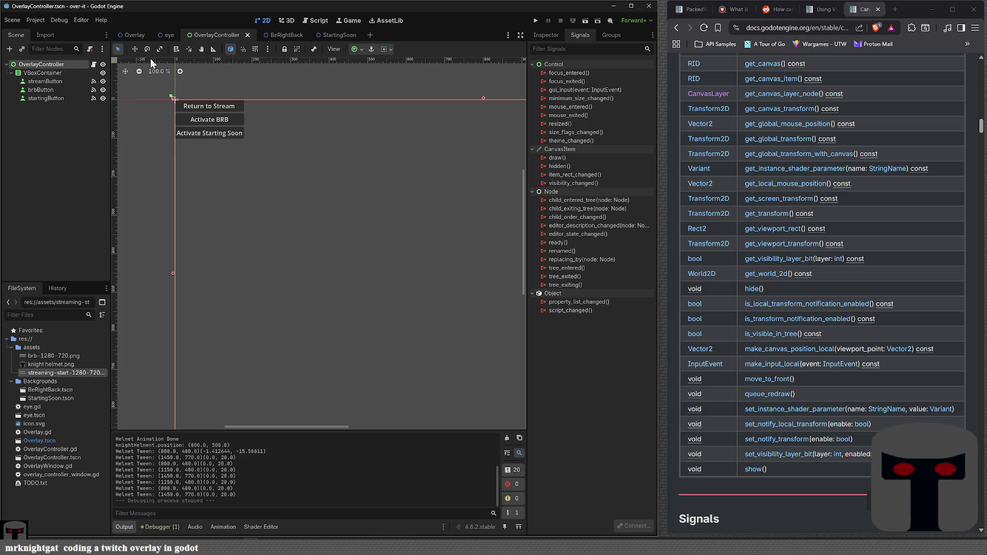
pyautogui.click(546, 35)
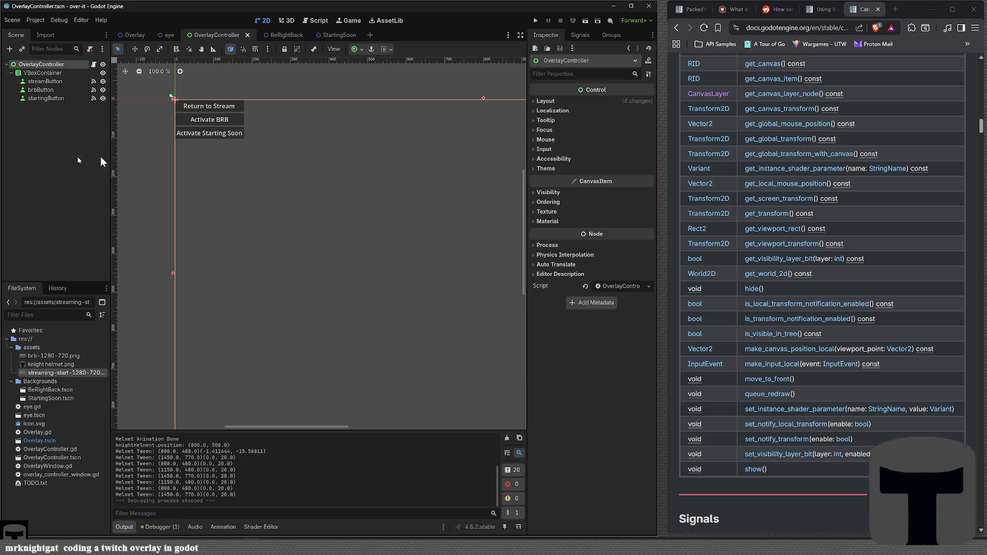
# Start adding a child to VBoxContainer, browse the sprite-matching node types, then clear the search
pyautogui.click(49, 73)
pyautogui.hotkey('ctrl', 'a')
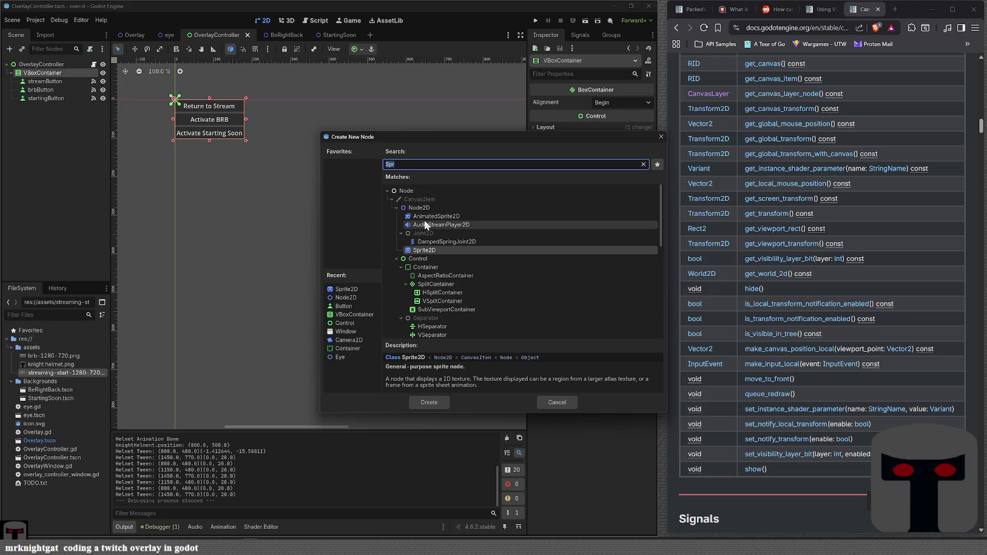
pyautogui.scroll(-1, 429, 242)
pyautogui.scroll(-1, 442, 272)
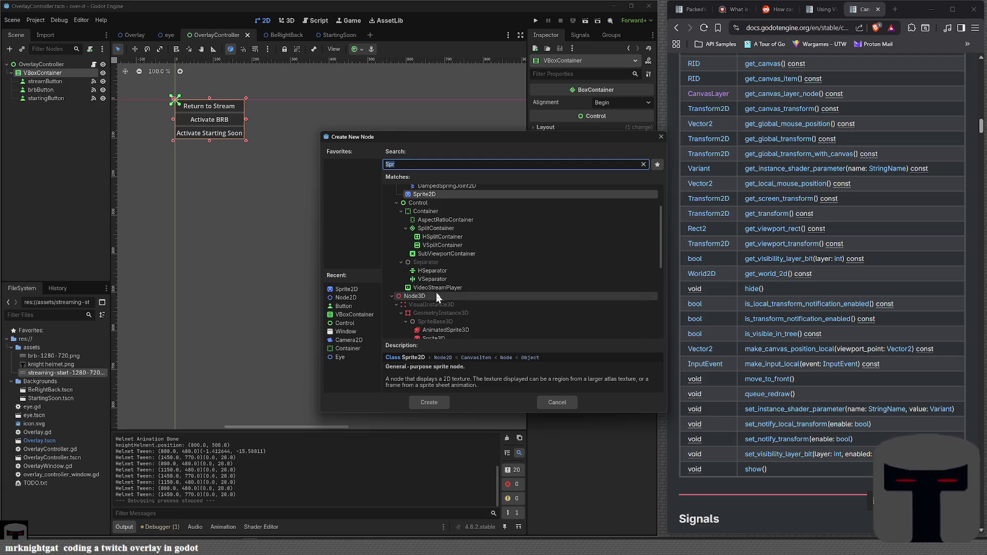
pyautogui.scroll(-1, 438, 291)
pyautogui.scroll(-4, 438, 292)
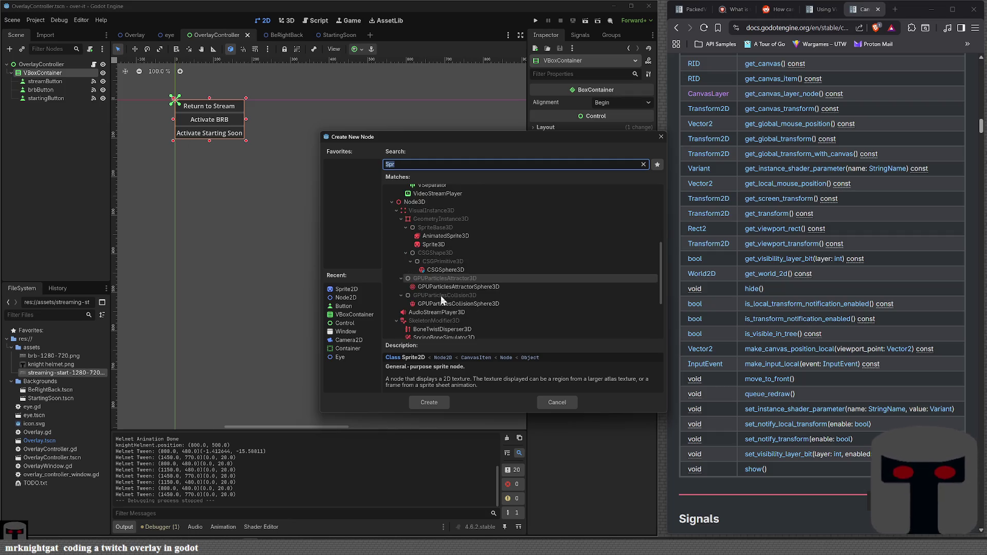
pyautogui.scroll(-5, 440, 295)
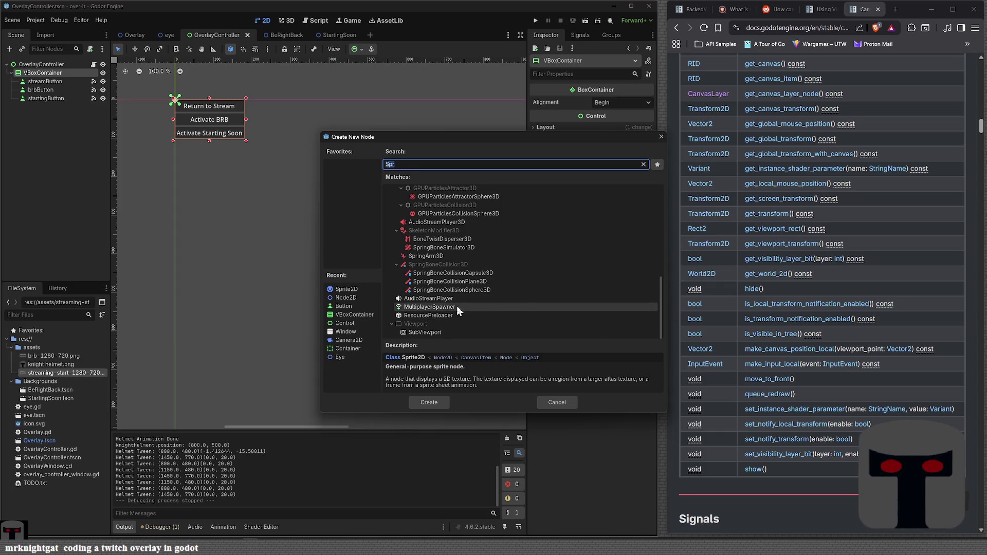
pyautogui.scroll(5, 453, 298)
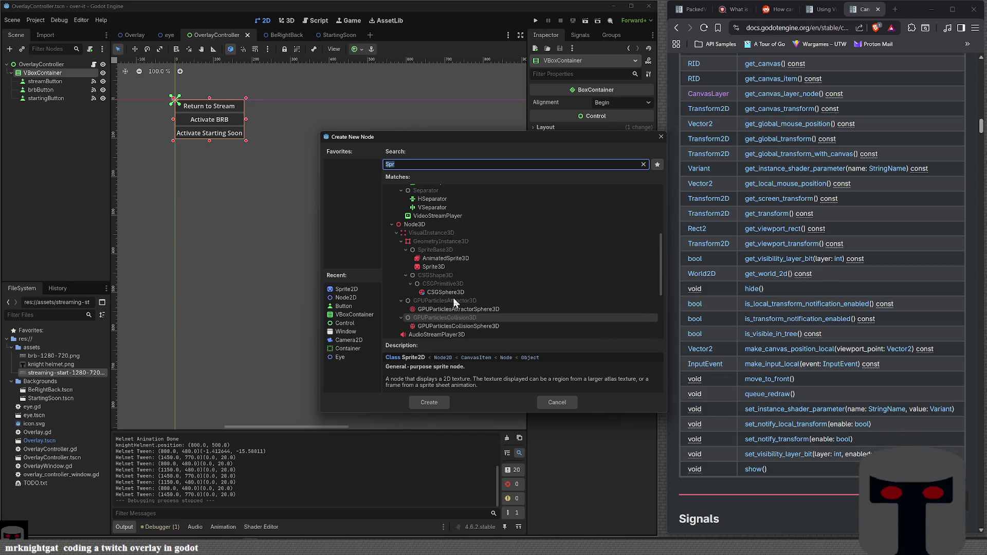
pyautogui.scroll(3, 453, 302)
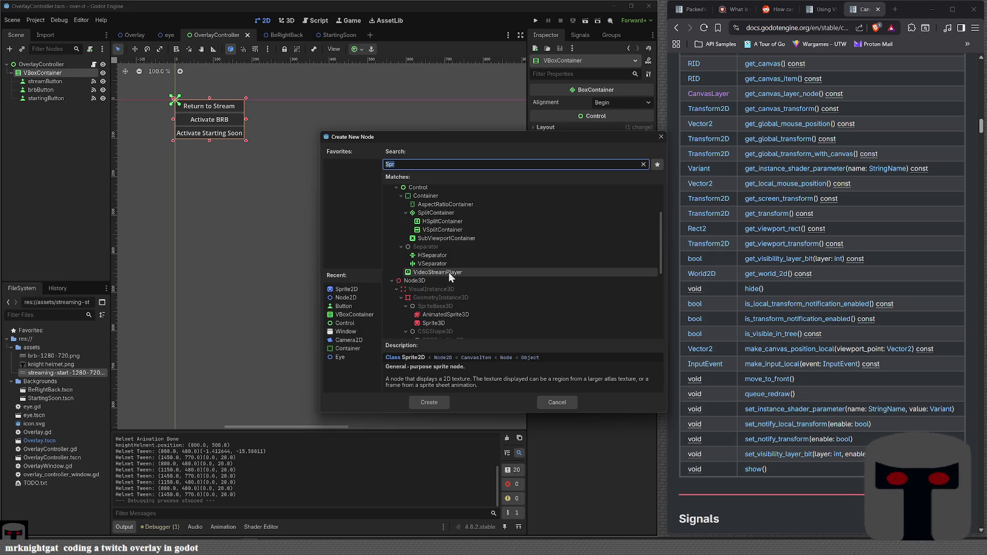
pyautogui.scroll(1, 449, 264)
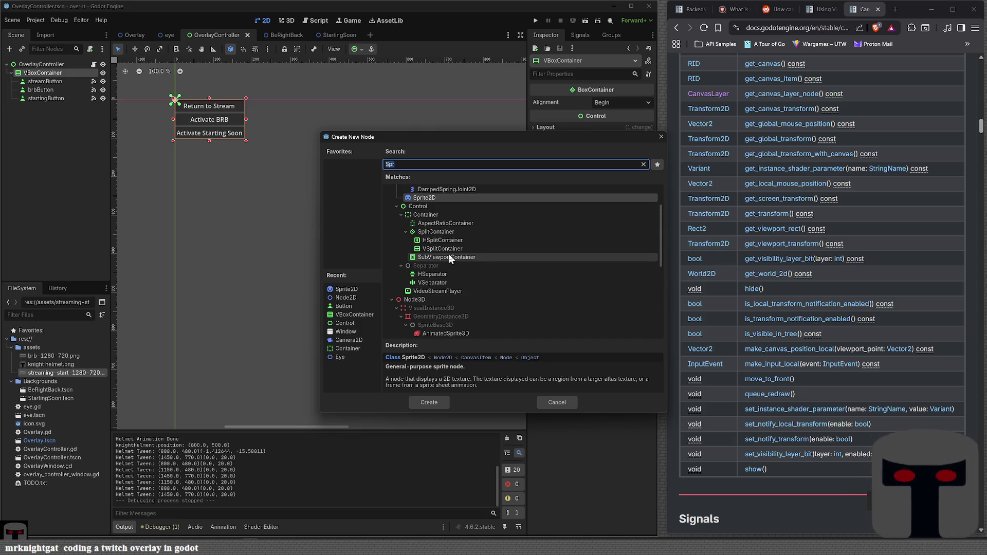
pyautogui.scroll(1, 447, 257)
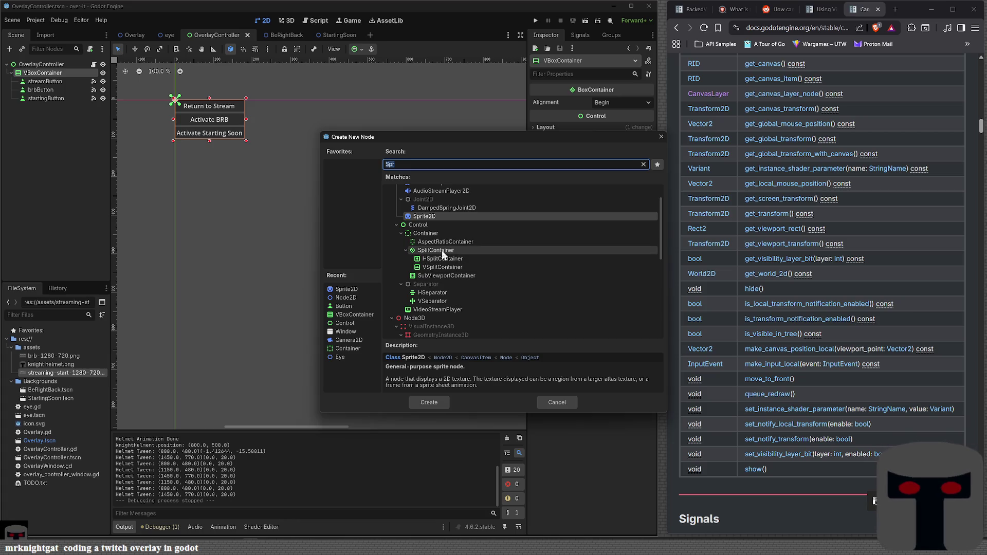
pyautogui.scroll(2, 442, 258)
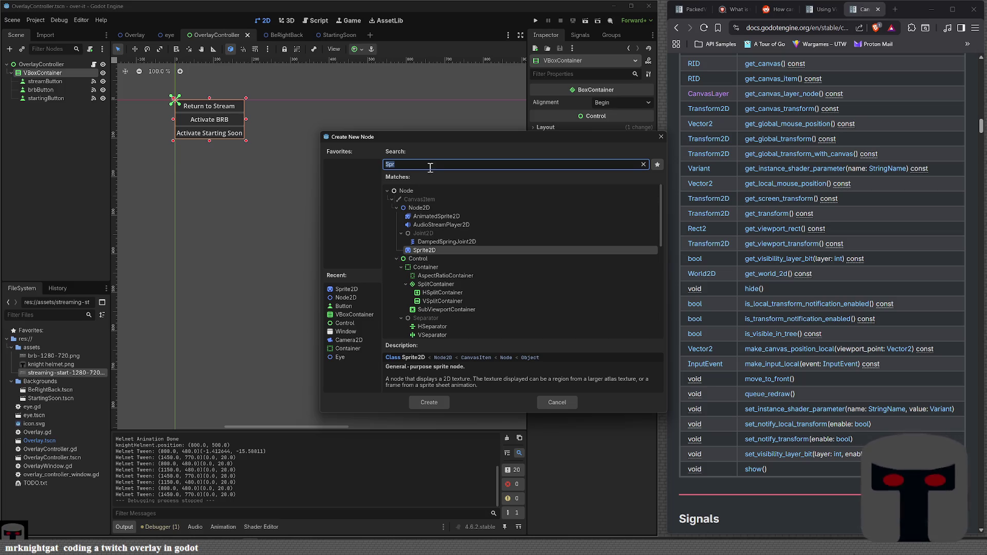
pyautogui.click(644, 165)
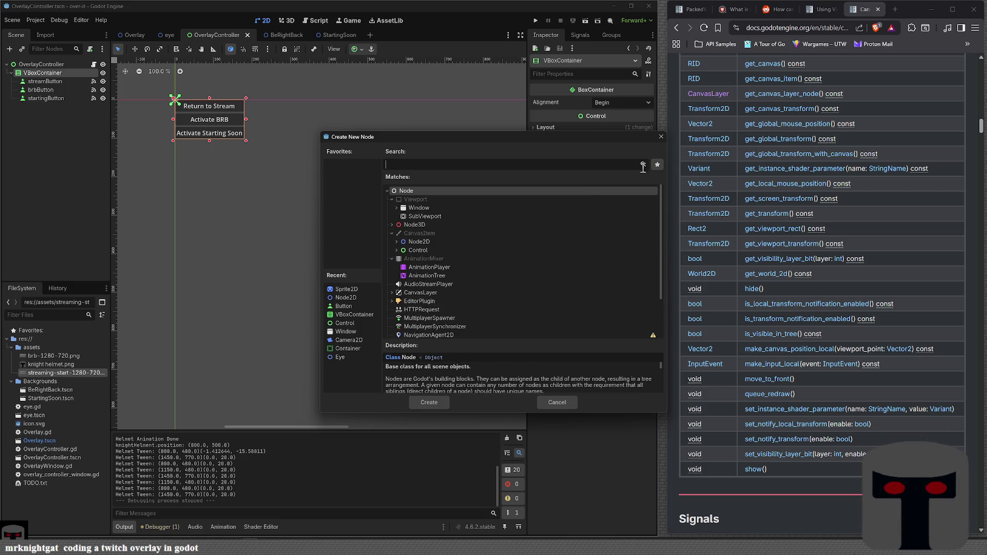
# Expand Control > Range in the node chooser and read the SpinBox description
pyautogui.click(397, 250)
pyautogui.scroll(-1, 438, 267)
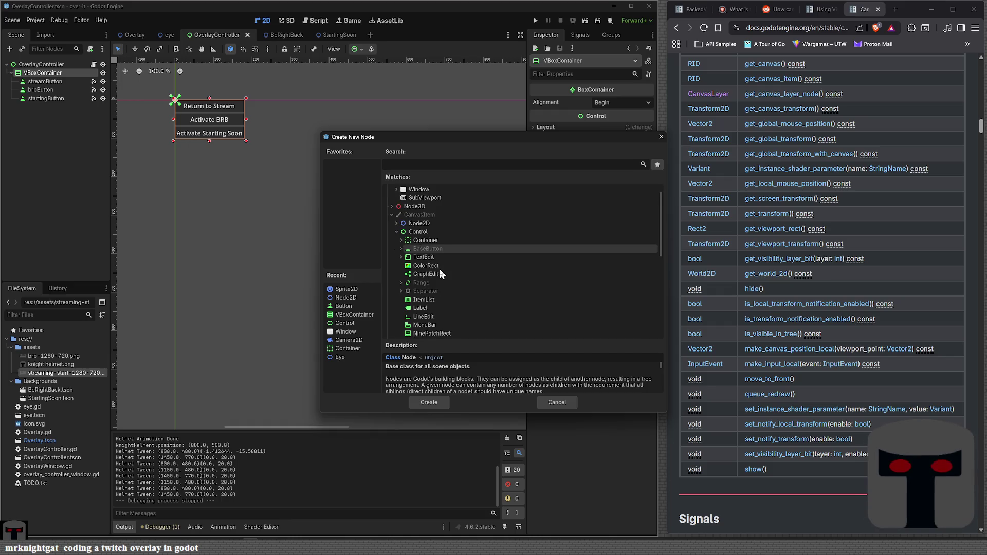
pyautogui.scroll(-2, 441, 263)
pyautogui.scroll(-1, 447, 236)
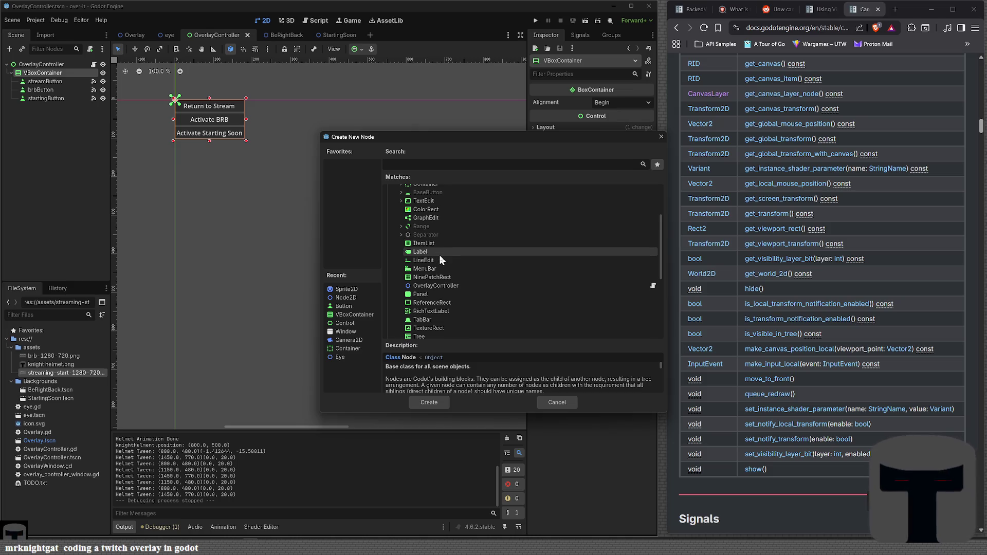
pyautogui.scroll(-2, 444, 251)
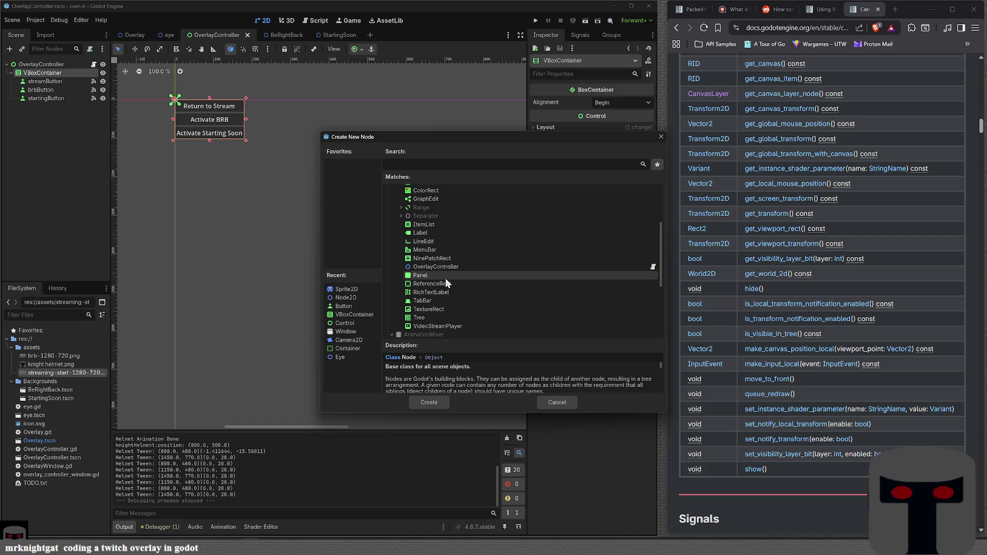
pyautogui.scroll(-2, 446, 294)
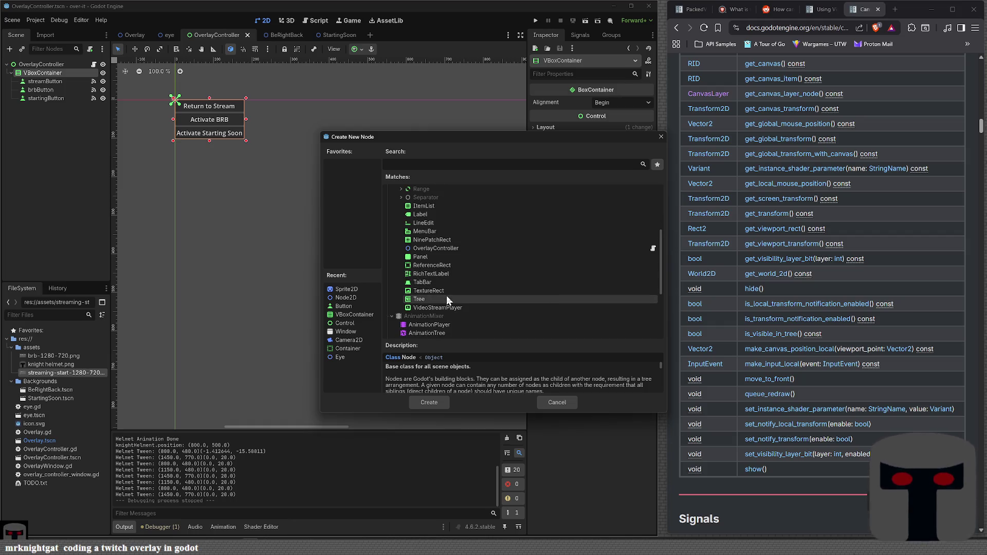
pyautogui.scroll(2, 447, 307)
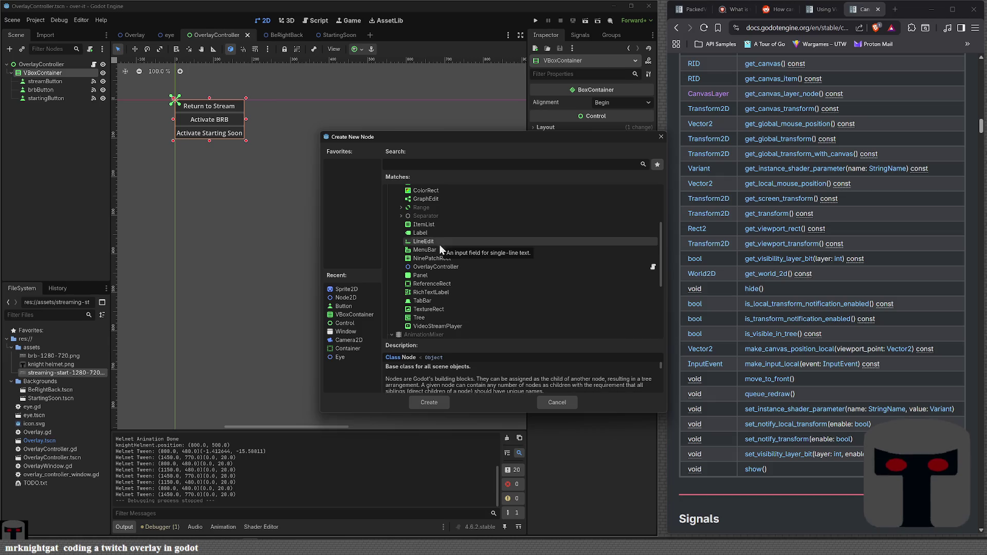
pyautogui.click(401, 207)
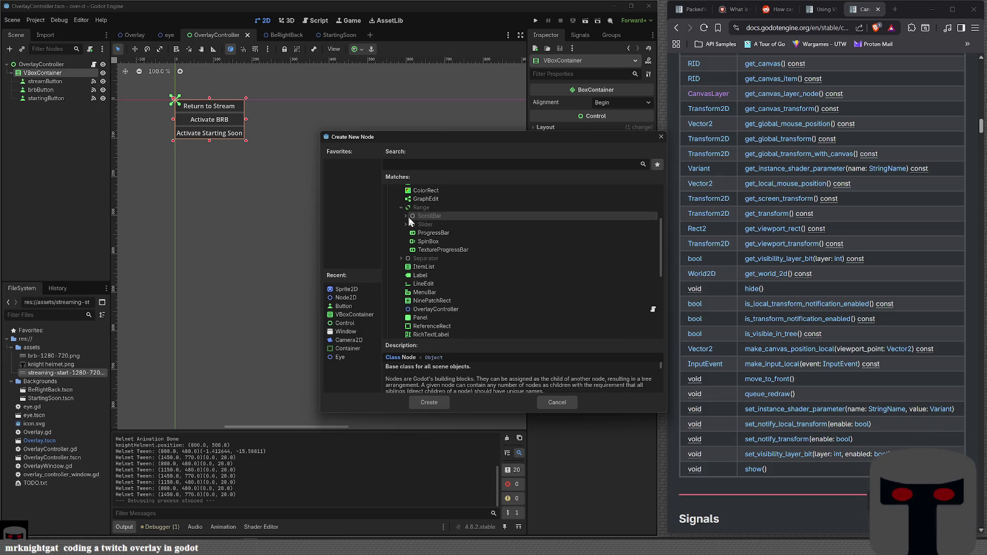
pyautogui.click(429, 242)
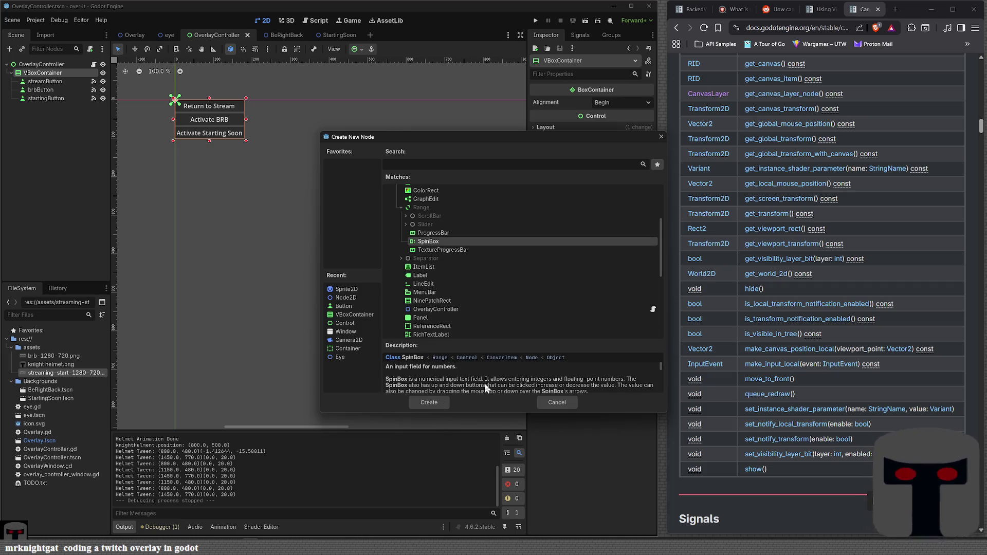
pyautogui.scroll(-2, 484, 384)
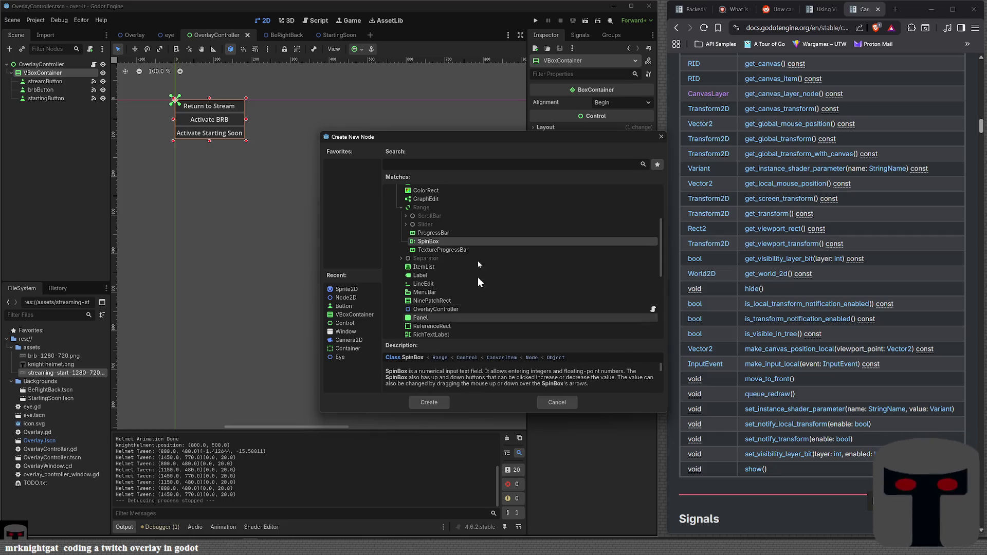
# Compare HSlider, VSlider, ScrollBar and ProgressBar, then add a SpinBox under VBoxContainer
pyautogui.click(406, 225)
pyautogui.click(431, 233)
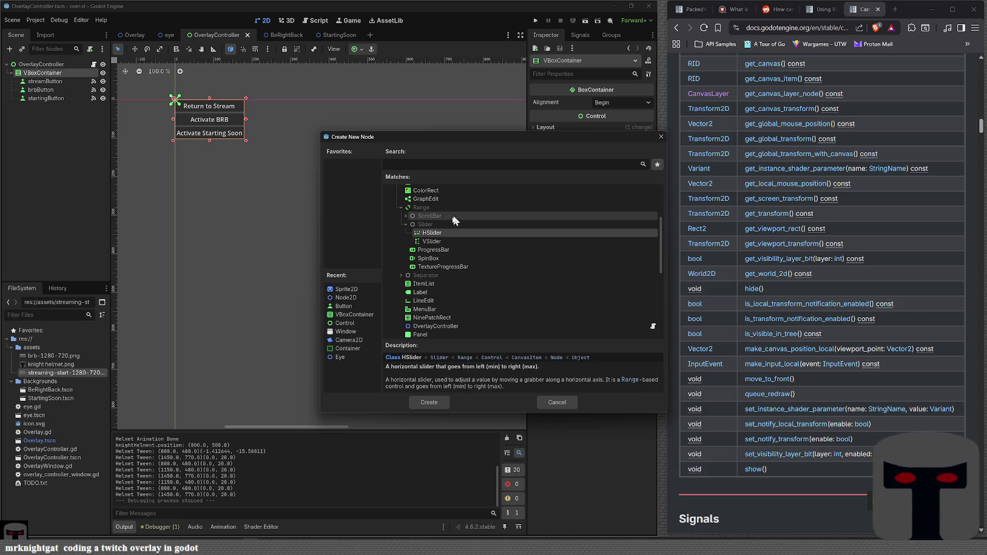
pyautogui.click(441, 241)
pyautogui.click(405, 216)
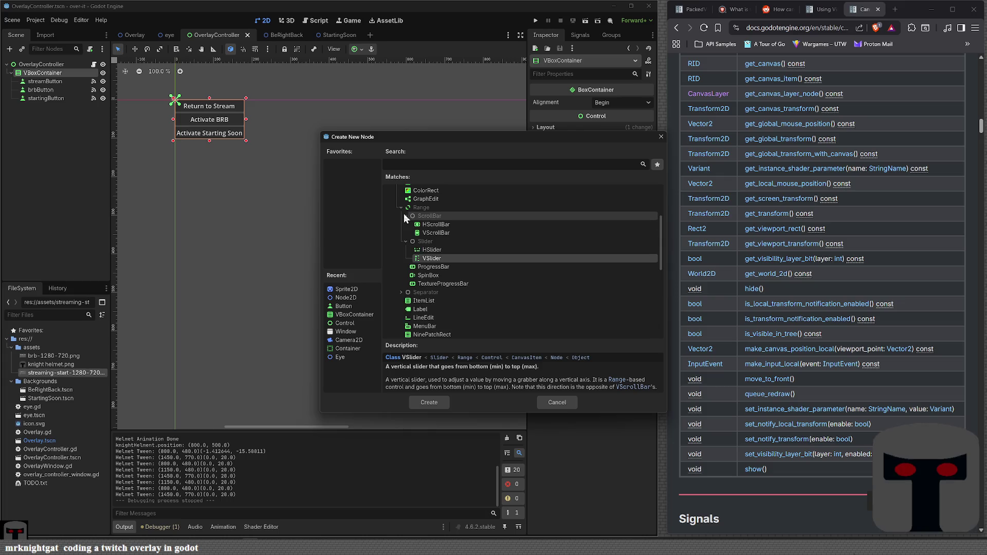
pyautogui.click(405, 216)
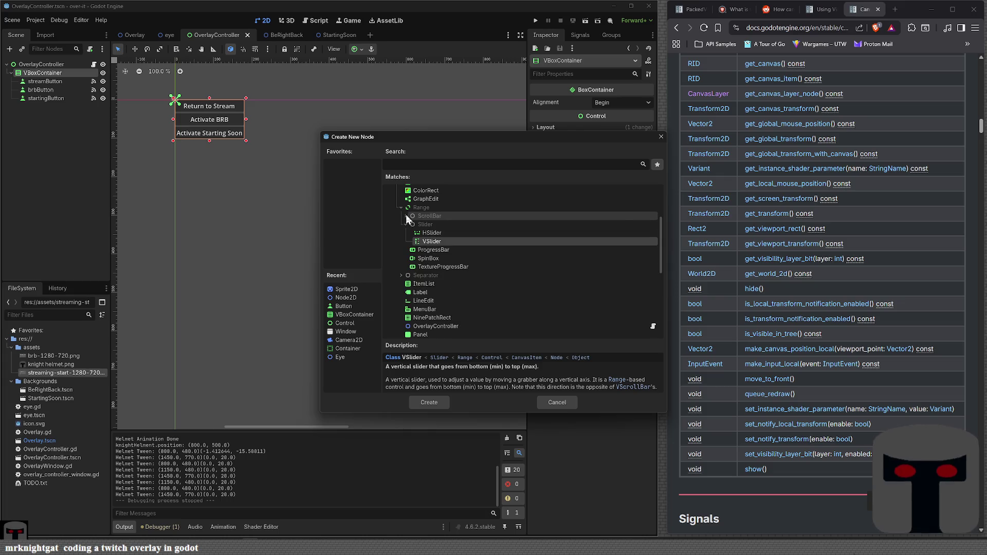
pyautogui.click(430, 261)
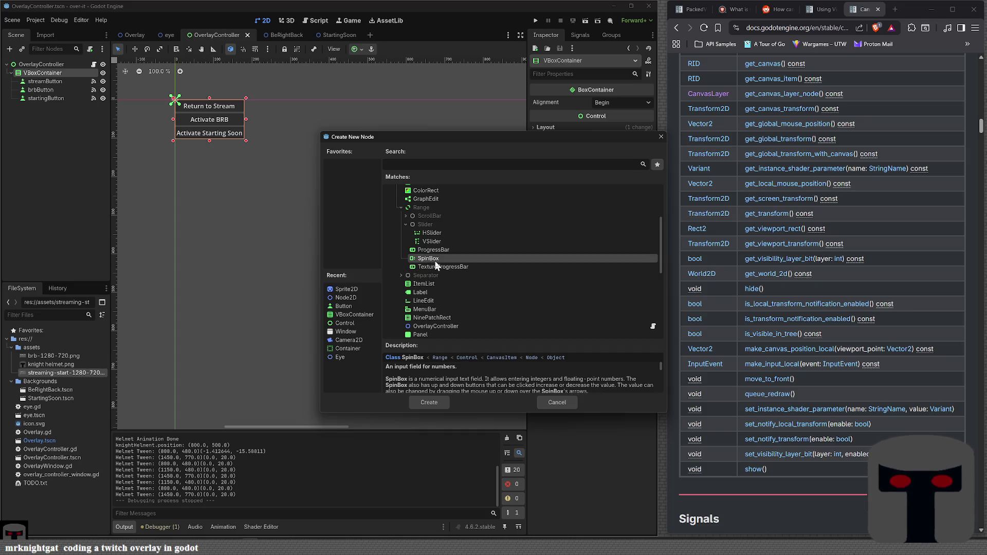
pyautogui.press('Down')
pyautogui.press('Up')
pyautogui.press('Up')
pyautogui.click(436, 259)
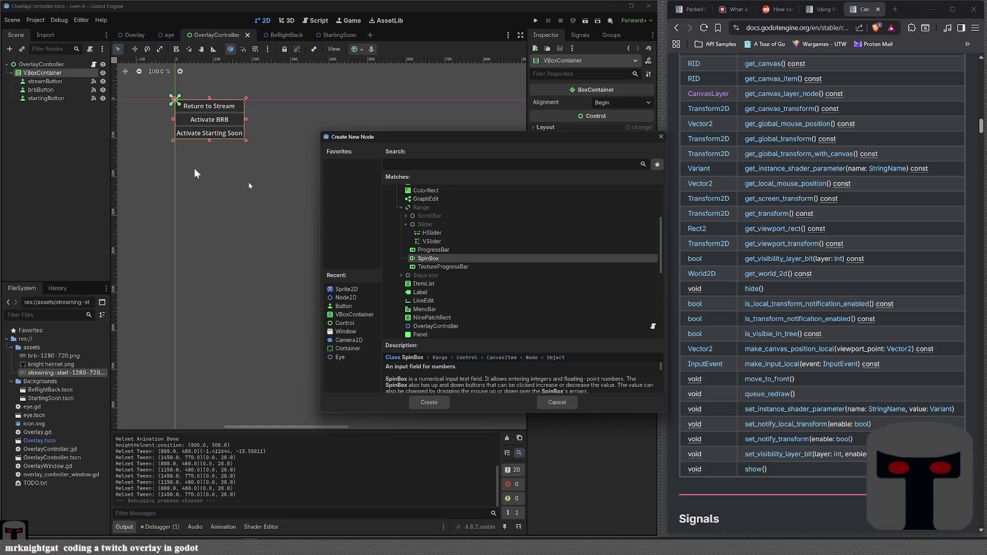
pyautogui.scroll(2, 440, 275)
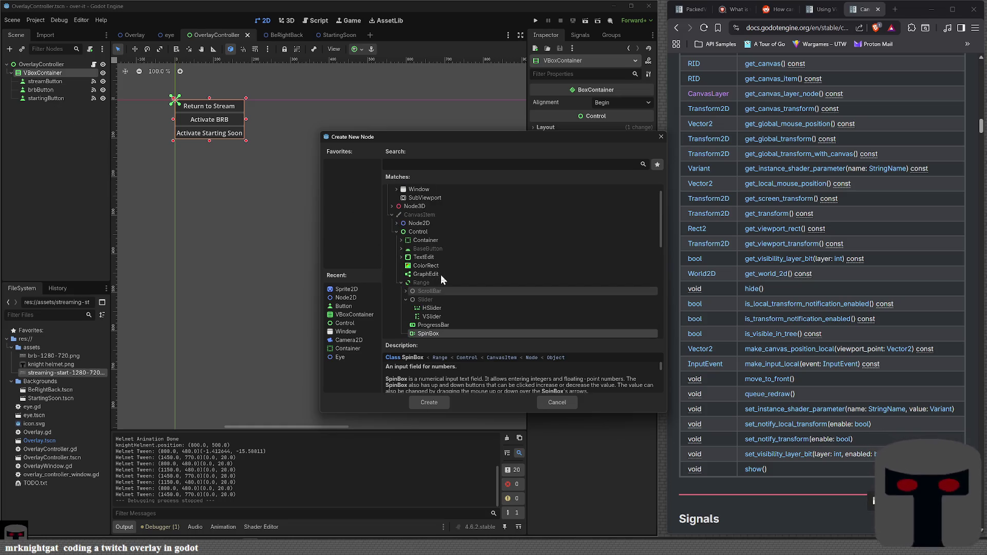
pyautogui.scroll(1, 443, 275)
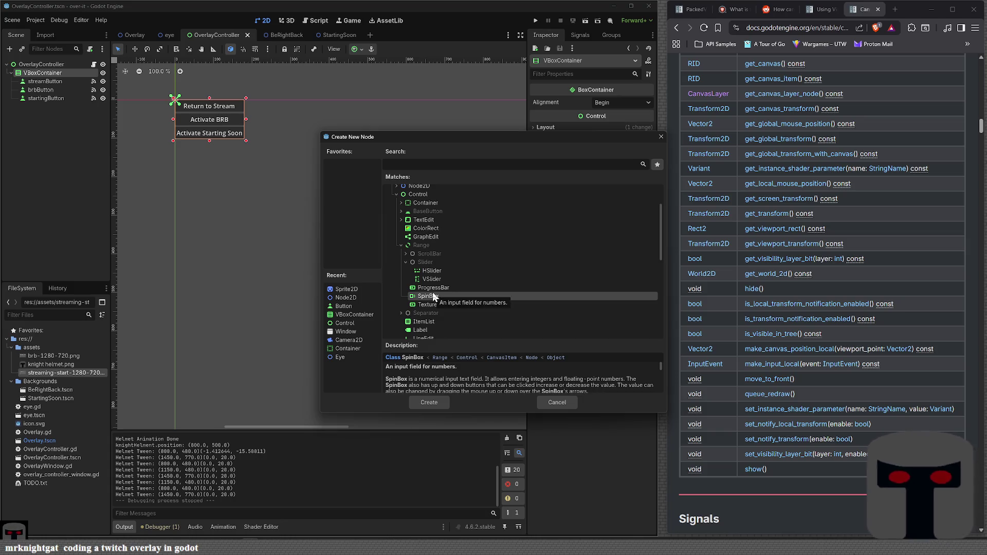
pyautogui.click(428, 401)
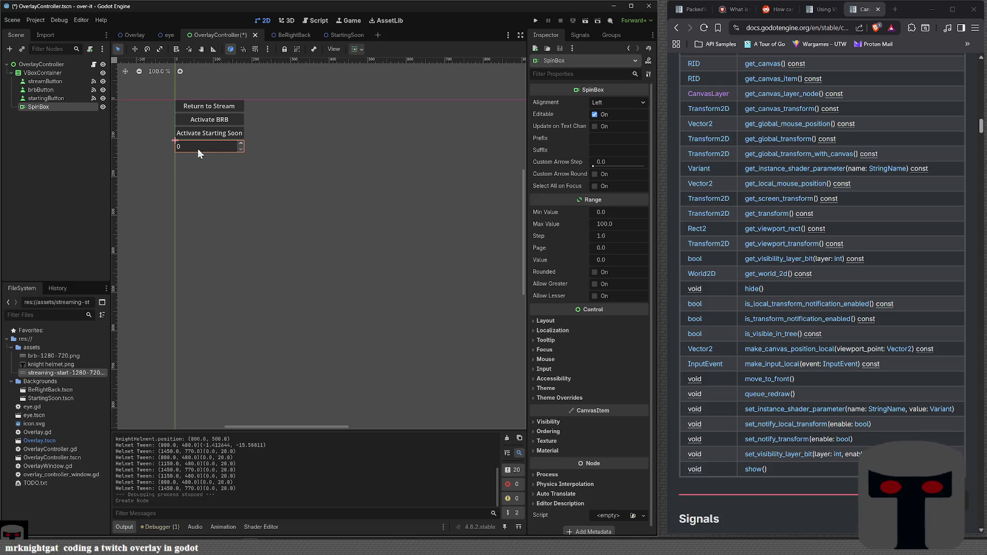
# Save the scene and give the SpinBox Right alignment and a custom arrow step of 30
pyautogui.hotkey('ctrl', 's')
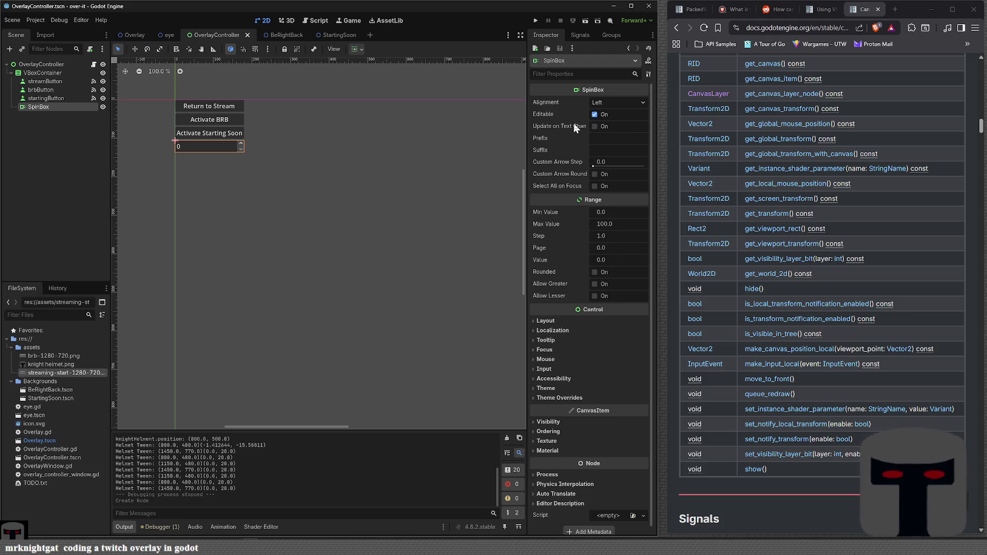
pyautogui.moveTo(575, 126)
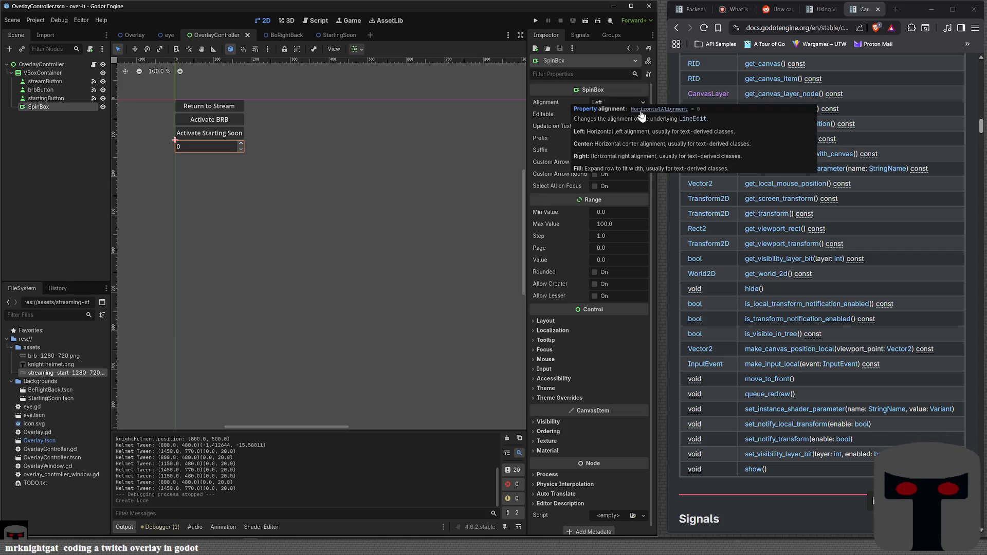
pyautogui.click(642, 103)
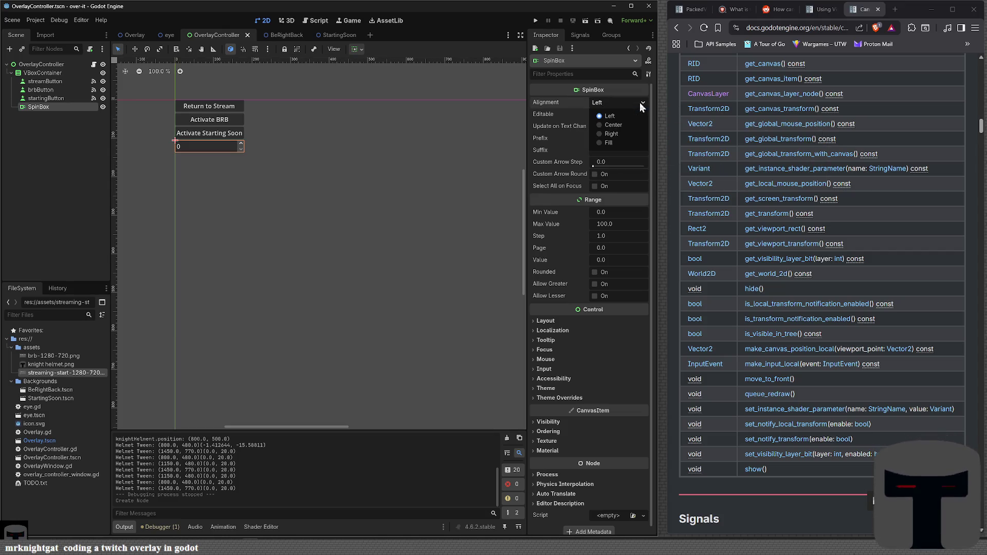
pyautogui.click(626, 134)
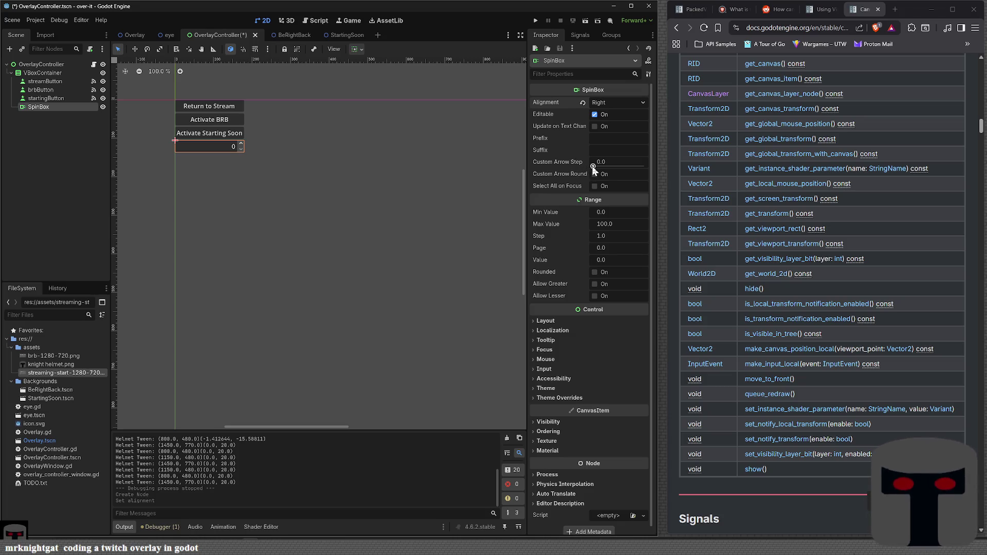
pyautogui.click(608, 162)
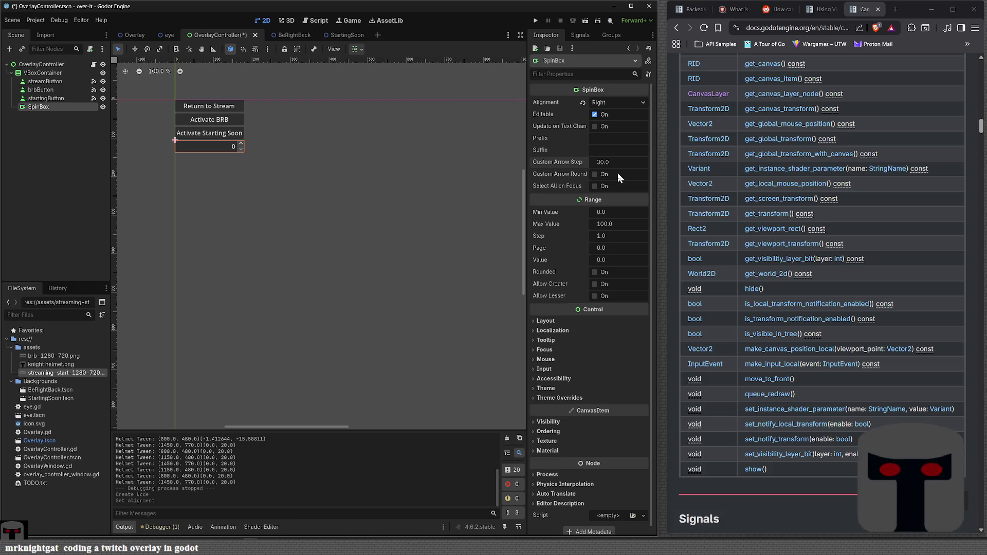
pyautogui.press('Return')
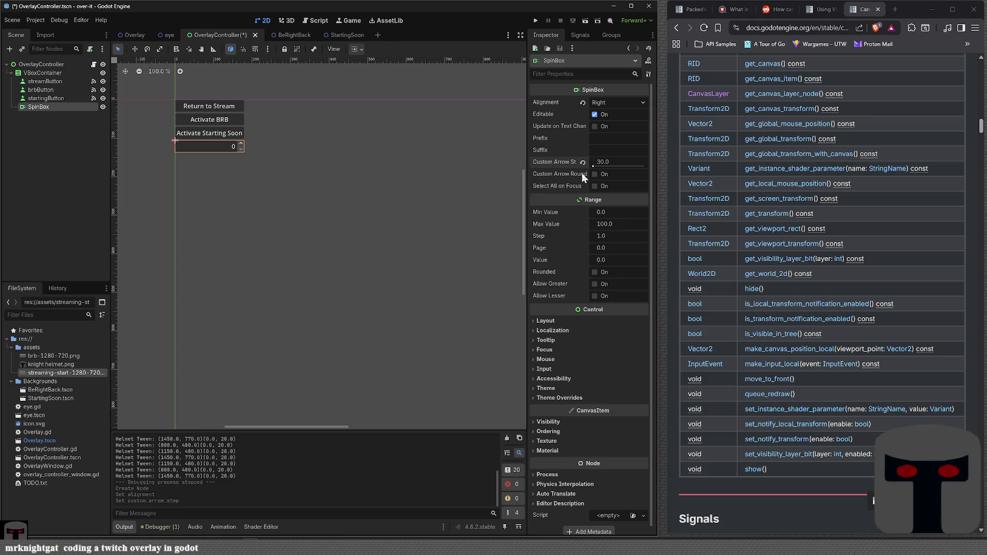
# Set the SpinBox maximum value to 3600 and step to 1.0
pyautogui.moveTo(544, 172)
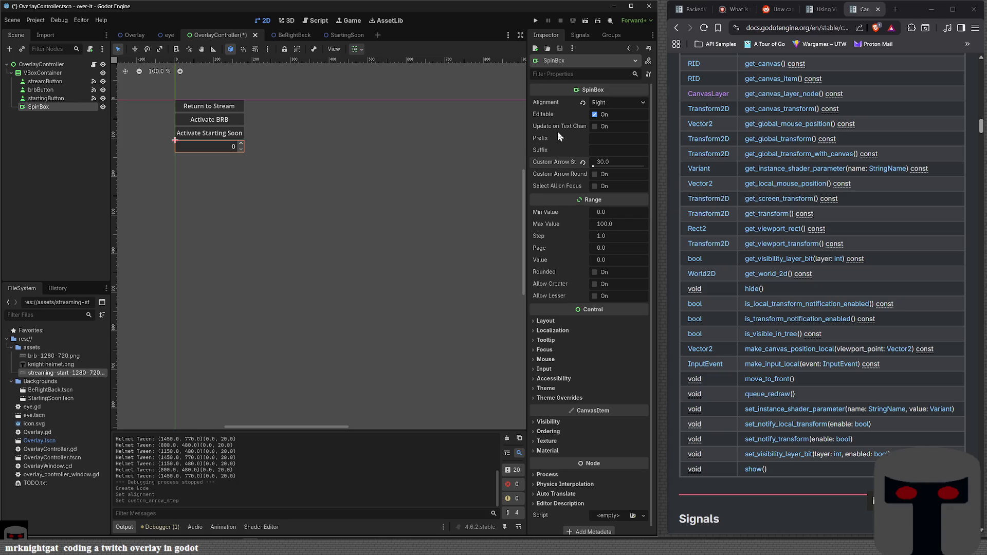
pyautogui.doubleClick(603, 224)
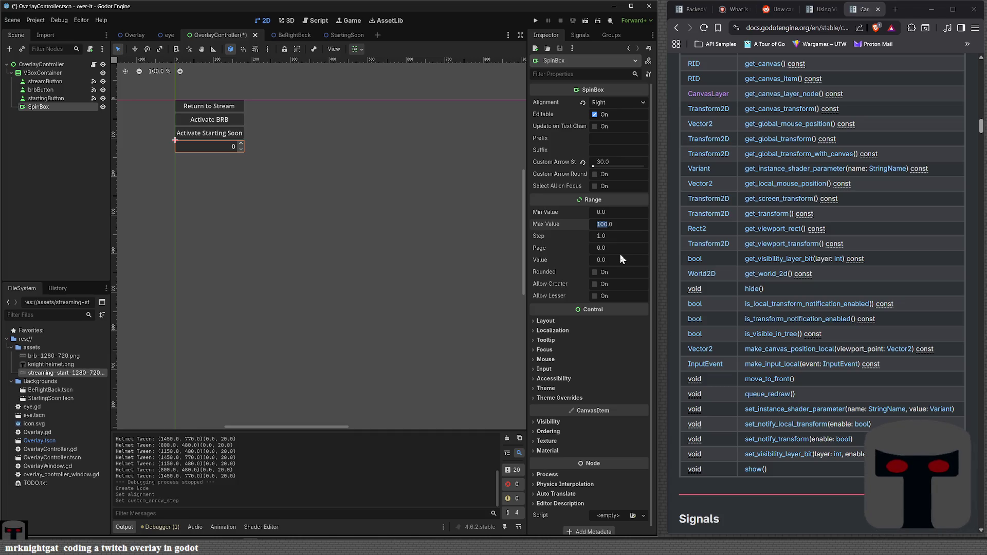
pyautogui.write('36')
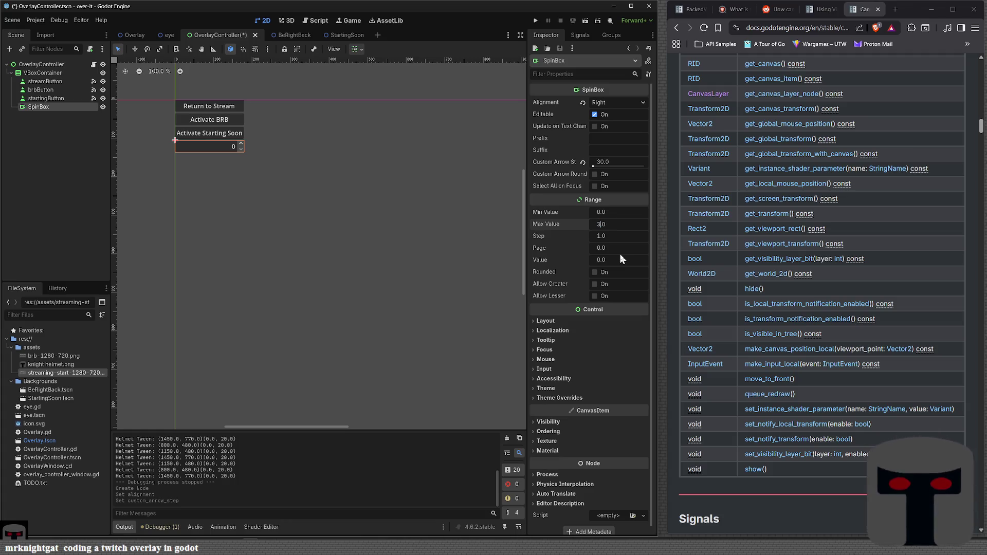
pyautogui.press('Return')
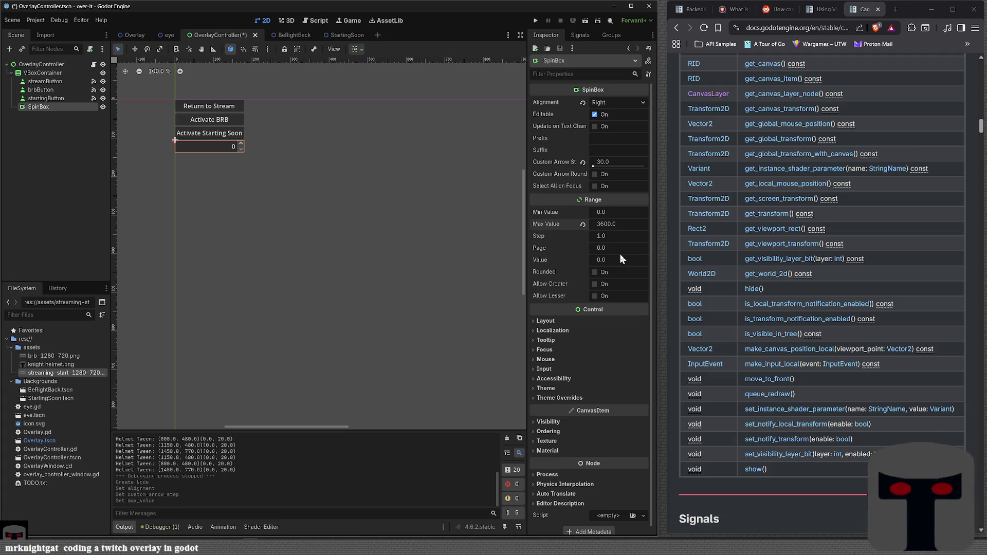
pyautogui.click(619, 239)
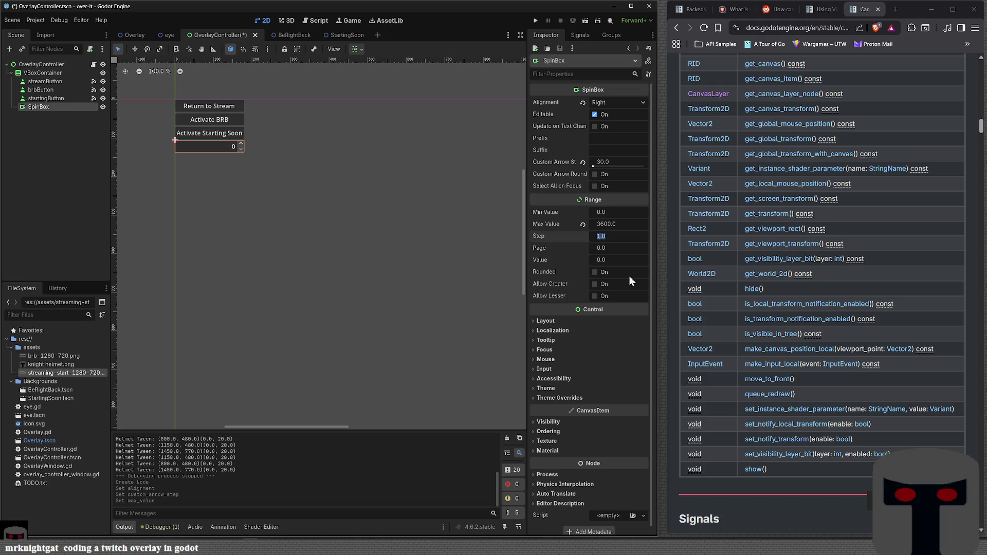
pyautogui.write('1.0')
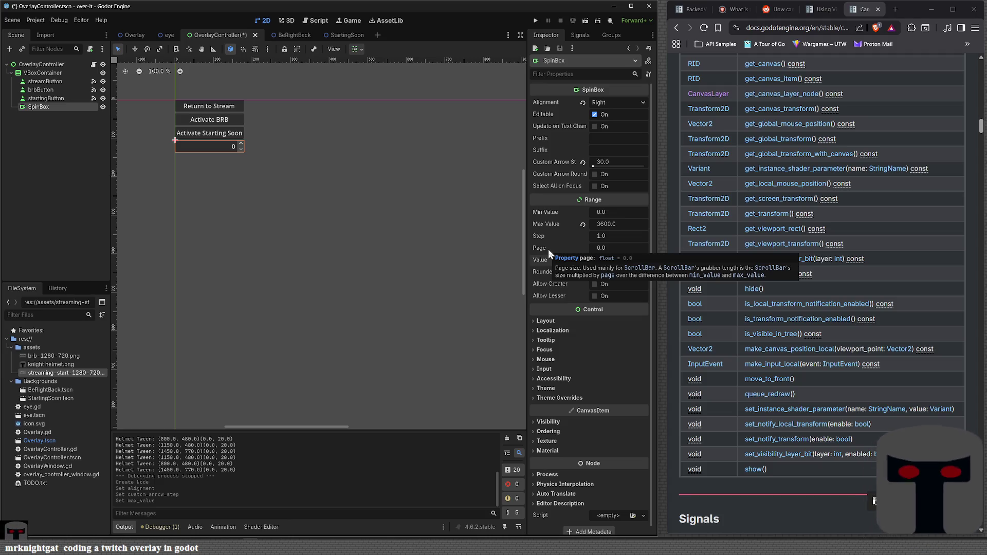
# Set the SpinBox value to 360 with Rounded on, save, and select the OverlayController root
pyautogui.click(580, 259)
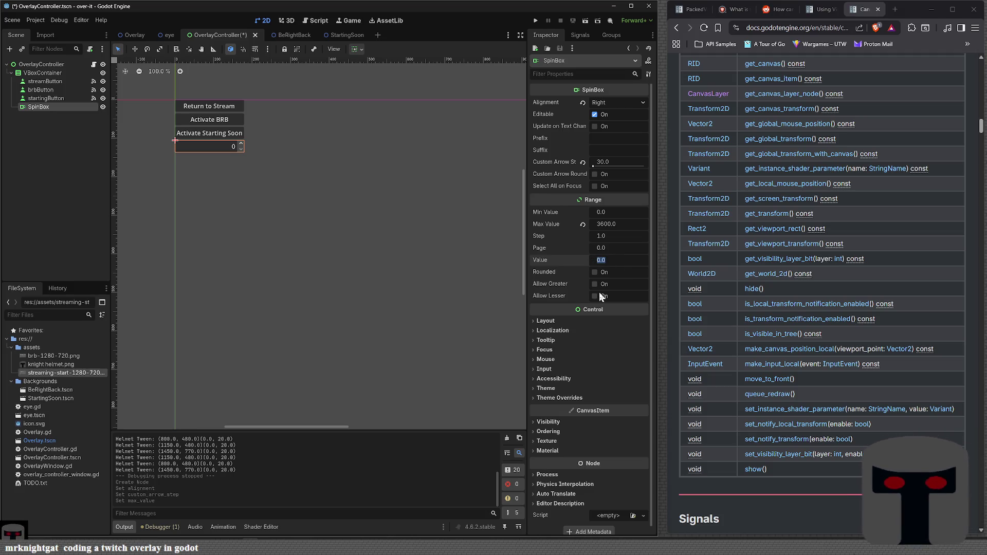
pyautogui.write('36')
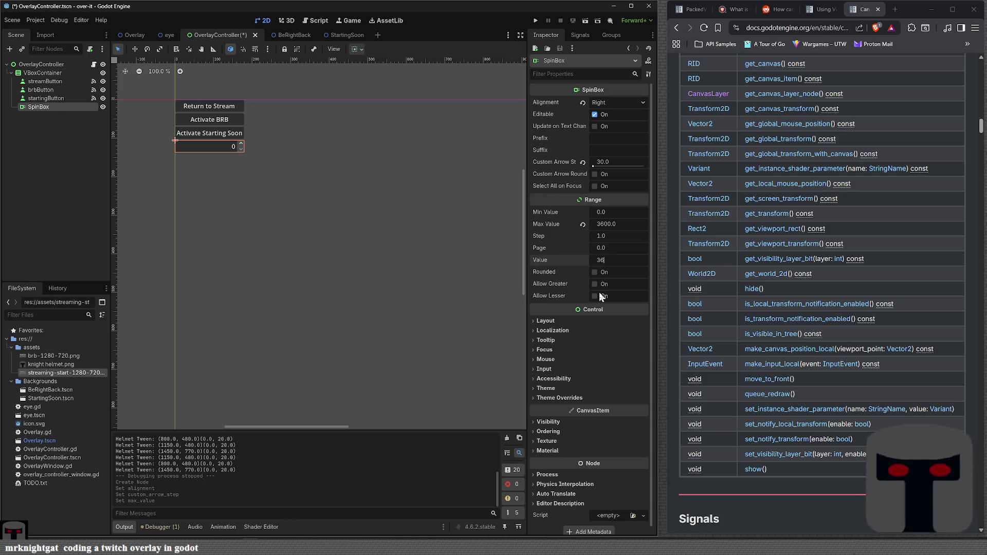
pyautogui.press('Return')
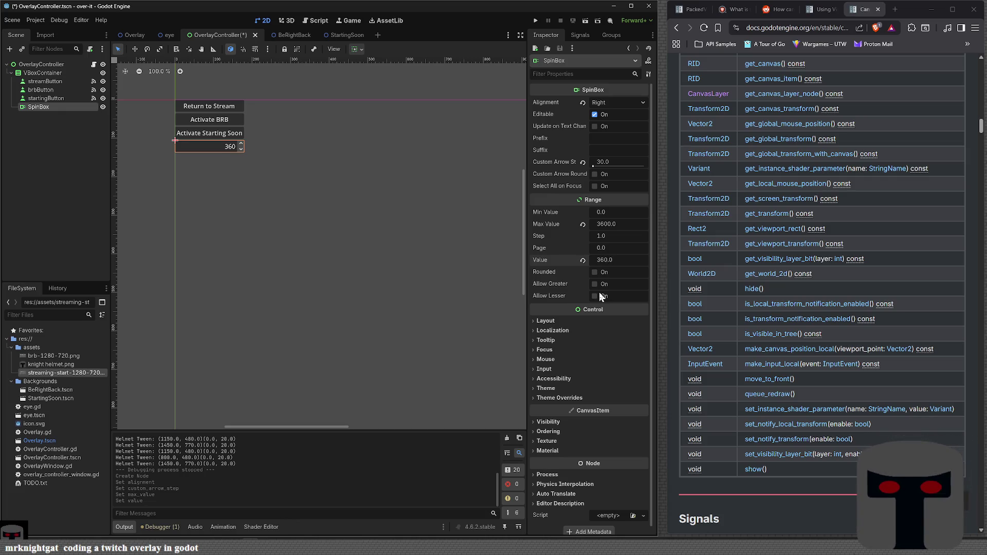
pyautogui.moveTo(562, 278)
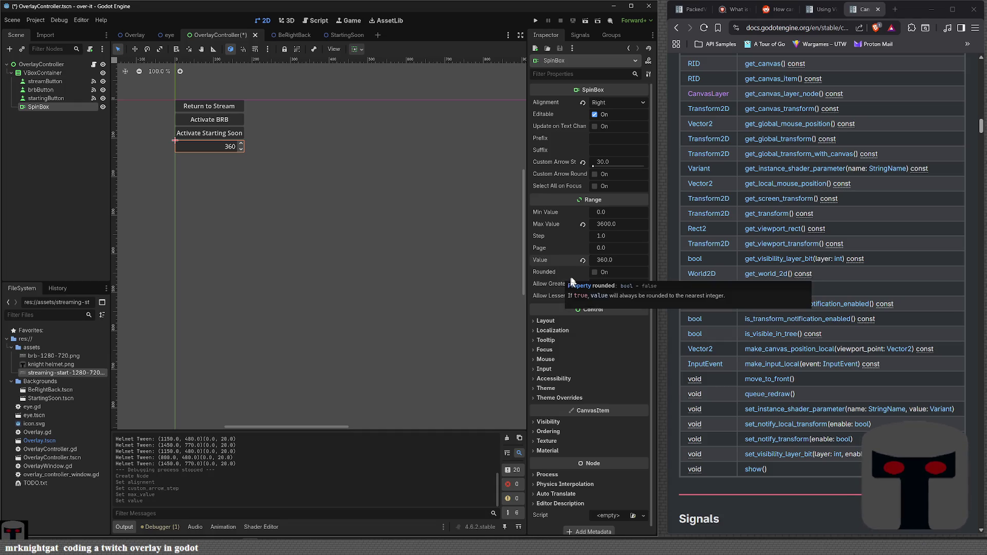
pyautogui.click(595, 272)
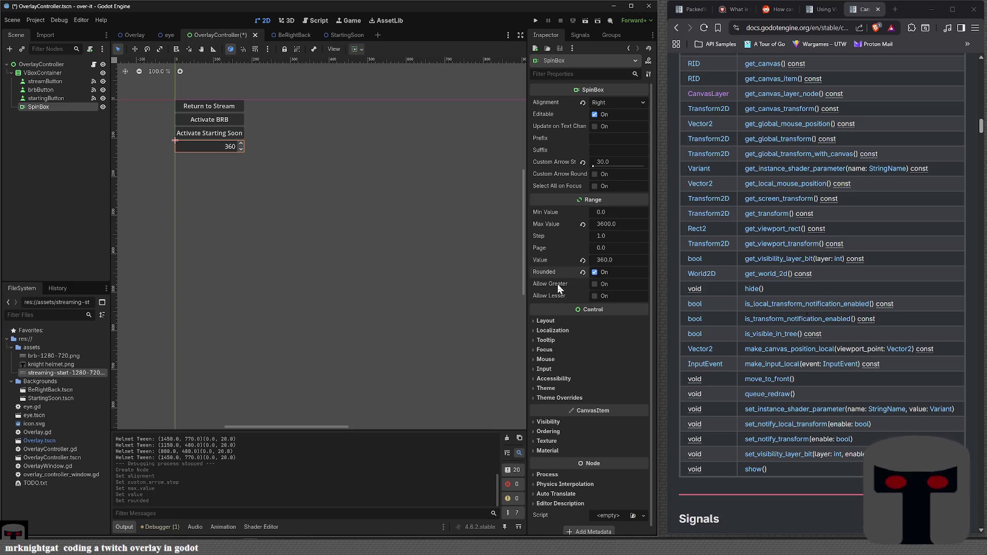
pyautogui.moveTo(558, 284)
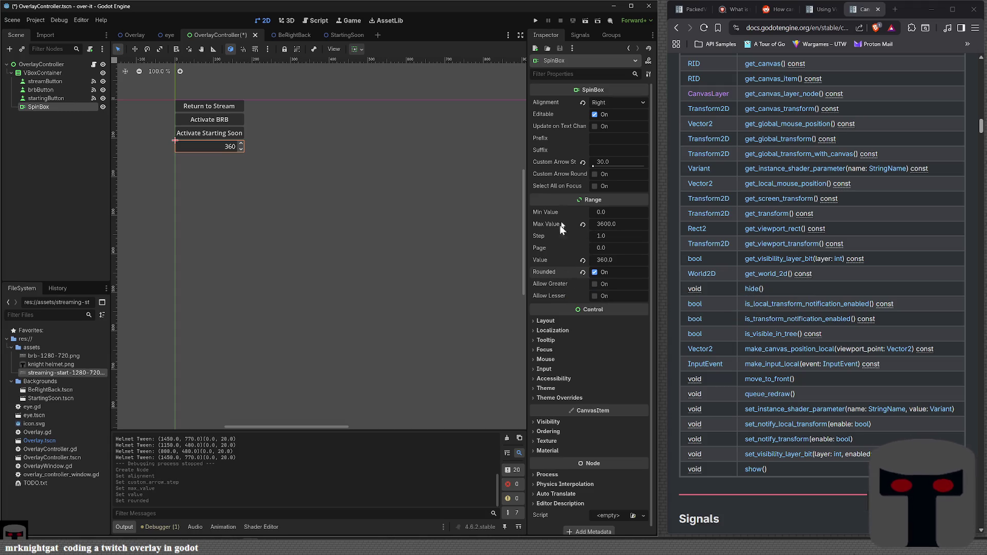
pyautogui.hotkey('ctrl', 's')
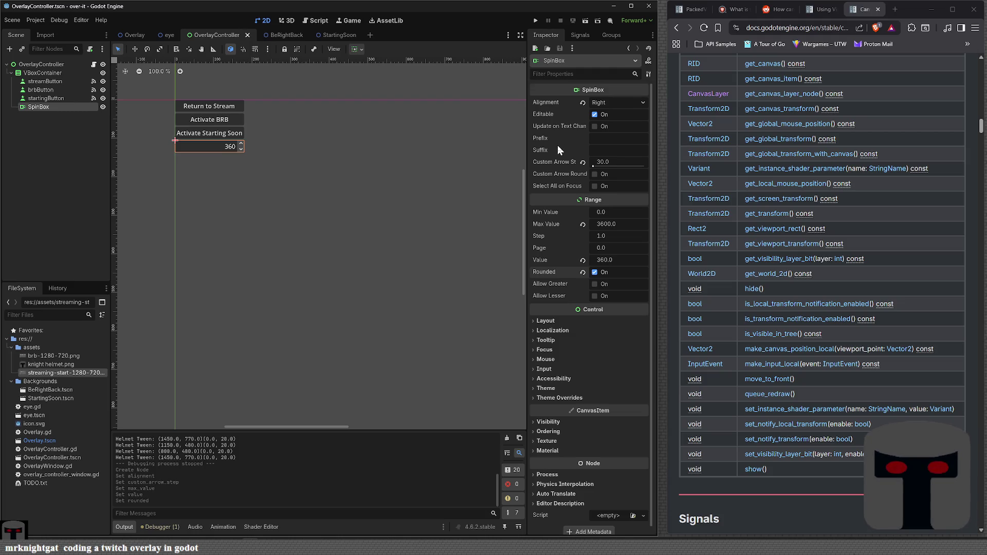
pyautogui.scroll(-1, 558, 145)
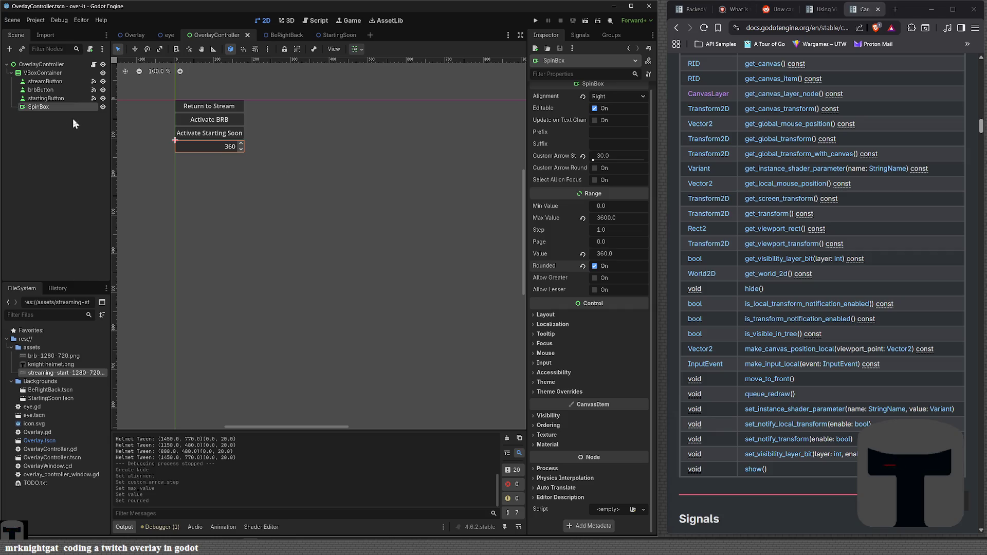
pyautogui.click(59, 64)
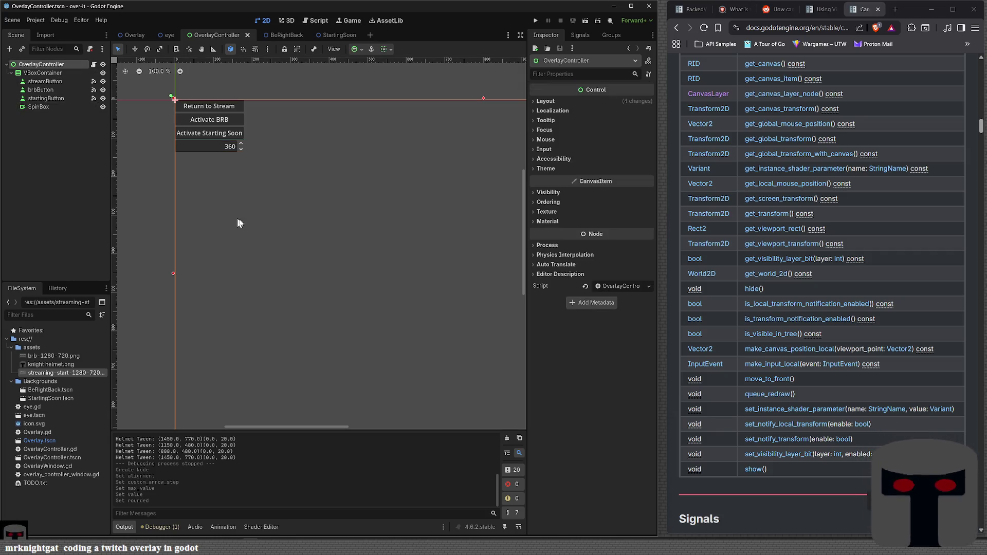
# Open Create New Node (Ctrl+A) and browse the Control, Range and TextEdit node types
pyautogui.hotkey('ctrl', 'a')
pyautogui.scroll(-3, 437, 265)
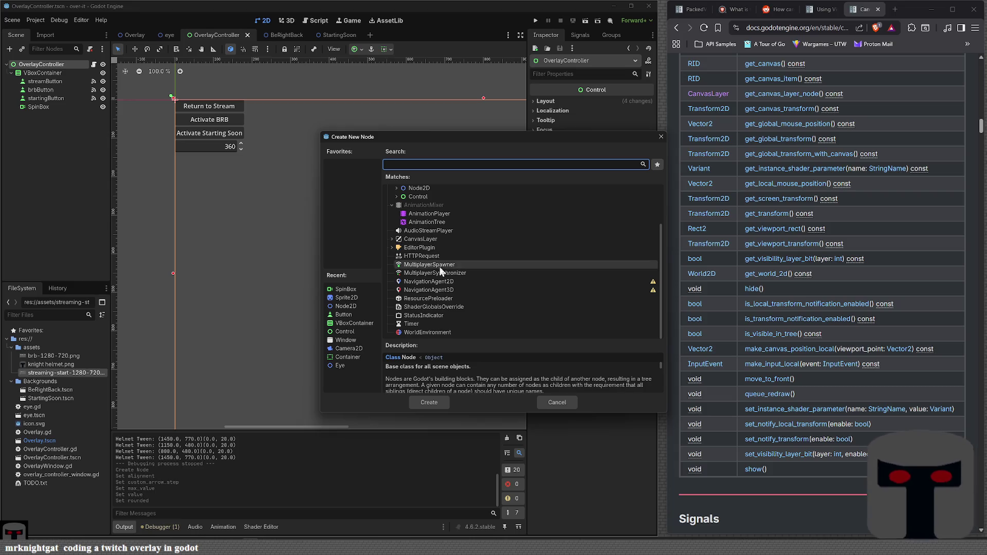
pyautogui.scroll(3, 440, 269)
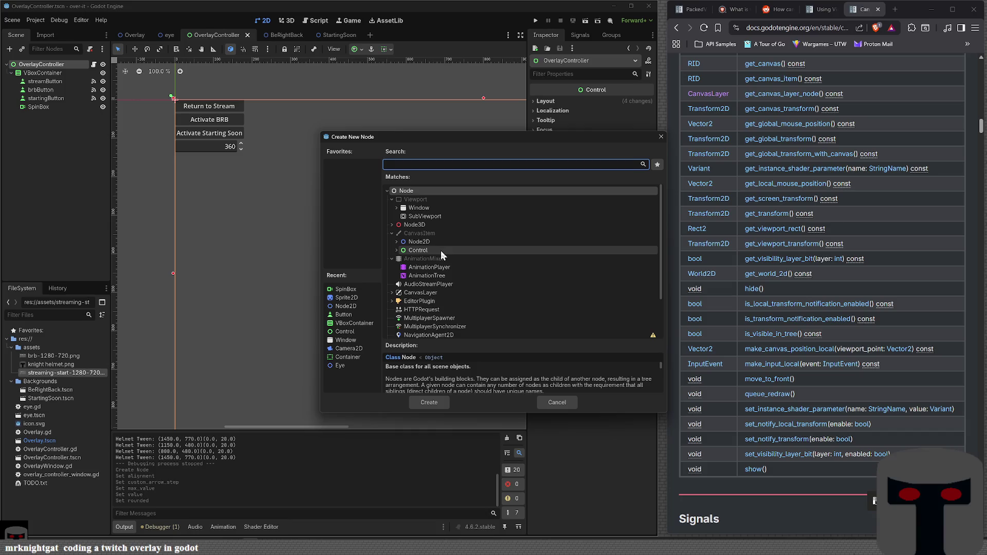
pyautogui.scroll(-2, 401, 221)
pyautogui.click(396, 197)
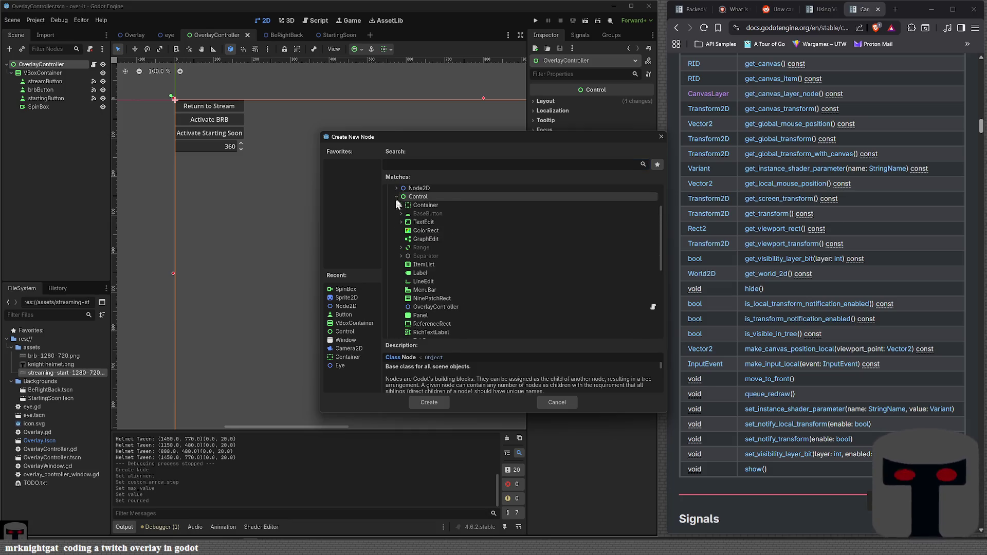
pyautogui.scroll(-2, 443, 237)
pyautogui.scroll(-1, 455, 257)
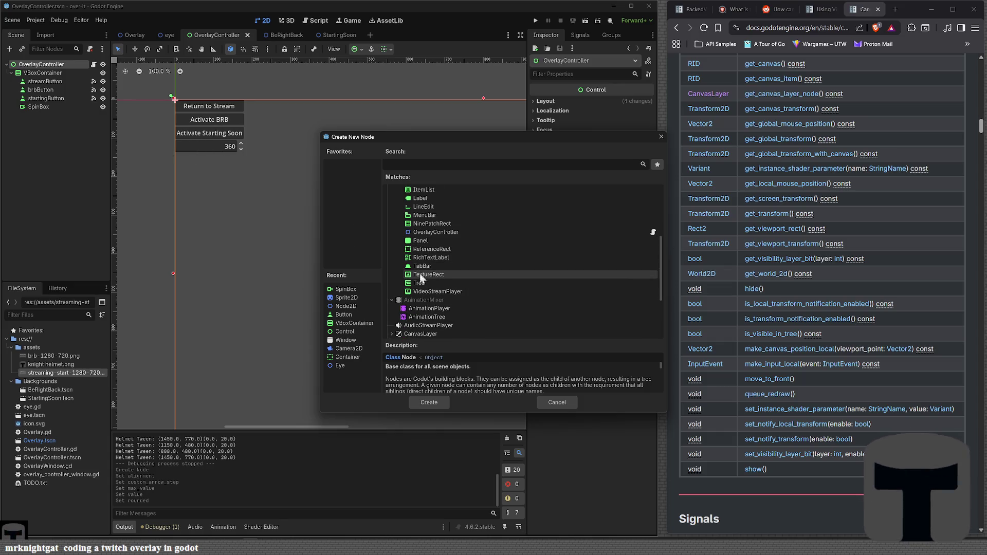
pyautogui.scroll(2, 420, 268)
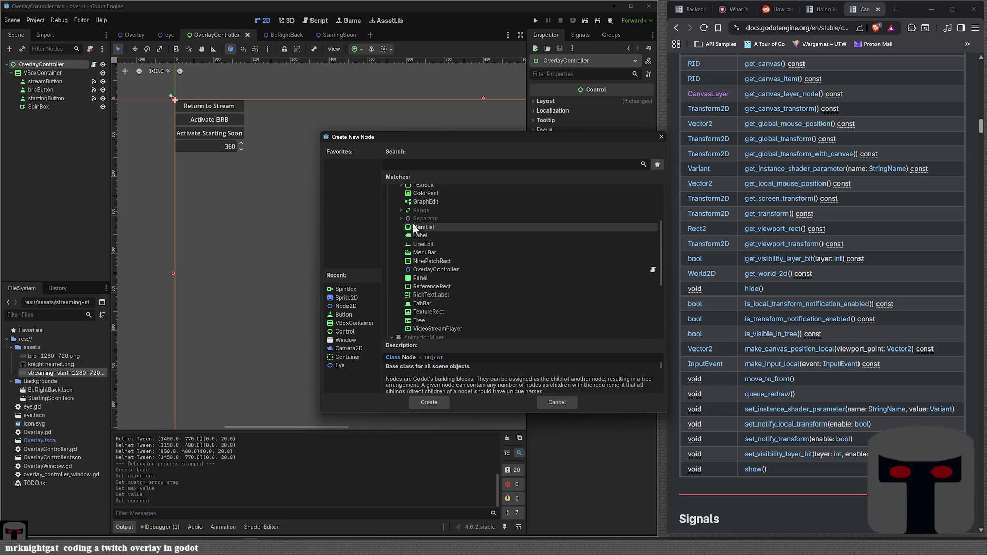
pyautogui.click(401, 210)
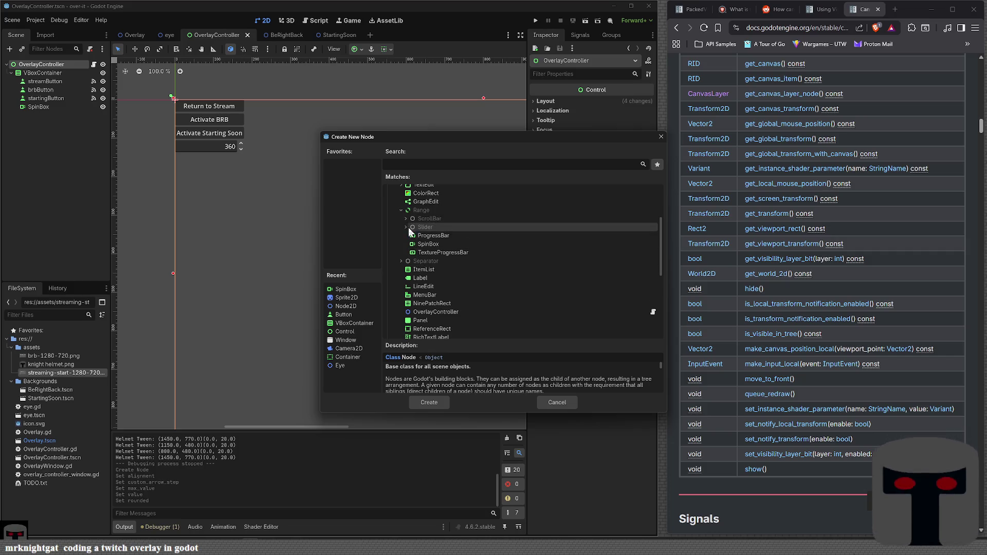
pyautogui.click(401, 210)
pyautogui.scroll(2, 411, 230)
pyautogui.click(401, 222)
pyautogui.click(401, 223)
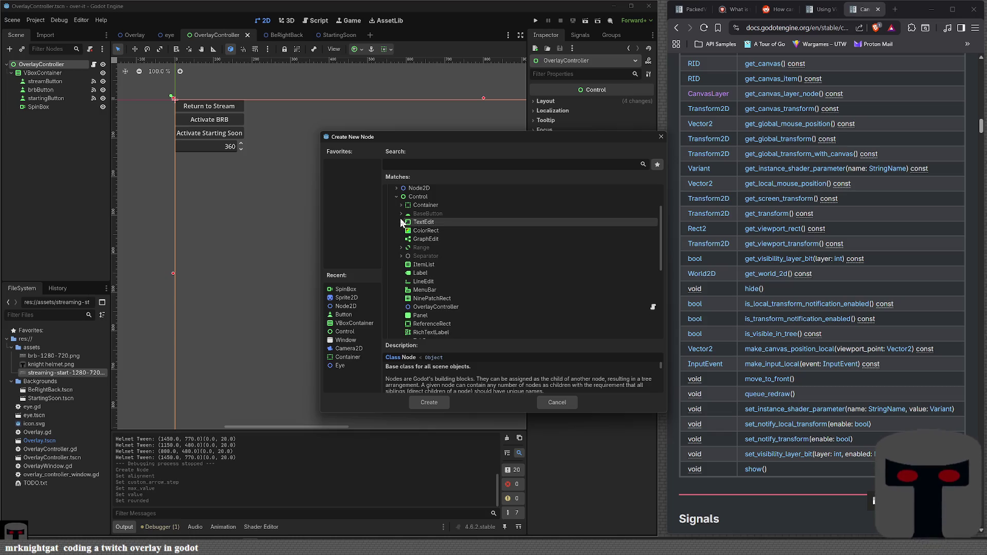
pyautogui.scroll(1, 400, 218)
pyautogui.scroll(-2, 400, 222)
pyautogui.scroll(-1, 413, 251)
pyautogui.scroll(-2, 418, 252)
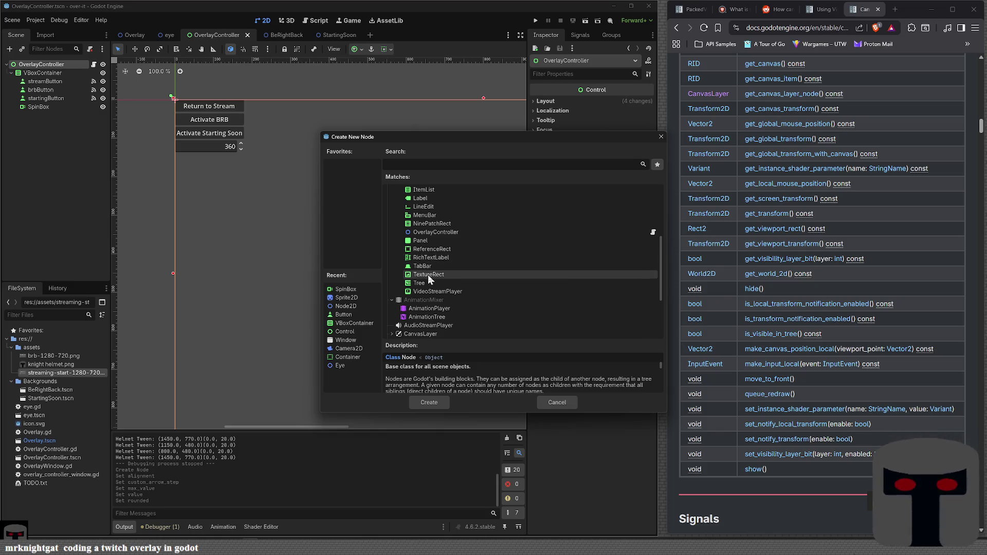
pyautogui.scroll(2, 428, 288)
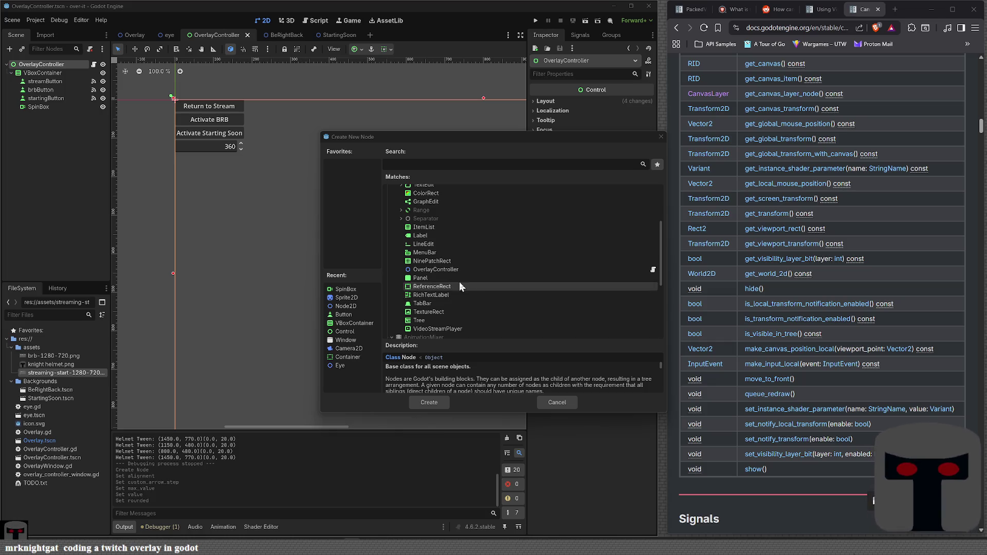
pyautogui.scroll(-4, 459, 297)
pyautogui.scroll(3, 465, 285)
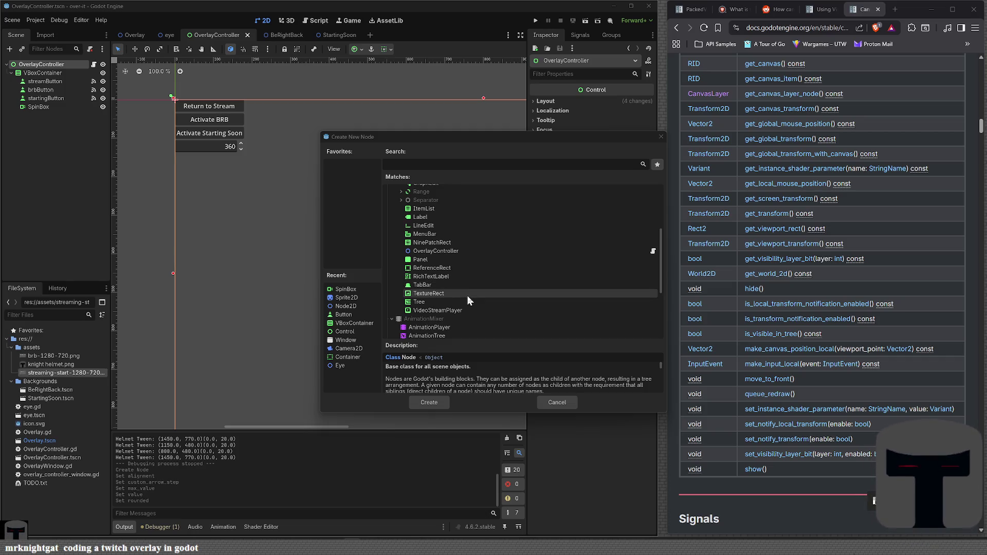
pyautogui.scroll(2, 462, 267)
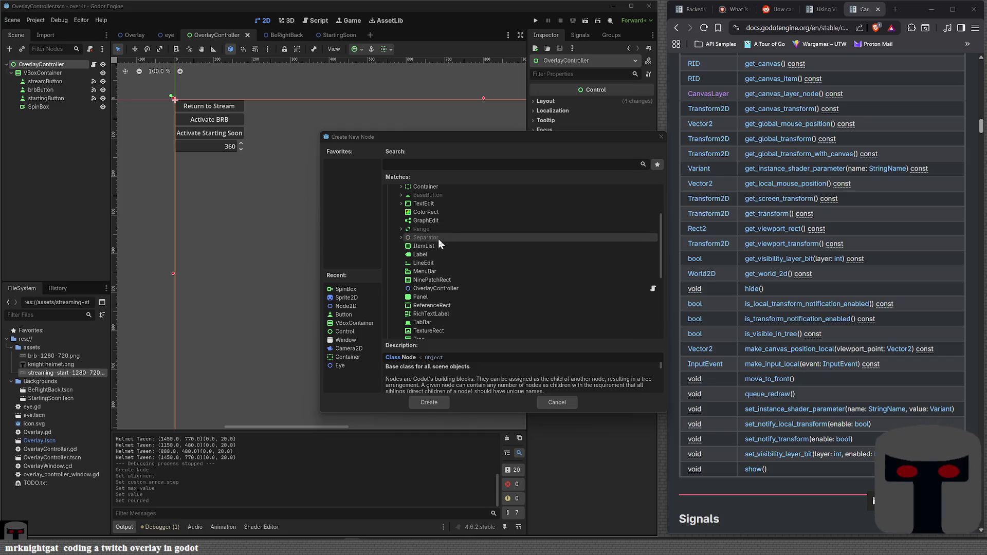
# After checking Separator and RichTextLabel, create a plain Label under OverlayController
pyautogui.click(399, 235)
pyautogui.click(399, 235)
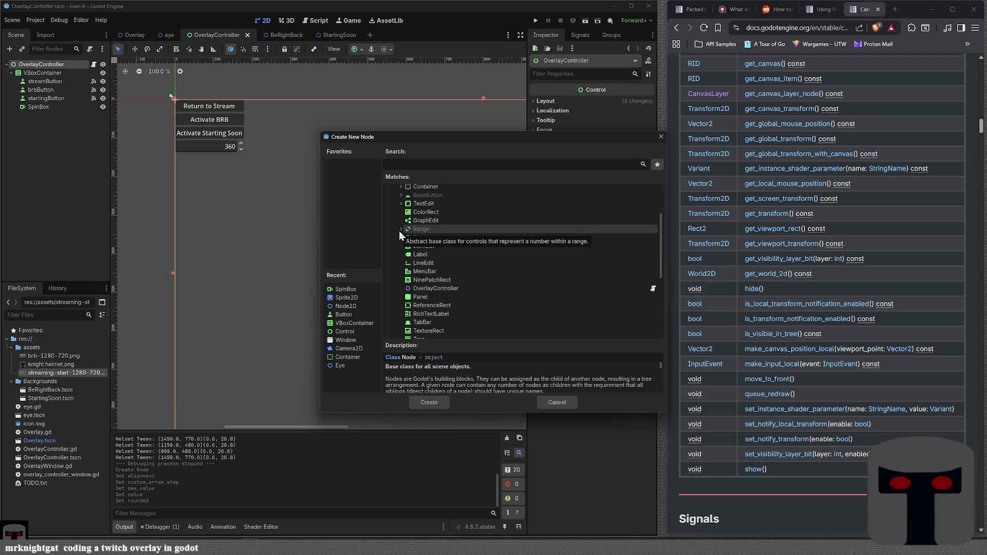
pyautogui.scroll(1, 396, 249)
pyautogui.scroll(-3, 412, 263)
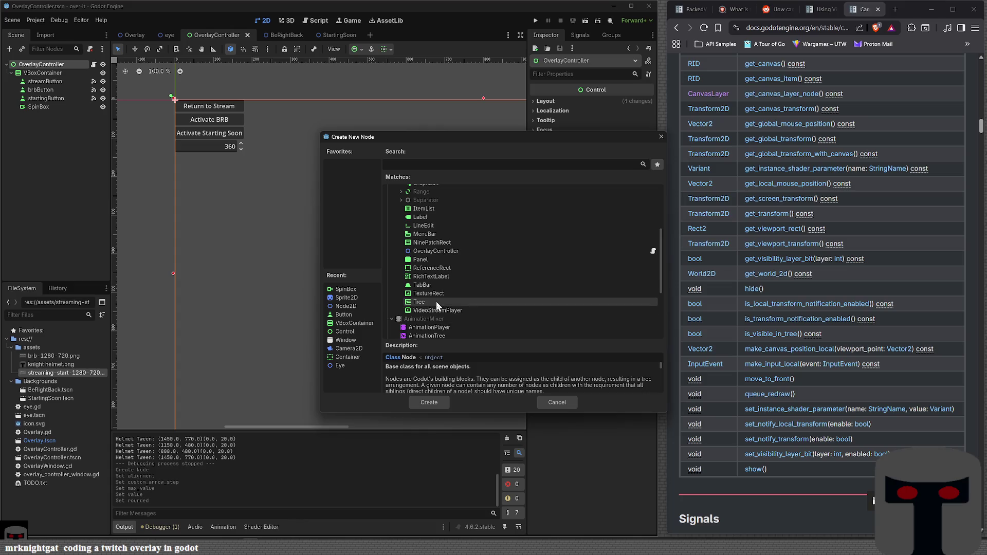
pyautogui.scroll(1, 436, 299)
pyautogui.click(438, 302)
pyautogui.click(438, 294)
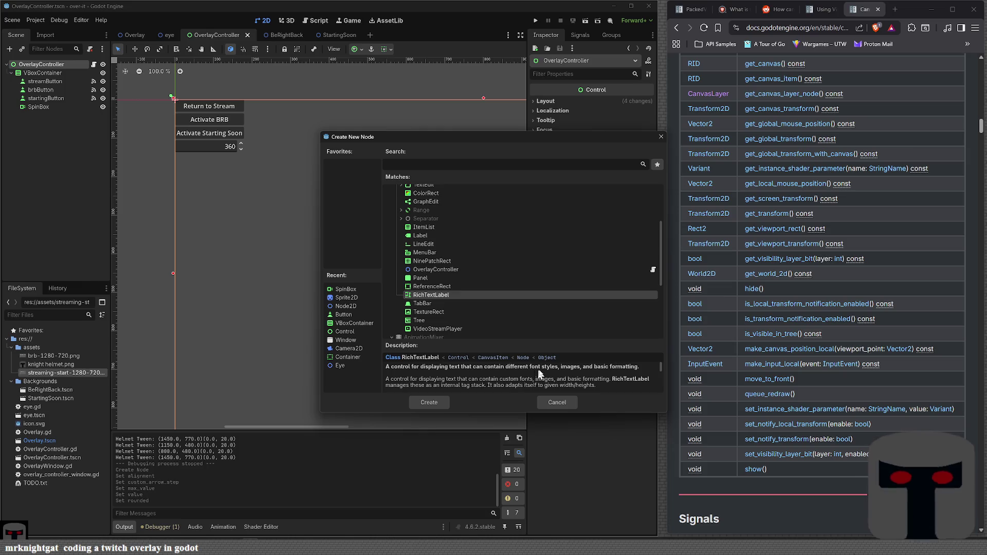
pyautogui.scroll(1, 428, 295)
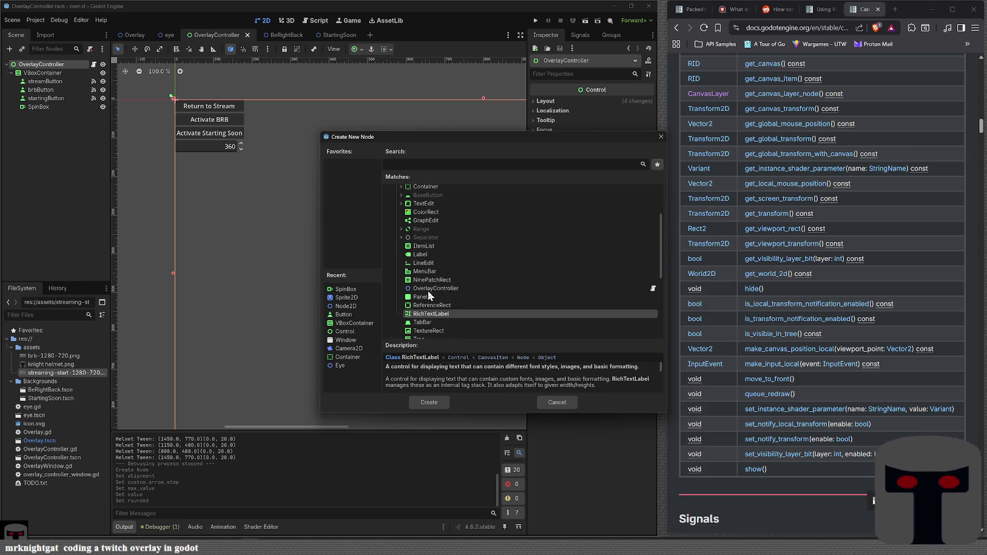
pyautogui.click(422, 255)
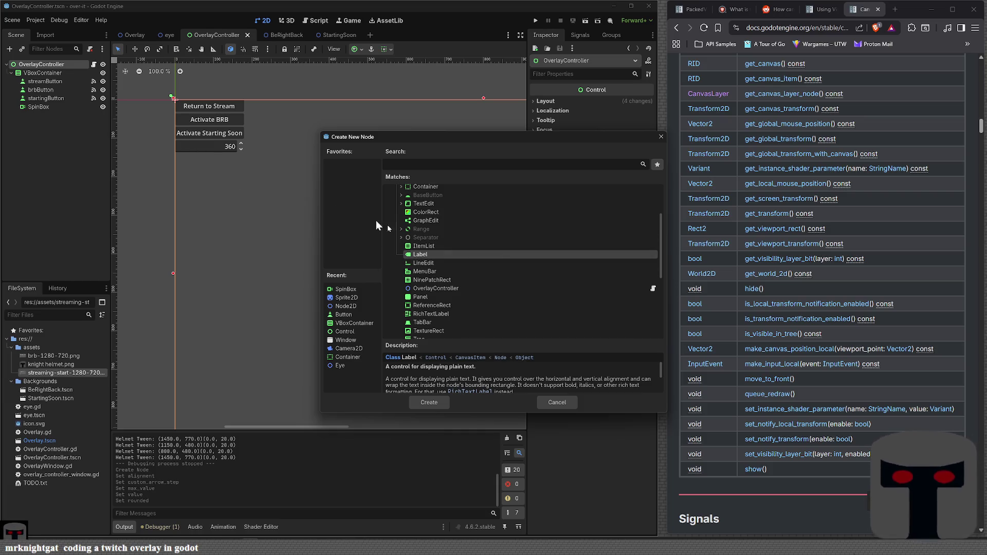
pyautogui.click(436, 403)
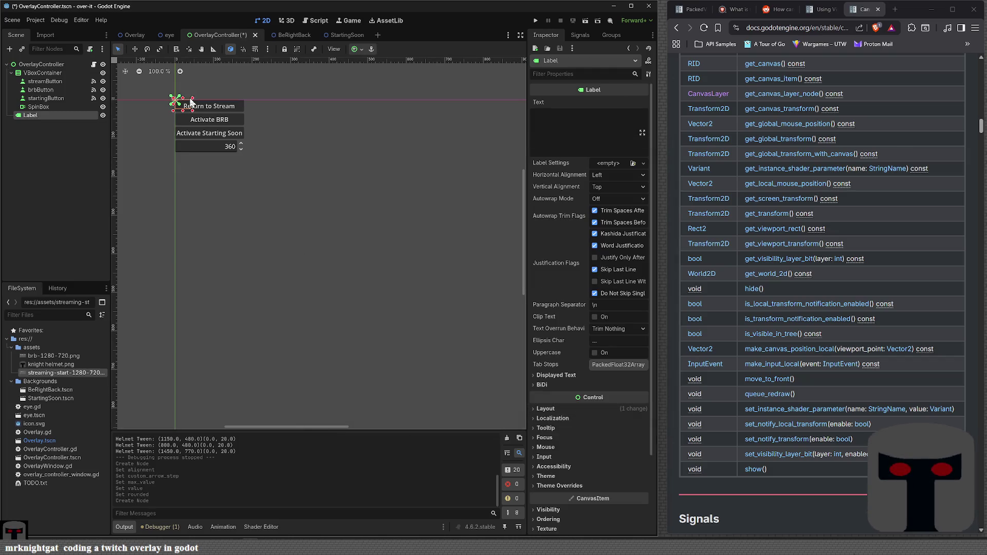
# Move the Label into VBoxContainer, set its text to 'Countdown', and save the scene
pyautogui.moveTo(44, 114); pyautogui.dragTo(57, 107)
pyautogui.click(579, 121)
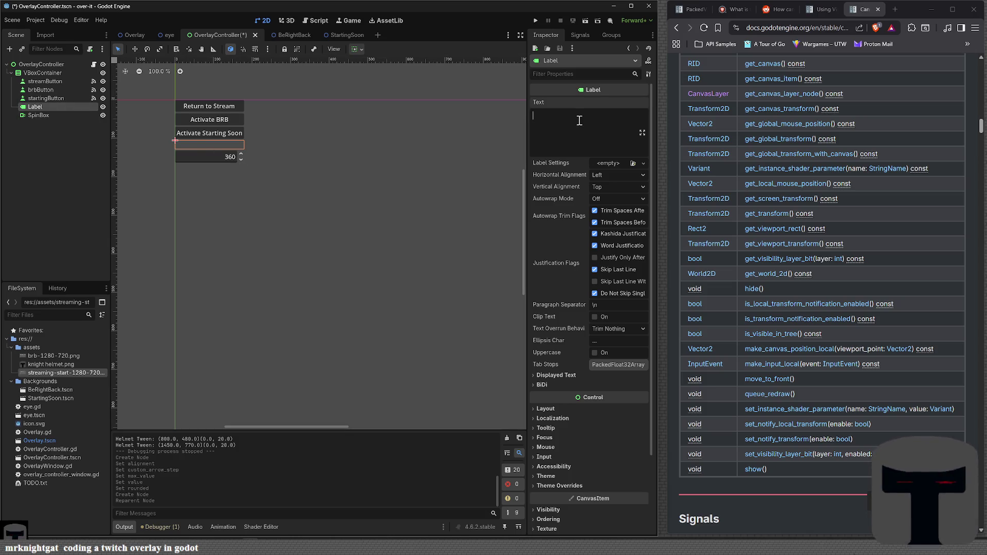
pyautogui.write('Coun')
pyautogui.press('BackSpace')
pyautogui.write('tdown')
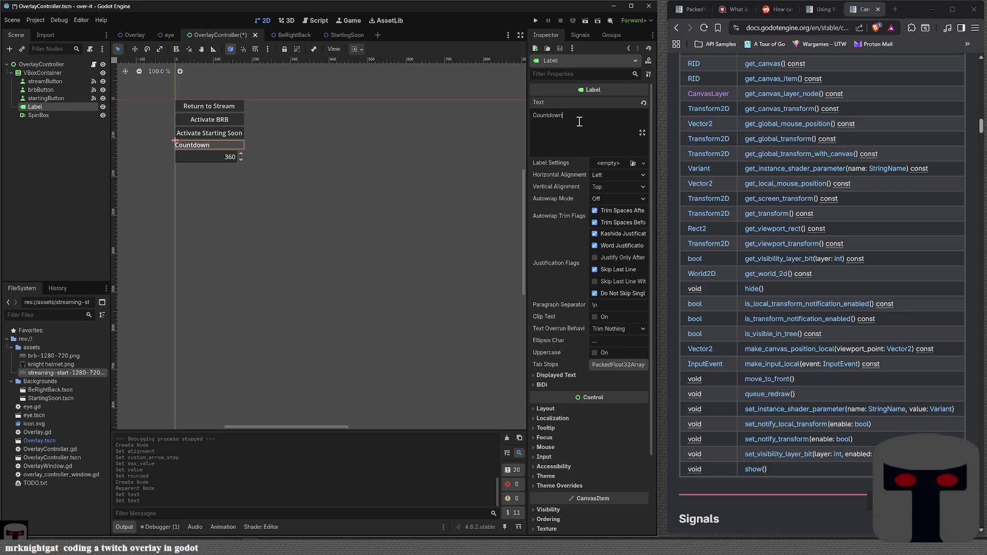
pyautogui.press('Return')
pyautogui.press('BackSpace')
pyautogui.hotkey('ctrl', 's')
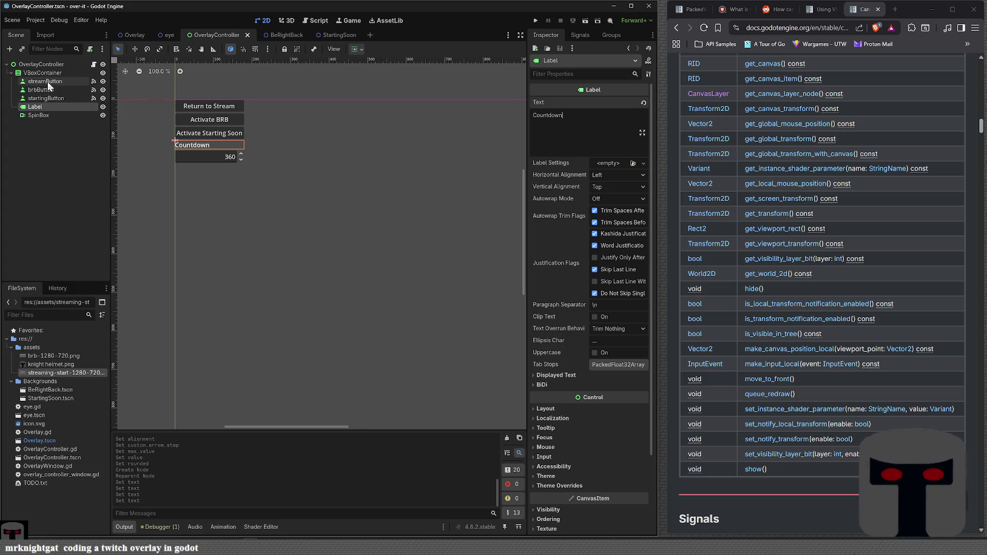
# Add an HBoxContainer to VBoxContainer, placed below startingButton and above the Label
pyautogui.click(50, 73)
pyautogui.hotkey('ctrl', 'a')
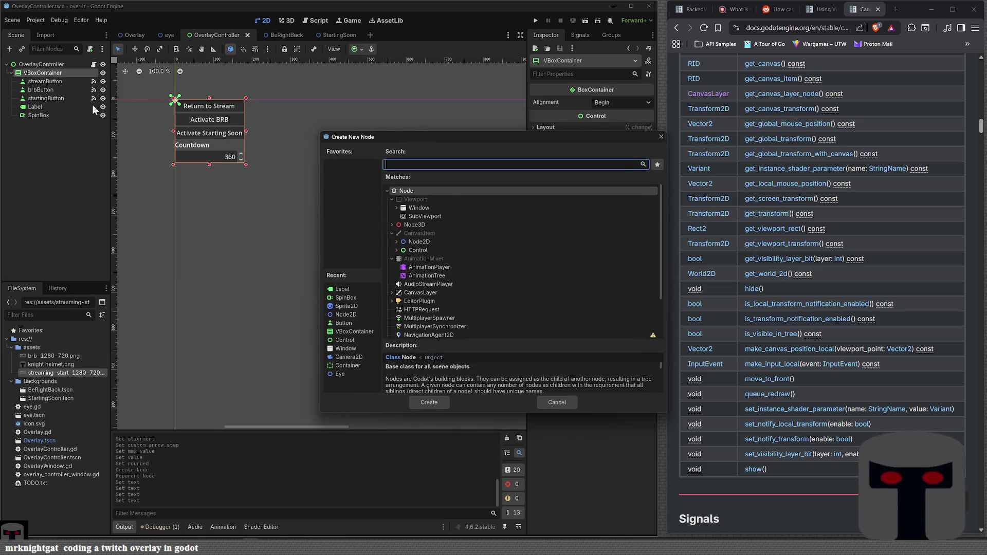
pyautogui.write('Hbox')
pyautogui.press('Return')
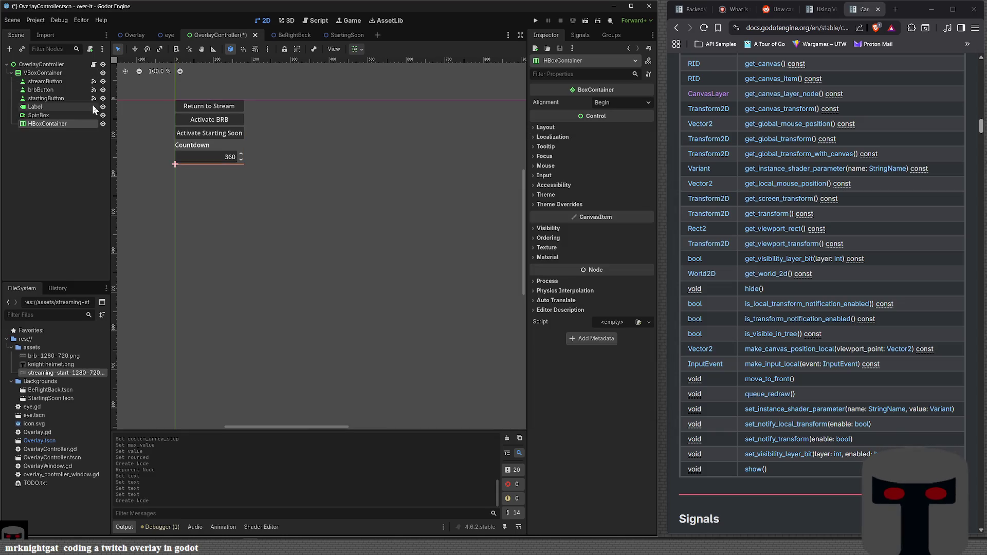
pyautogui.moveTo(53, 126)
pyautogui.mouseDown()
pyautogui.moveTo(63, 101)
pyautogui.moveTo(38, 106)
pyautogui.moveTo(39, 116)
pyautogui.moveTo(59, 108)
pyautogui.moveTo(60, 119)
pyautogui.moveTo(64, 107)
pyautogui.mouseUp()
pyautogui.click(42, 126)
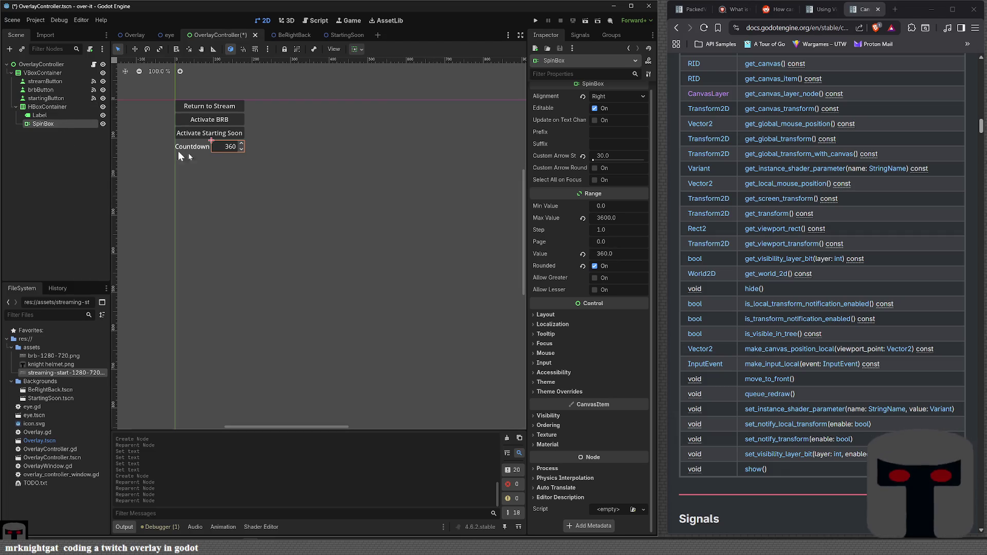
# Change the label text to 'Countdown:' with no trailing space or line break, and save
pyautogui.click(283, 178)
pyautogui.click(195, 151)
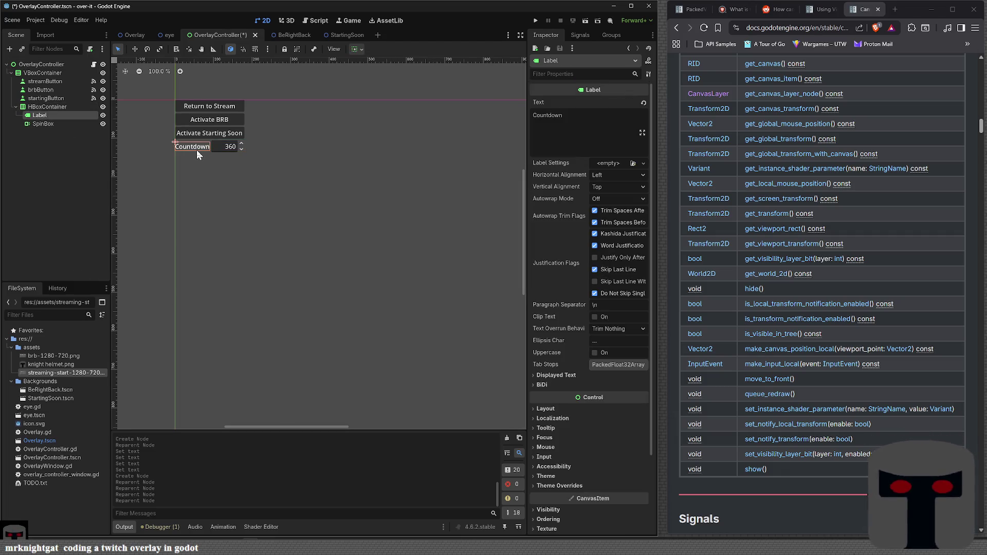
pyautogui.click(575, 130)
pyautogui.write(':')
pyautogui.press('Return')
pyautogui.hotkey('ctrl', 's')
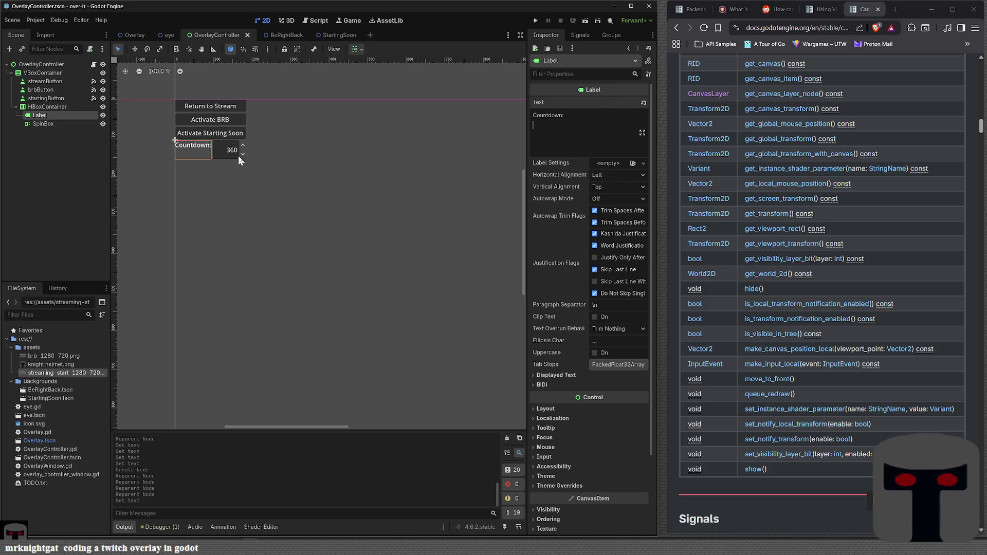
pyautogui.press('BackSpace')
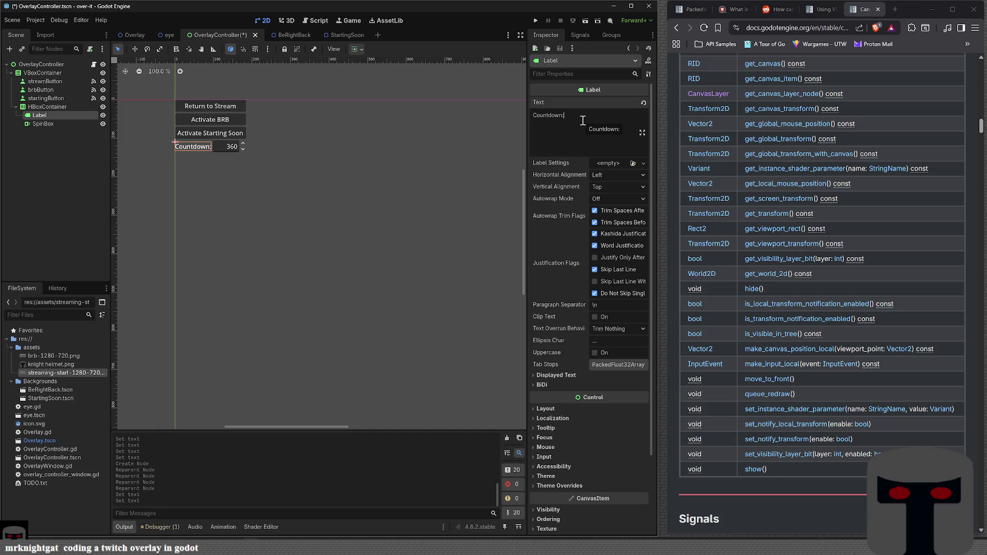
pyautogui.press('BackSpace')
pyautogui.press('BackSpace')
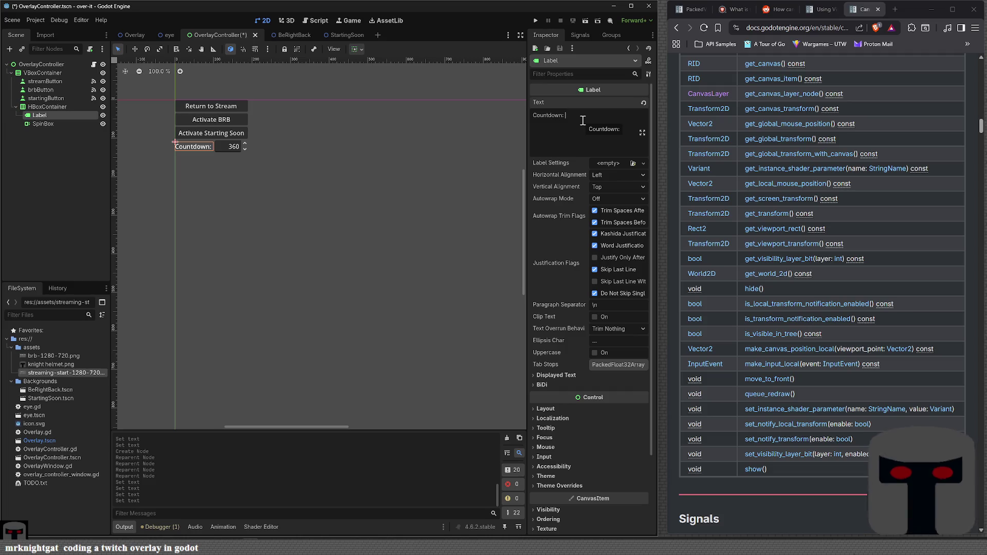
pyautogui.click(285, 212)
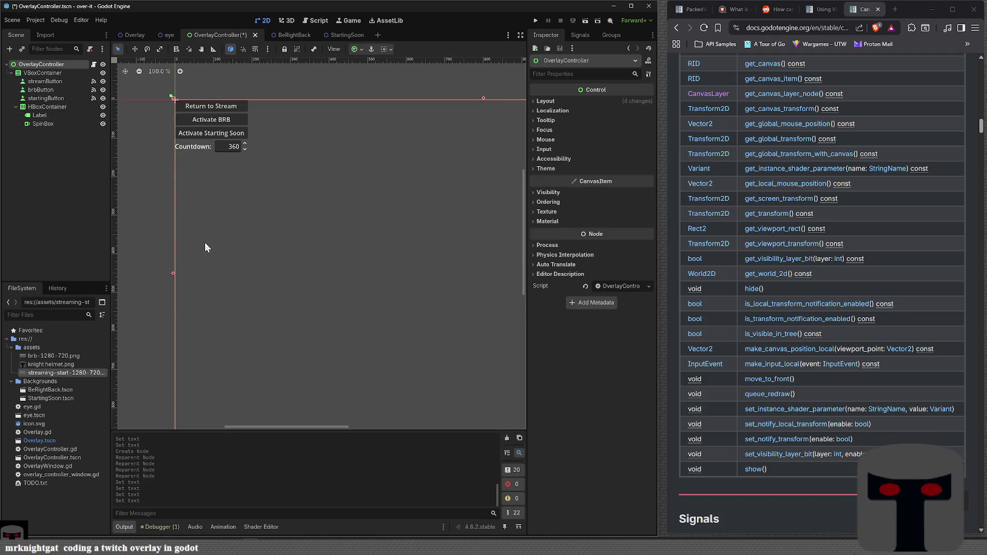
# Save, then add a second HBoxContainer to VBoxContainer above the Countdown row
pyautogui.hotkey('ctrl', 's')
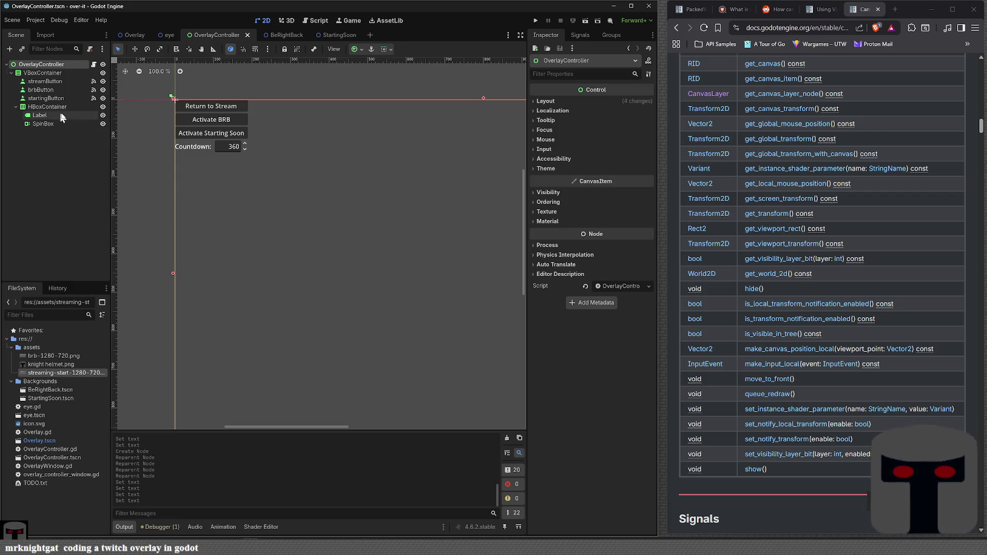
pyautogui.rightClick(60, 75)
pyautogui.click(51, 74)
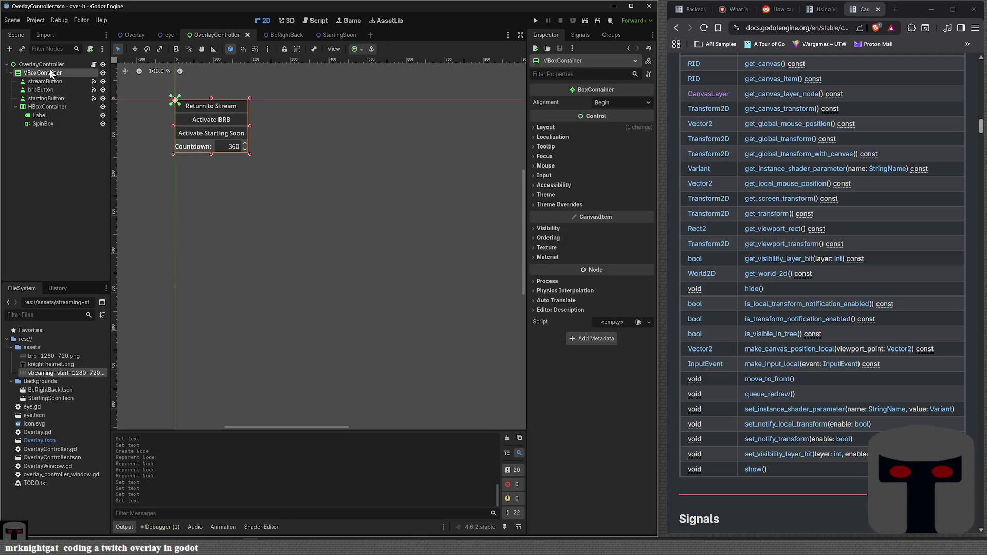
pyautogui.hotkey('ctrl', 'a')
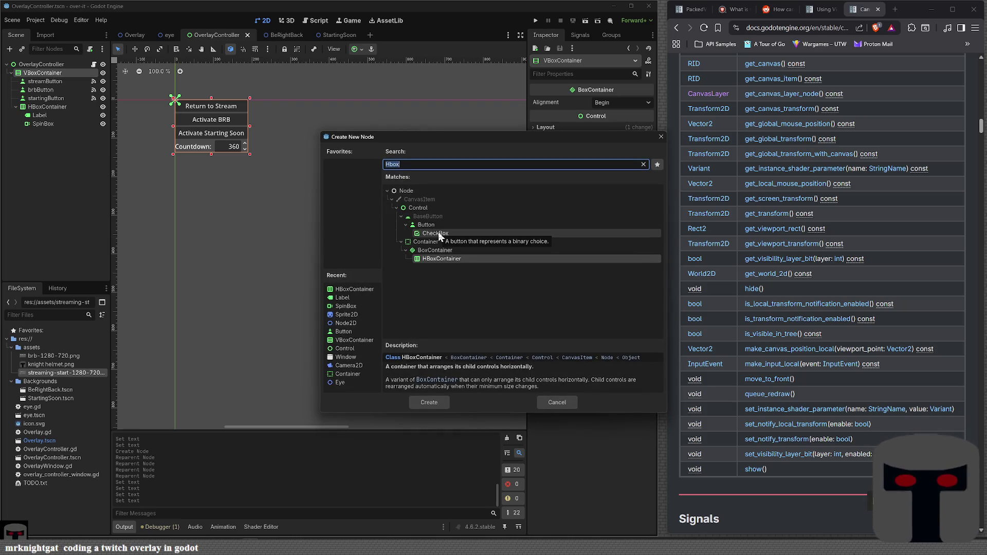
pyautogui.click(426, 404)
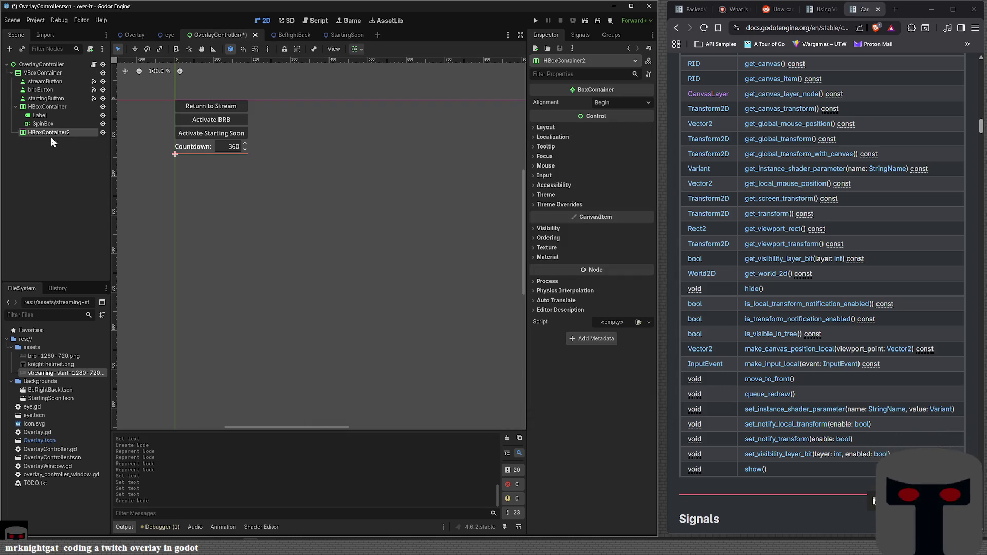
pyautogui.moveTo(47, 133)
pyautogui.mouseDown()
pyautogui.moveTo(52, 70)
pyautogui.moveTo(51, 102)
pyautogui.mouseUp()
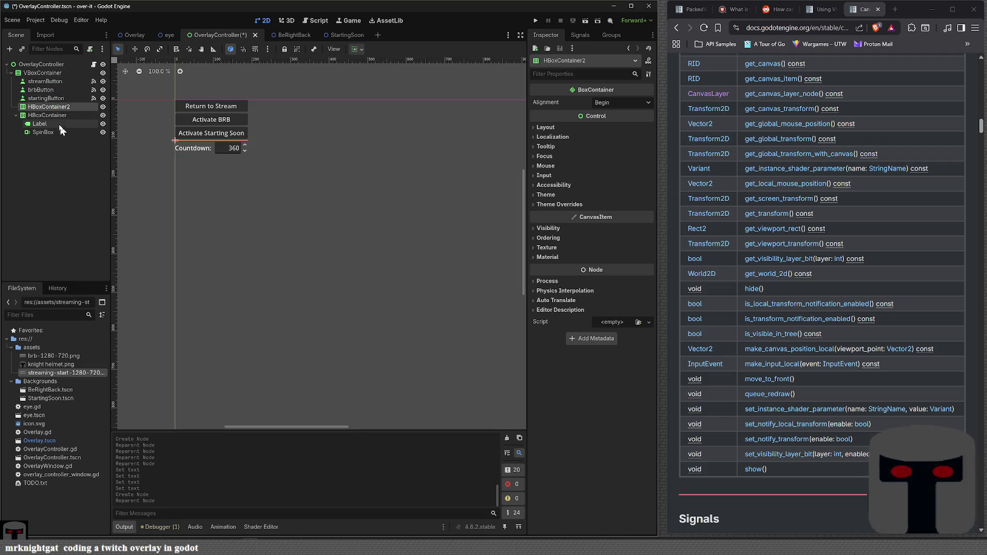
# Keep the name HBoxContainer2 and add a Label child under it
pyautogui.doubleClick(58, 107)
pyautogui.click(69, 106)
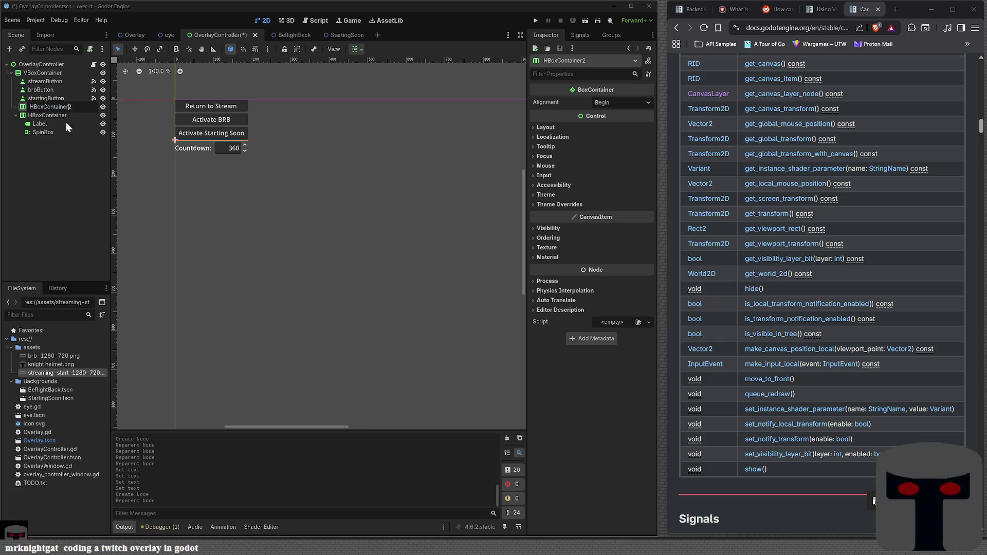
pyautogui.press('Return')
pyautogui.hotkey('ctrl', 'a')
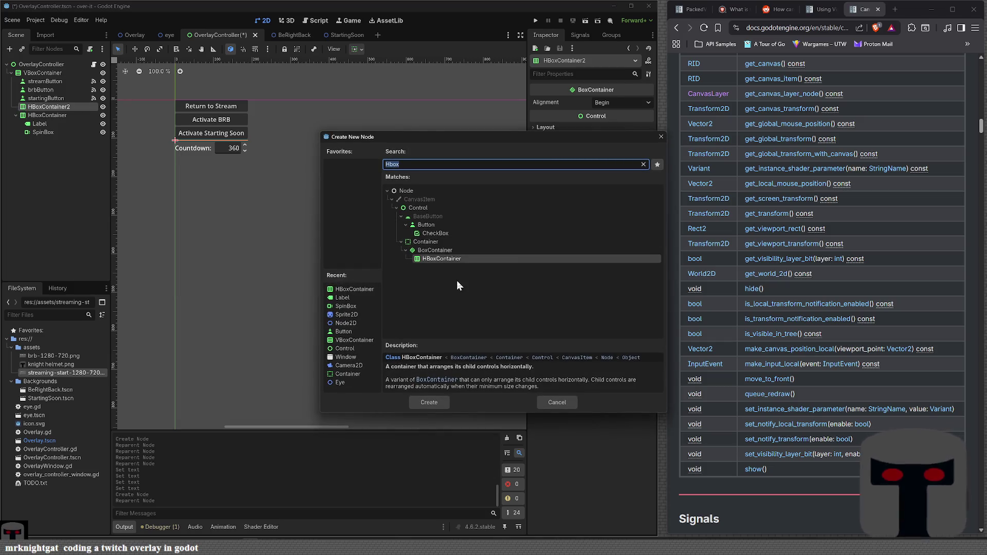
pyautogui.write('Label')
pyautogui.press('Return')
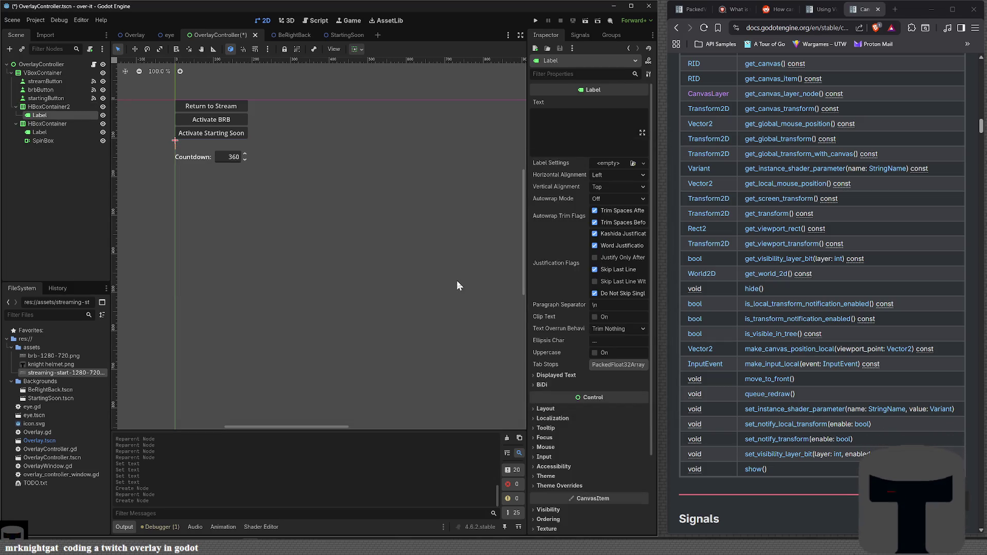
# Type 'Show Countdown:' into the new Label, then add a CheckButton to HBoxContainer2
pyautogui.click(544, 140)
pyautogui.write('Show Countdown:')
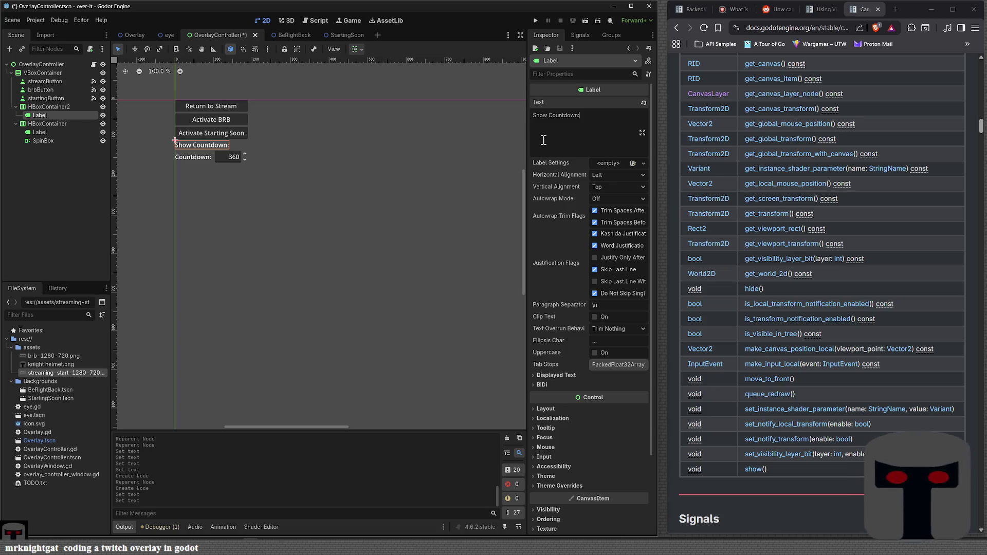
pyautogui.click(48, 107)
pyautogui.hotkey('ctrl', 'a')
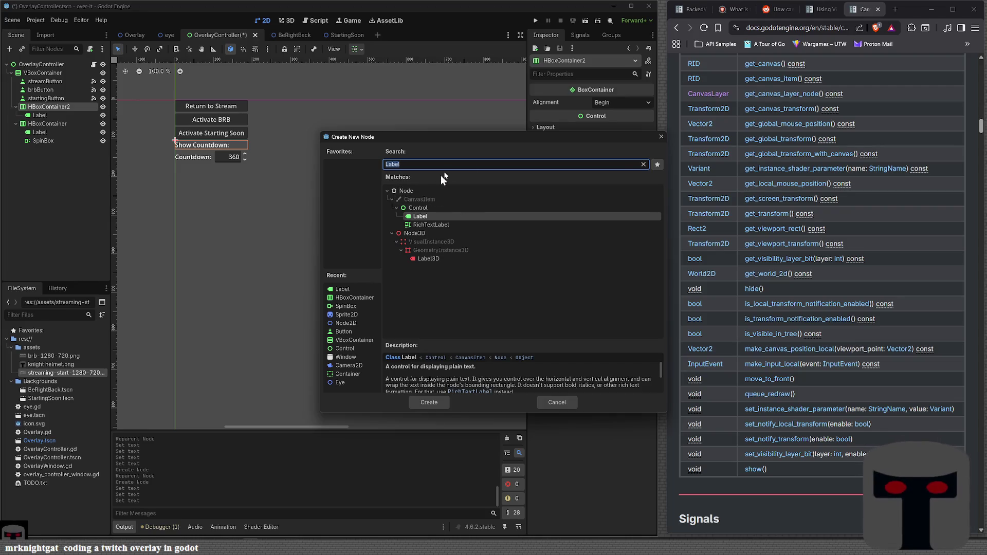
pyautogui.click(643, 164)
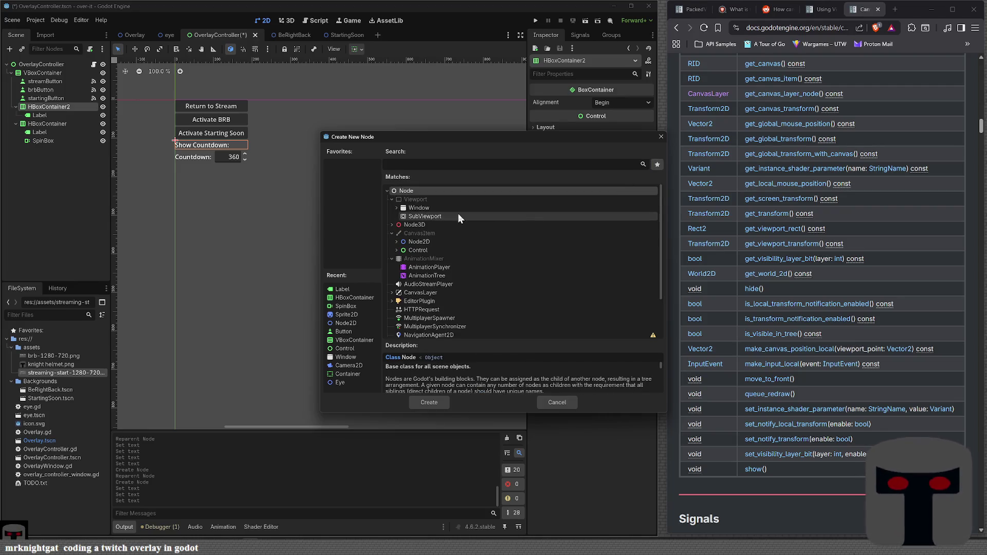
pyautogui.scroll(-2, 458, 214)
pyautogui.click(397, 232)
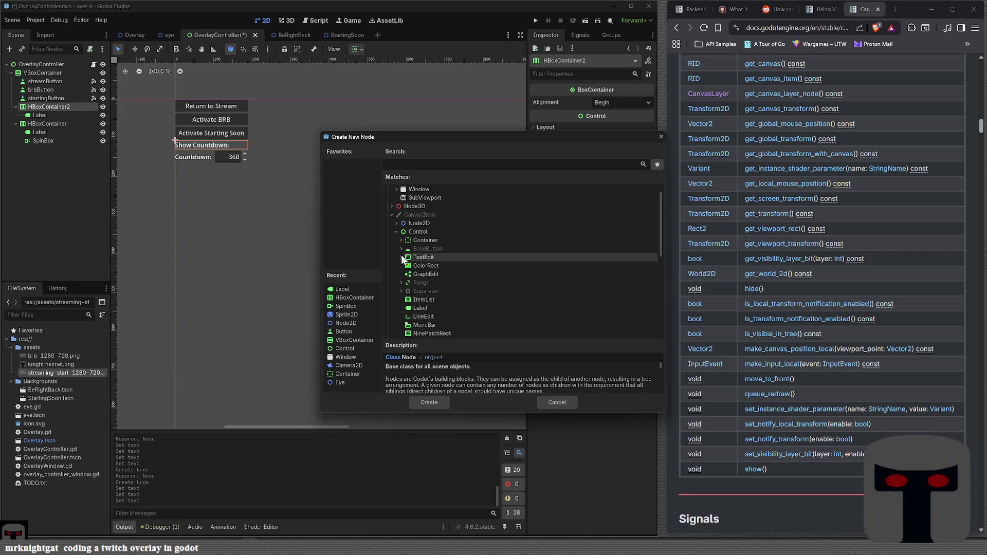
pyautogui.click(401, 249)
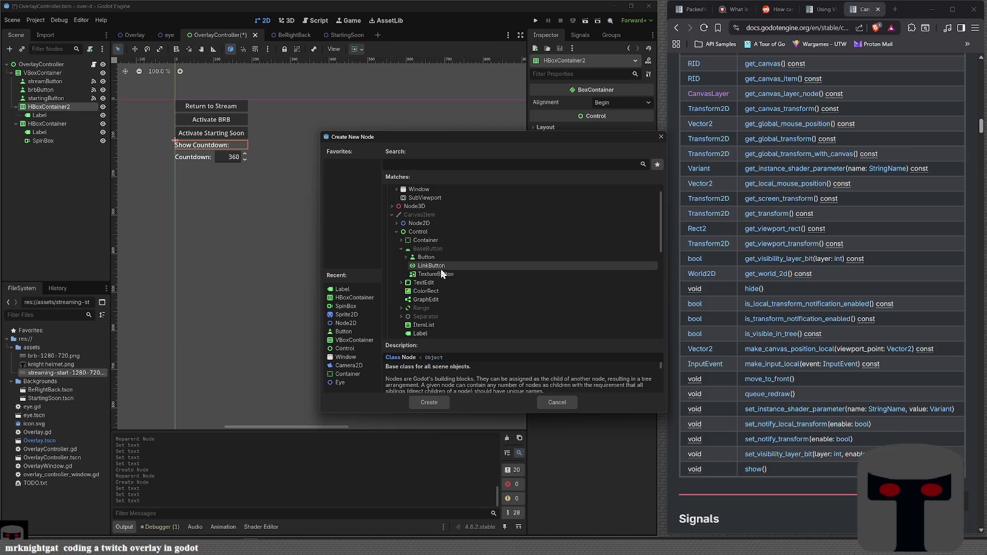
pyautogui.click(406, 257)
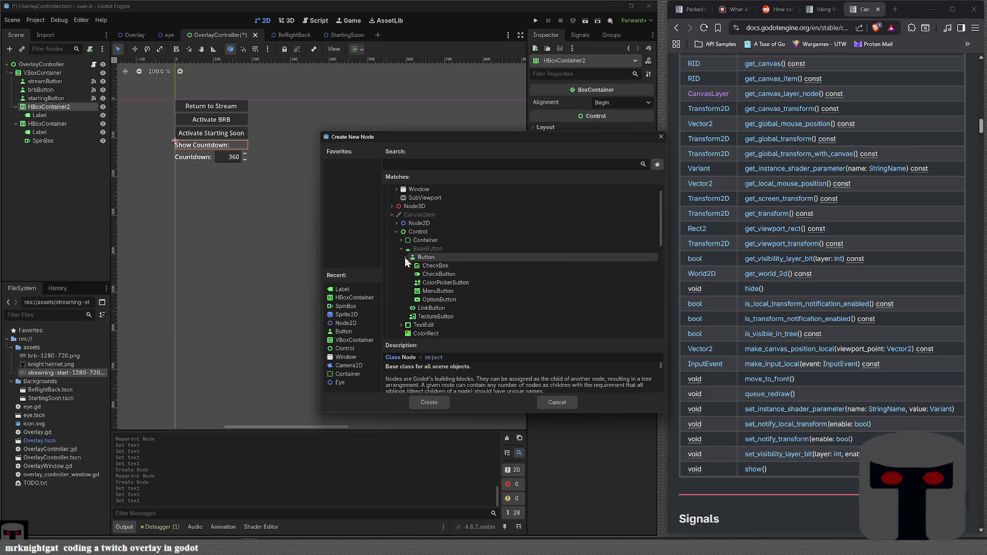
pyautogui.click(452, 276)
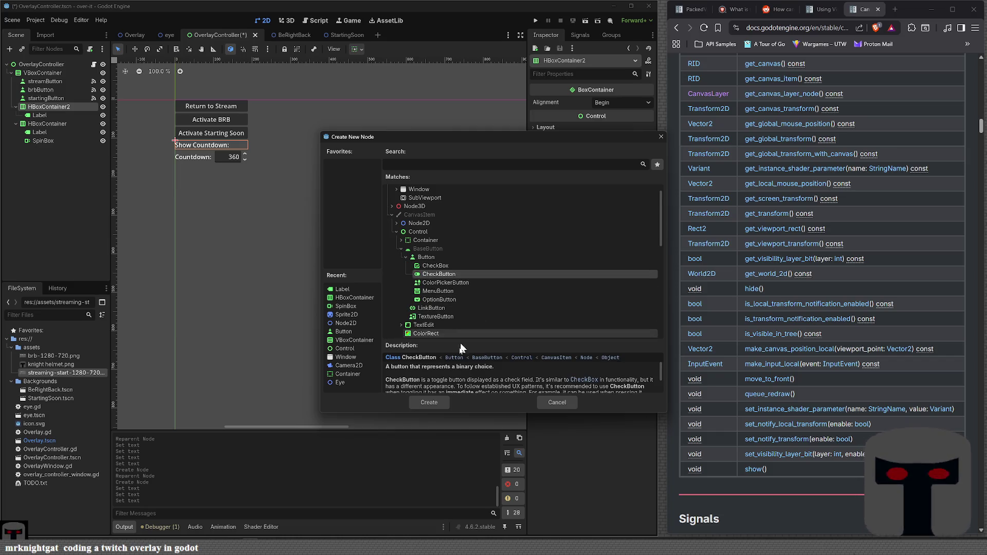
pyautogui.click(435, 400)
# Set the CheckButton's text to 'Show Countdown:'
pyautogui.click(291, 175)
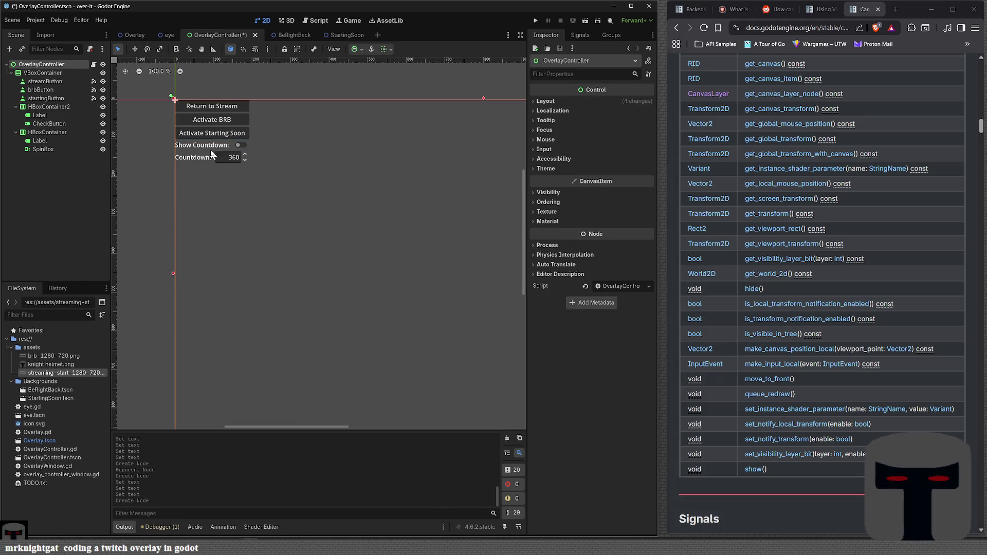
pyautogui.click(242, 144)
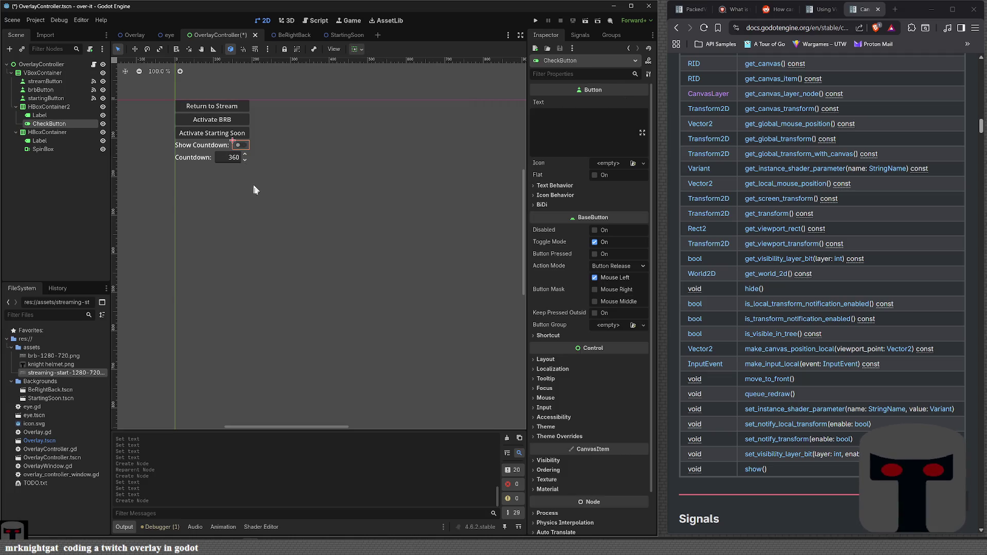
pyautogui.click(577, 148)
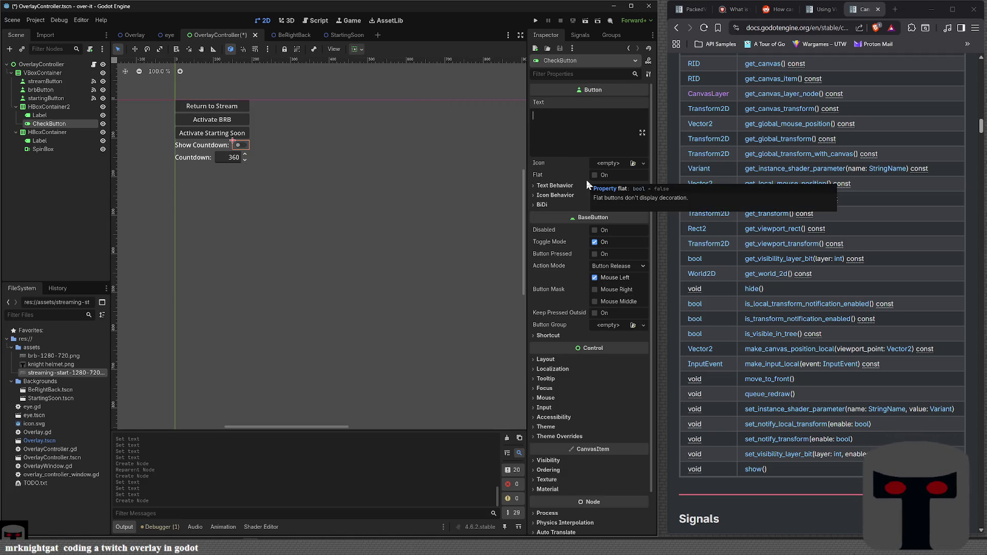
pyautogui.write('Show')
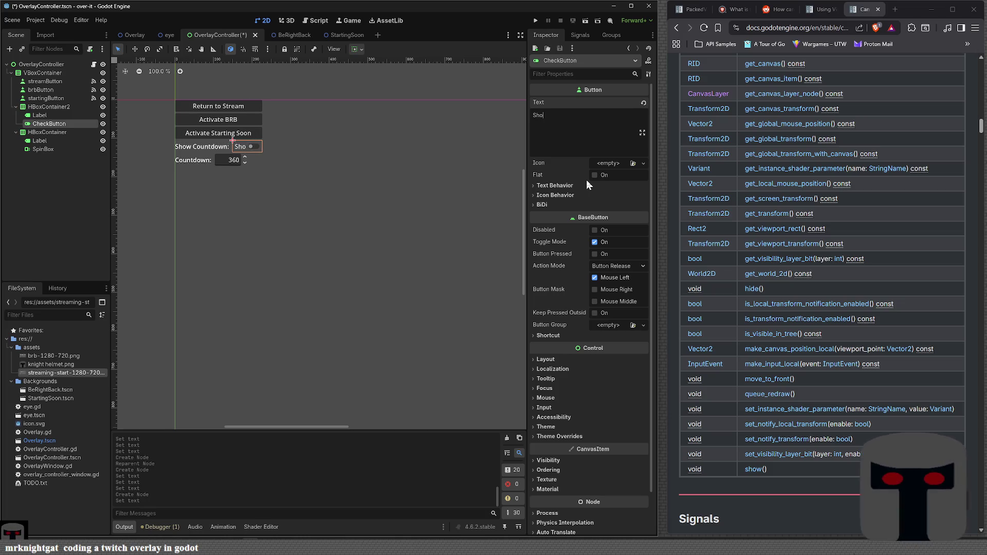
pyautogui.write(' Coun')
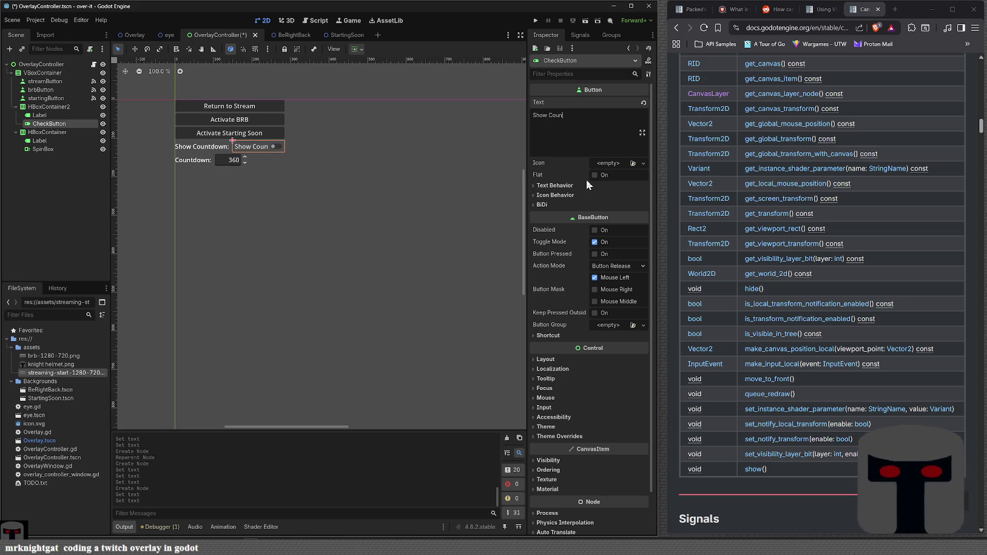
pyautogui.write('tdown')
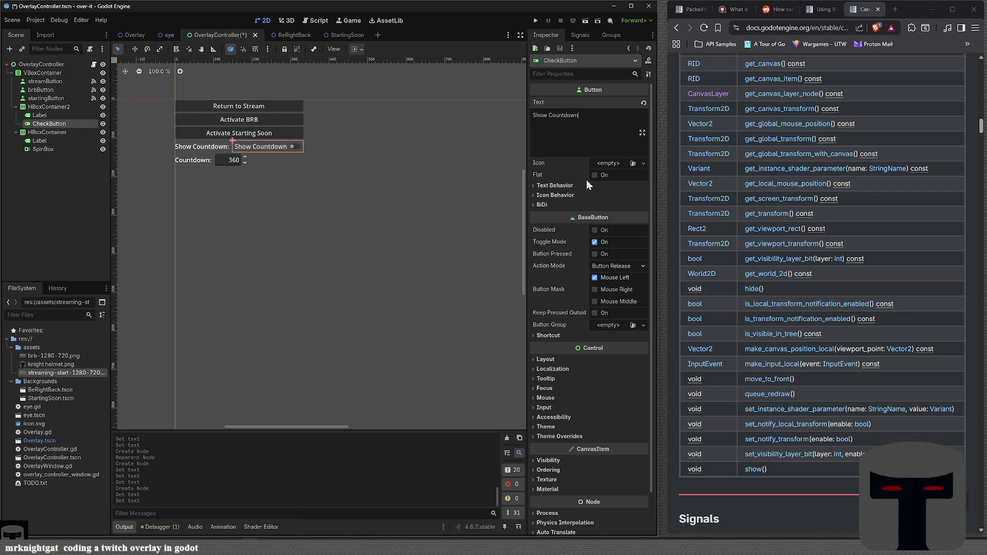
pyautogui.write(':')
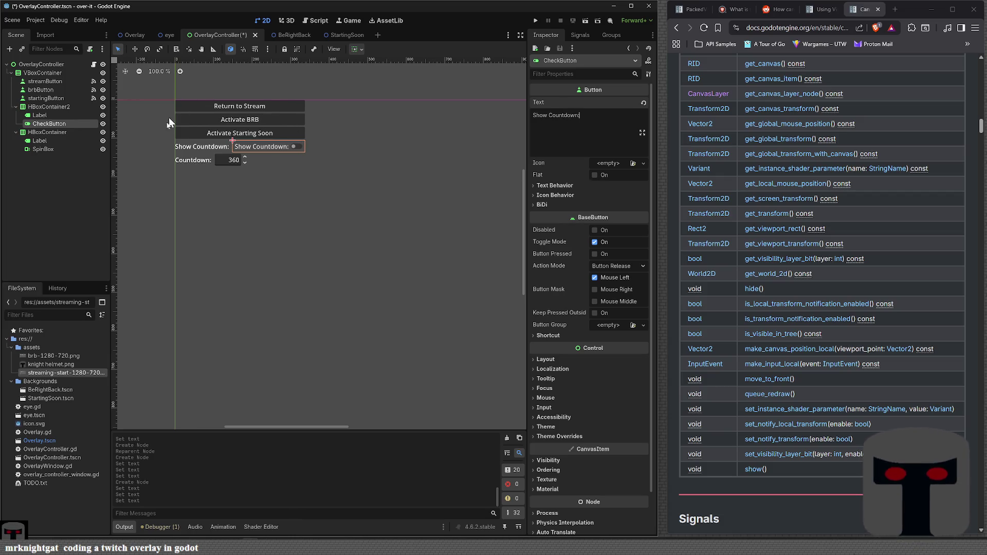
# Delete the now redundant 'Show Countdown:' Label
pyautogui.click(175, 147)
pyautogui.click(194, 150)
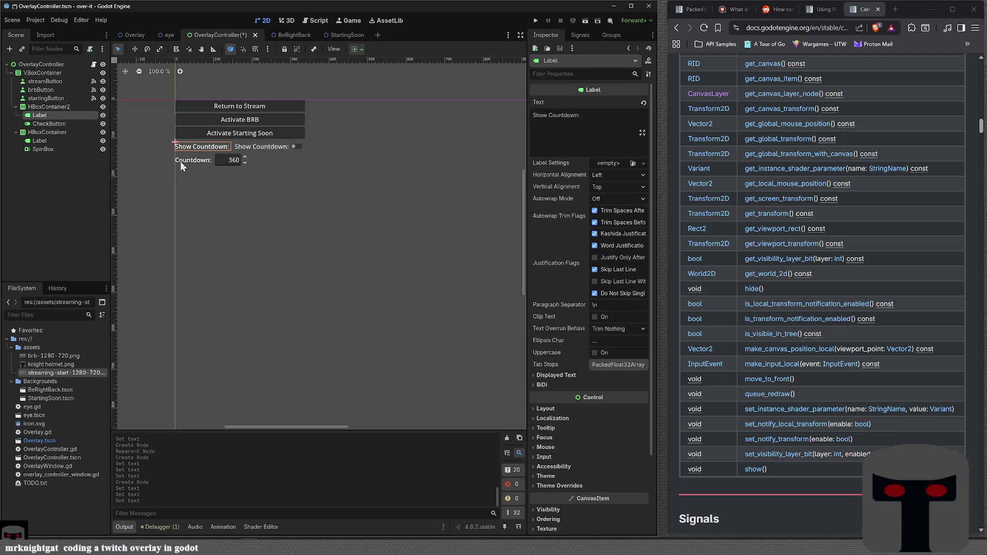
pyautogui.press('Delete')
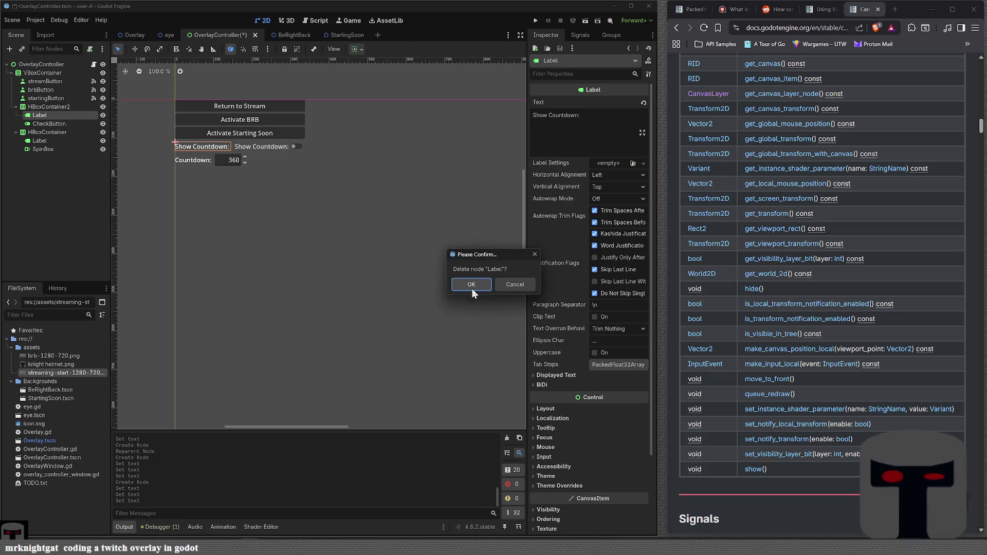
pyautogui.click(473, 284)
pyautogui.click(223, 162)
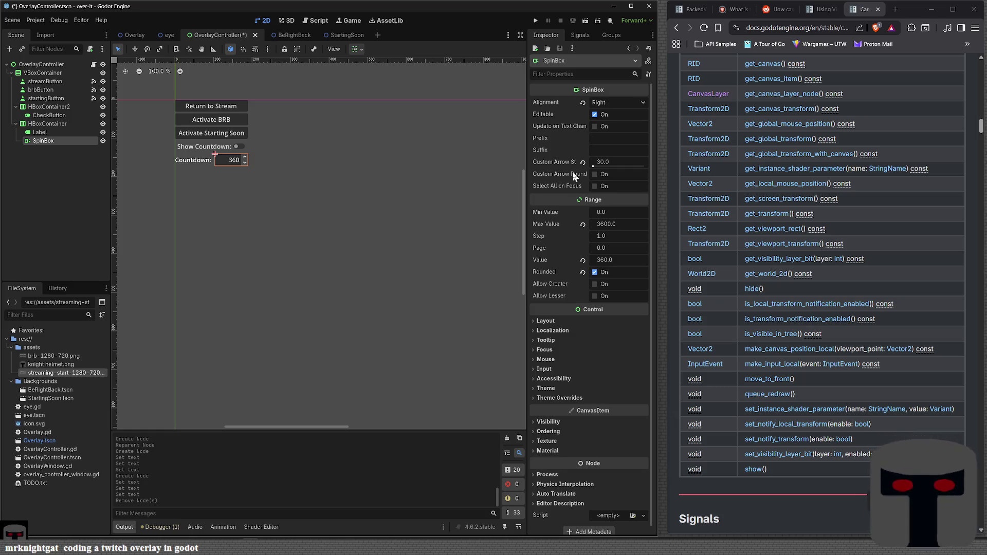
# Give the Countdown SpinBox an 's' suffix so it reads 360 s, and save
pyautogui.scroll(1, 582, 150)
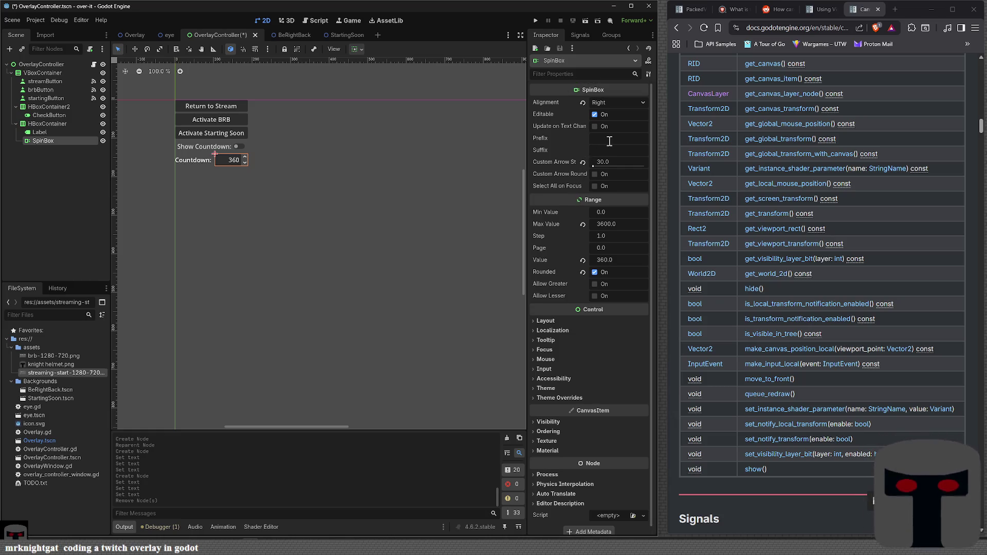
pyautogui.click(610, 150)
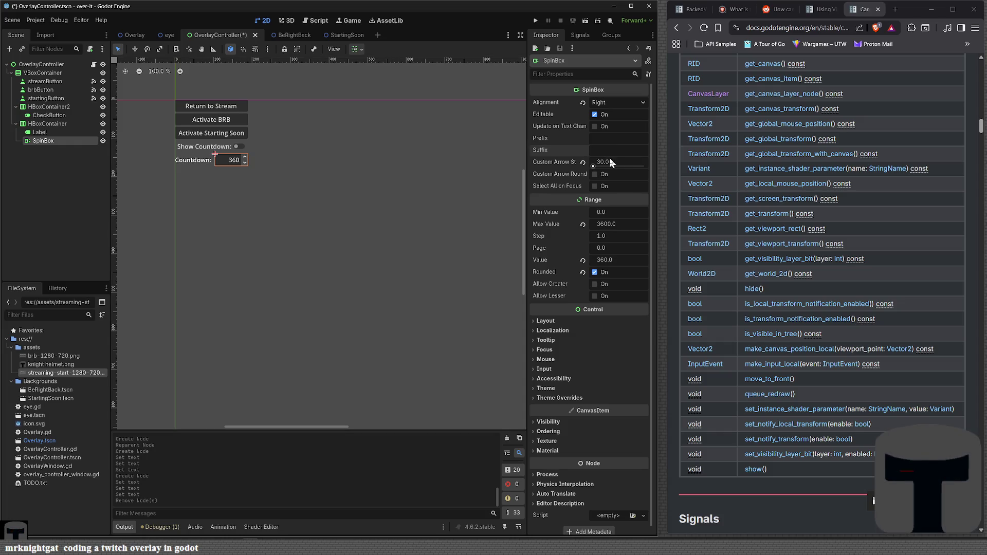
pyautogui.write('s')
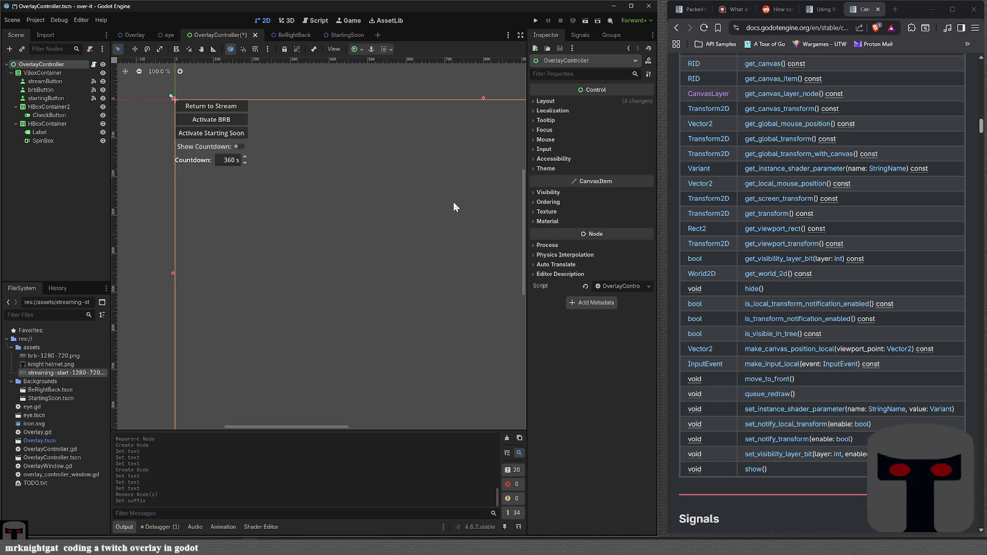
pyautogui.click(229, 160)
pyautogui.hotkey('ctrl', 's')
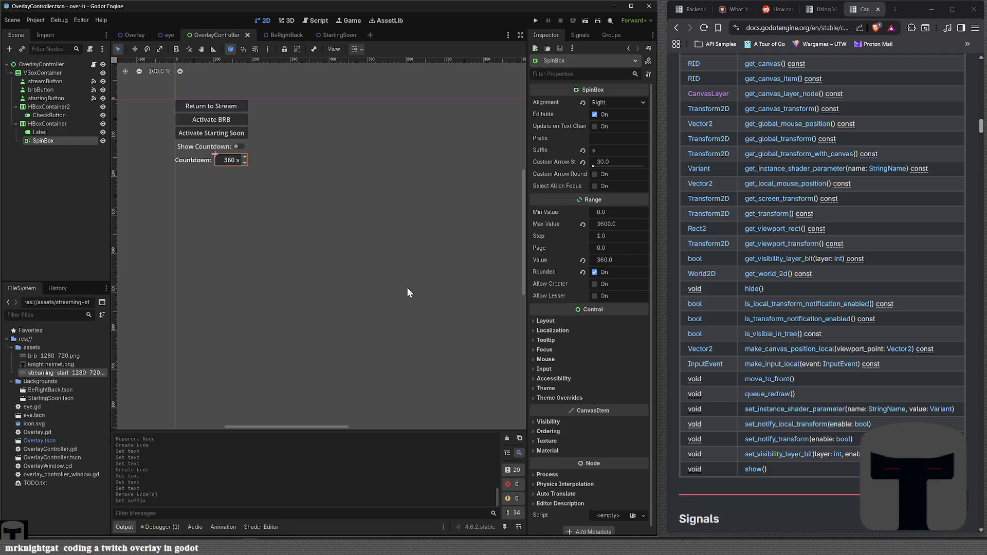
pyautogui.click(72, 132)
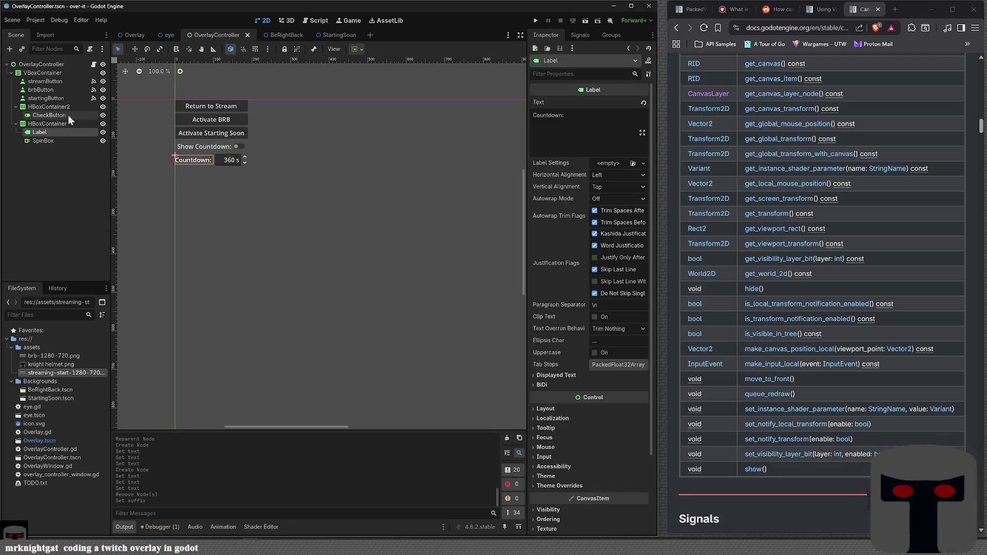
# Review the Show Countdown CheckButton, Countdown: label and SpinBox nodes
pyautogui.click(192, 186)
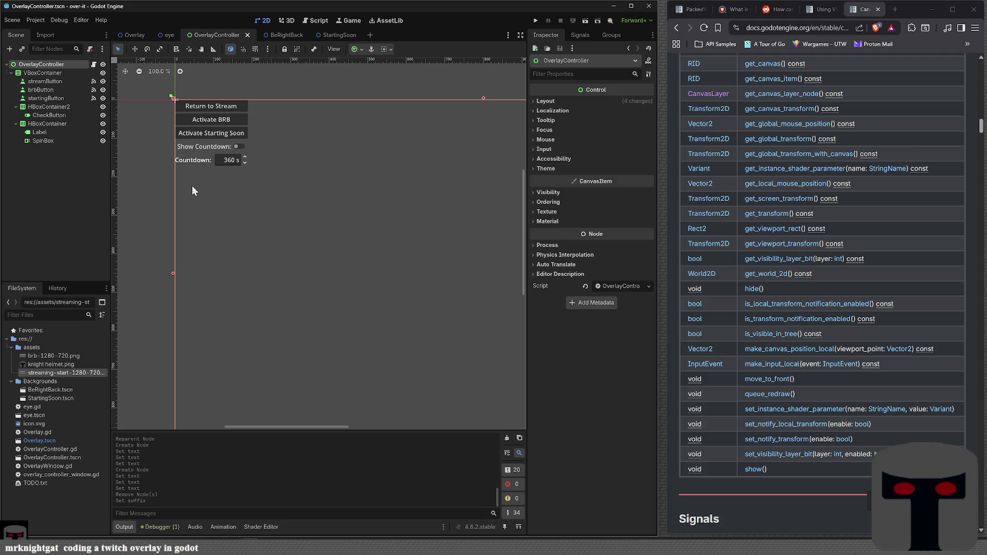
pyautogui.click(202, 147)
pyautogui.click(197, 159)
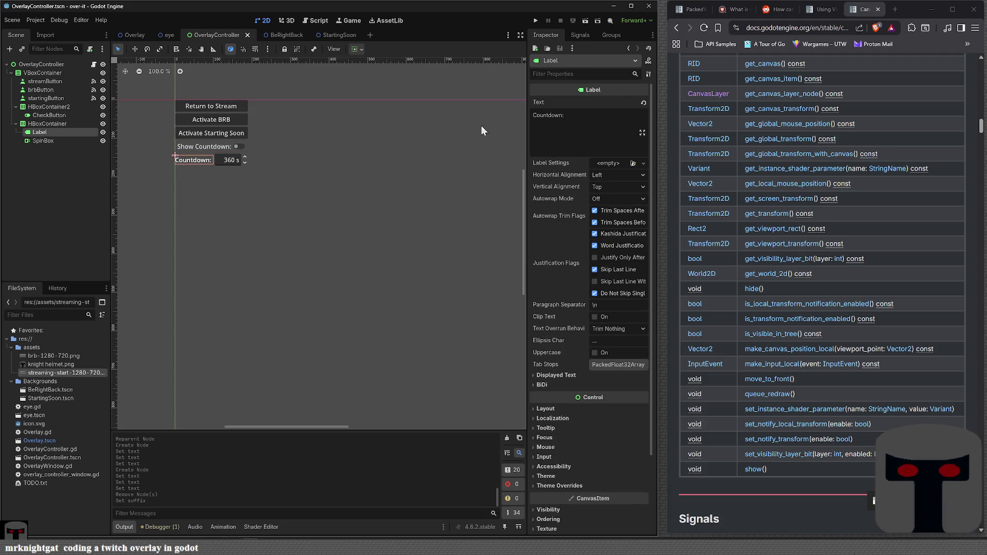
pyautogui.click(541, 119)
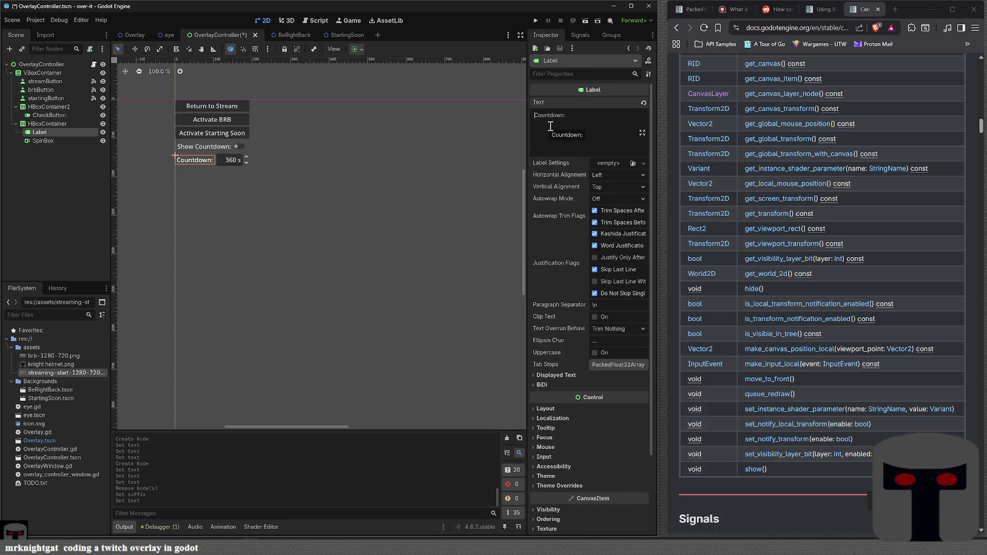
pyautogui.click(214, 232)
pyautogui.click(212, 147)
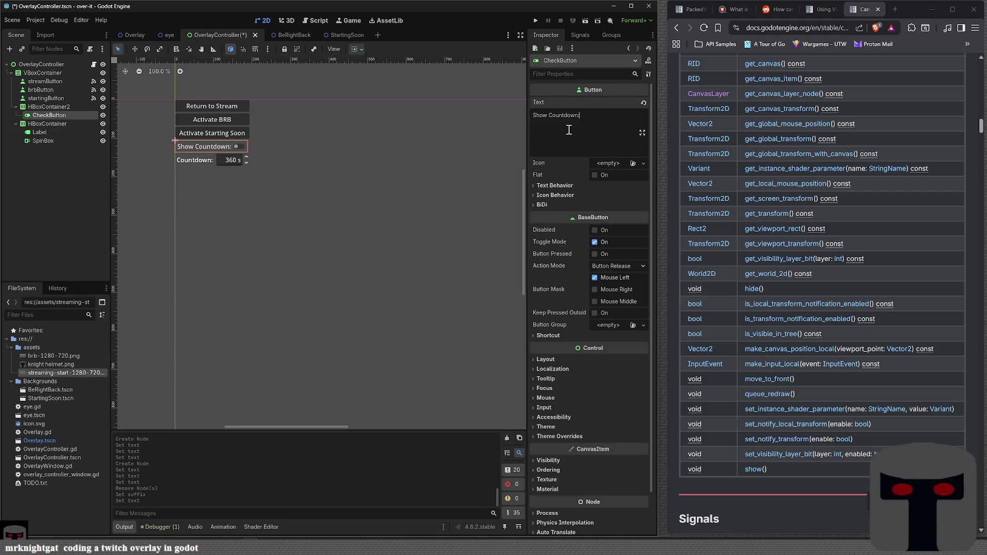
pyautogui.press('Home')
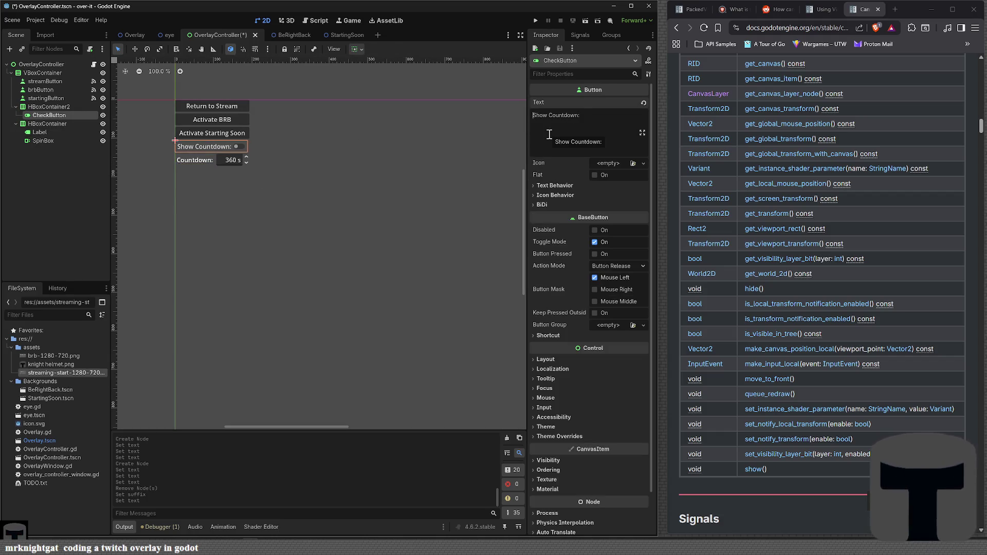
pyautogui.click(243, 229)
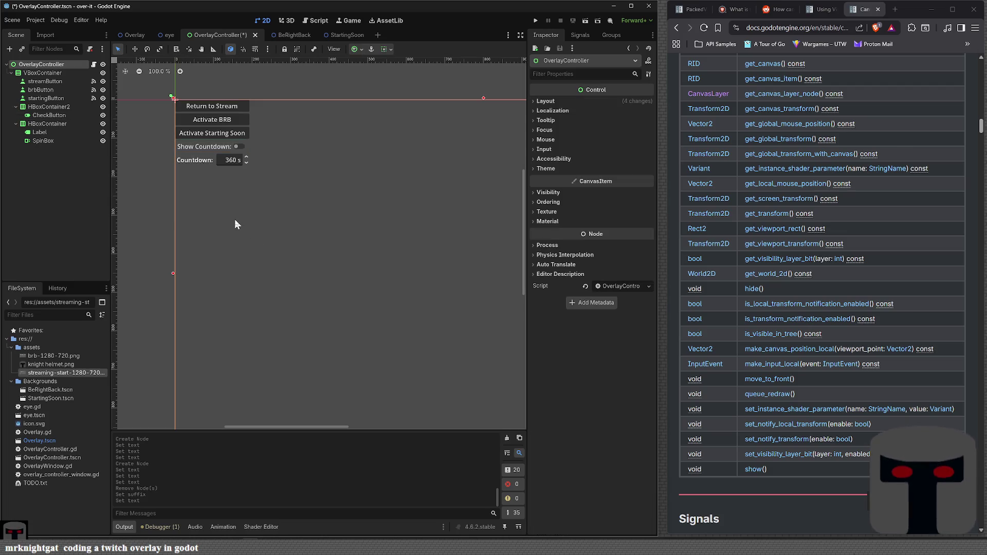
pyautogui.click(199, 162)
pyautogui.click(229, 158)
pyautogui.click(227, 163)
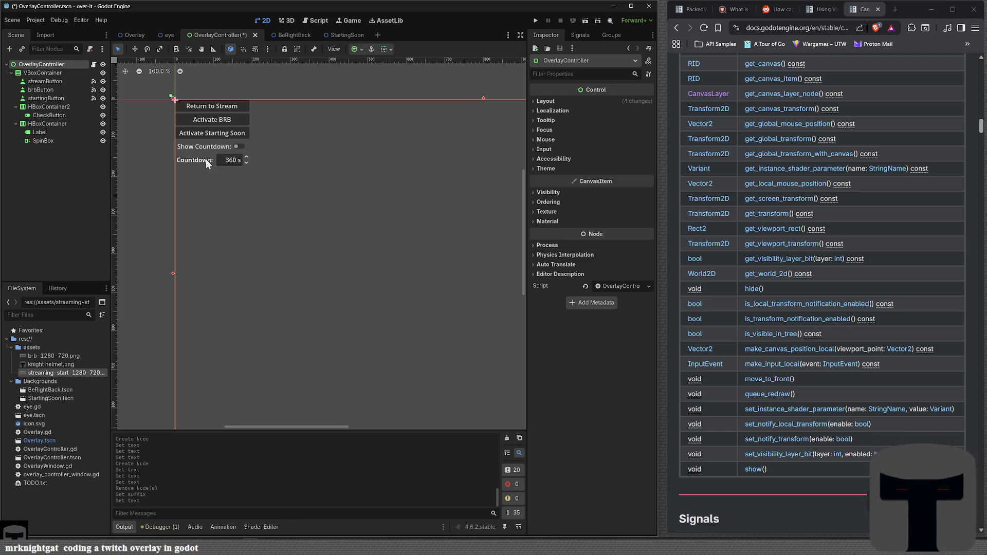
# Turn on Button Pressed for the Show Countdown toggle and save the scene
pyautogui.click(239, 147)
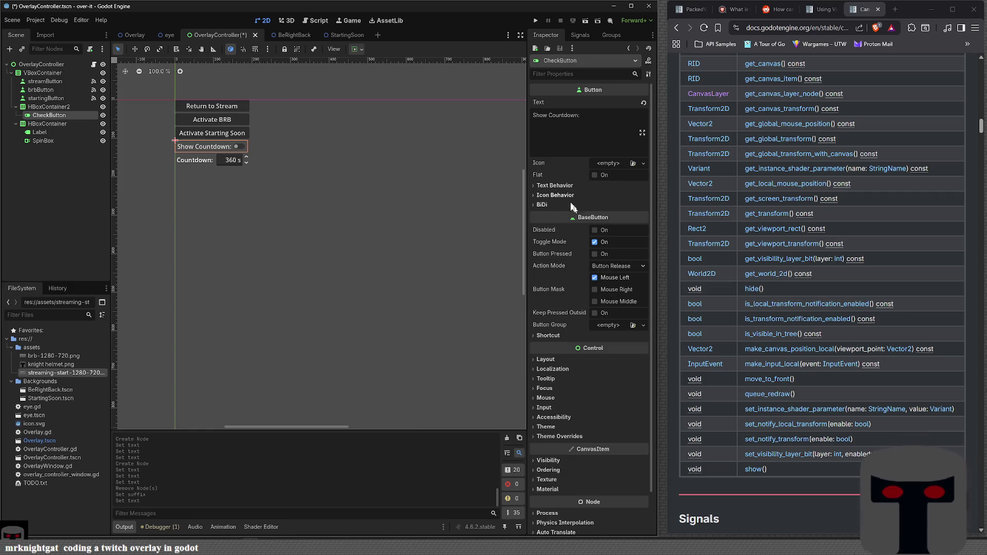
pyautogui.click(595, 254)
pyautogui.click(595, 254)
pyautogui.click(595, 254)
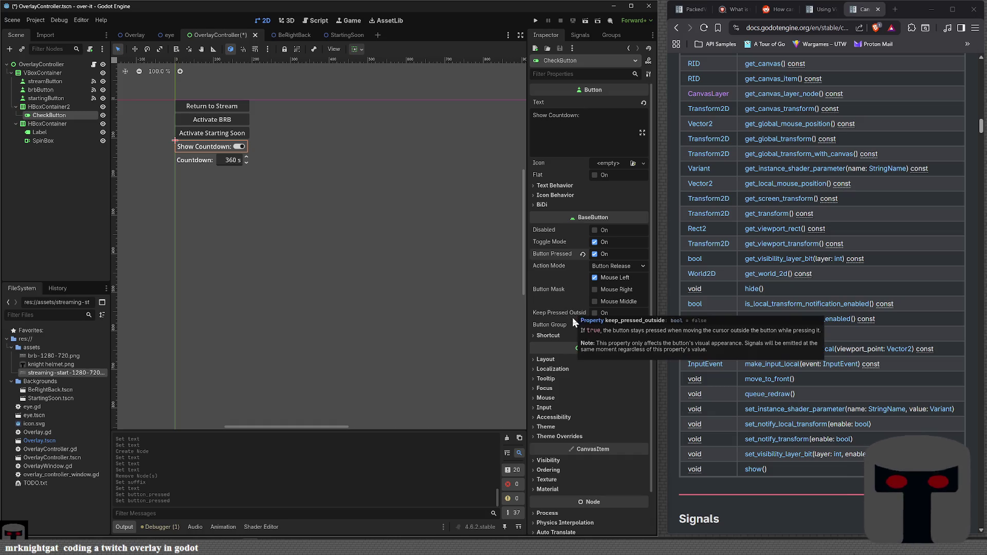
pyautogui.scroll(-2, 581, 326)
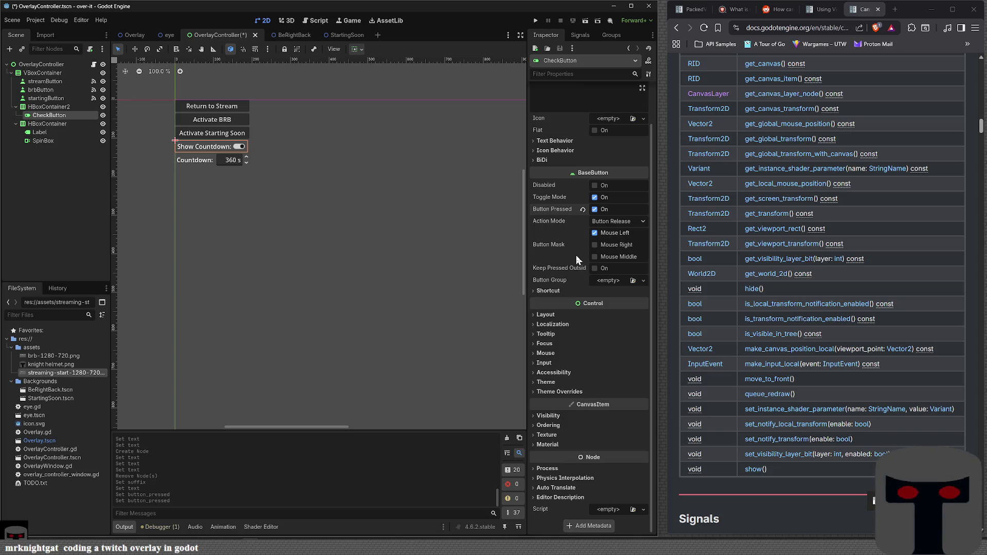
pyautogui.hotkey('ctrl', 's')
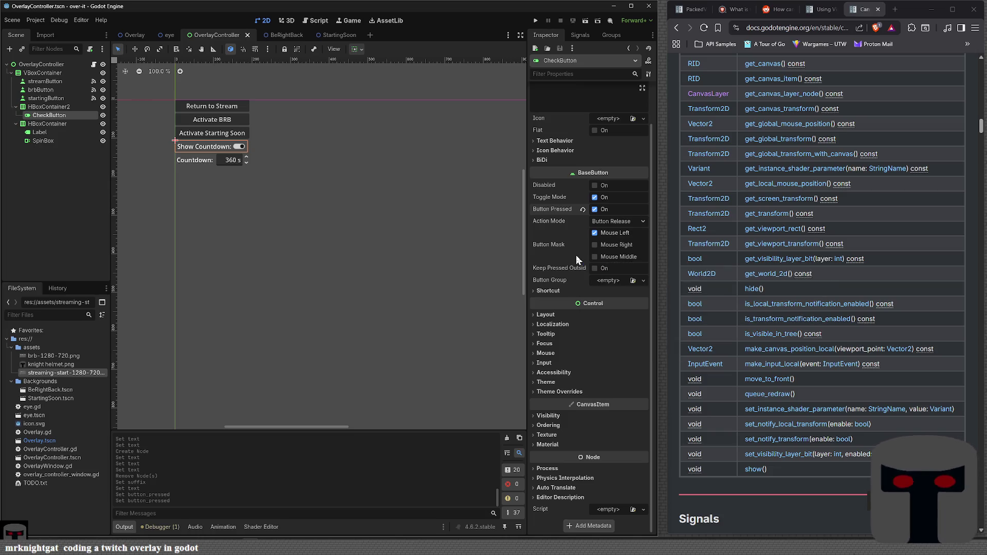
pyautogui.click(322, 215)
pyautogui.click(232, 163)
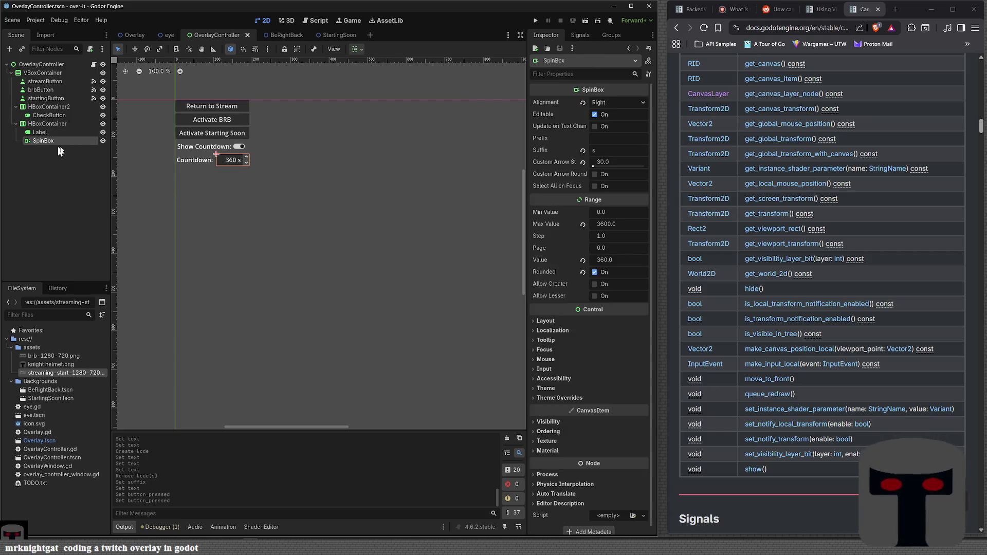
# Show the SpinBox's signals, then rename the SpinBox node to streamCountDown
pyautogui.click(580, 35)
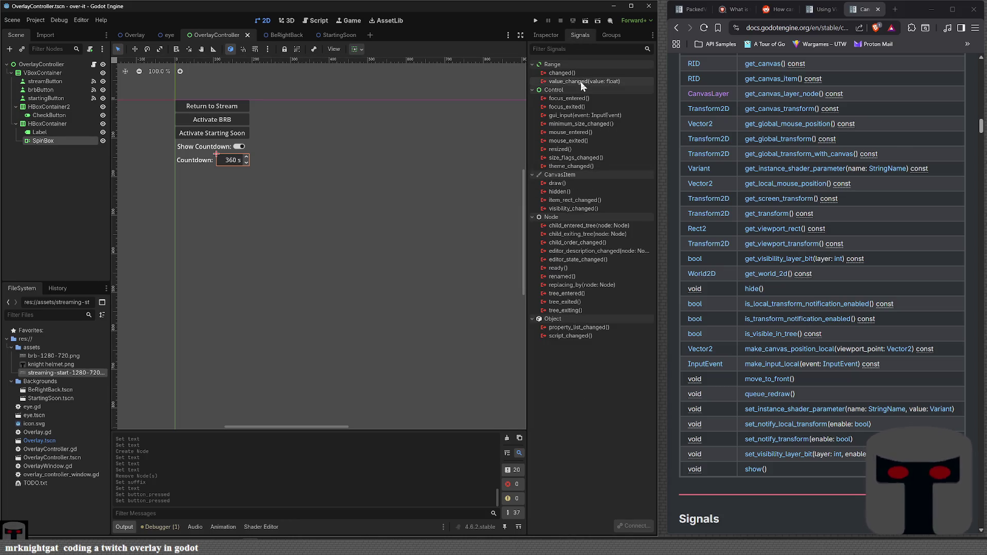
pyautogui.moveTo(581, 81)
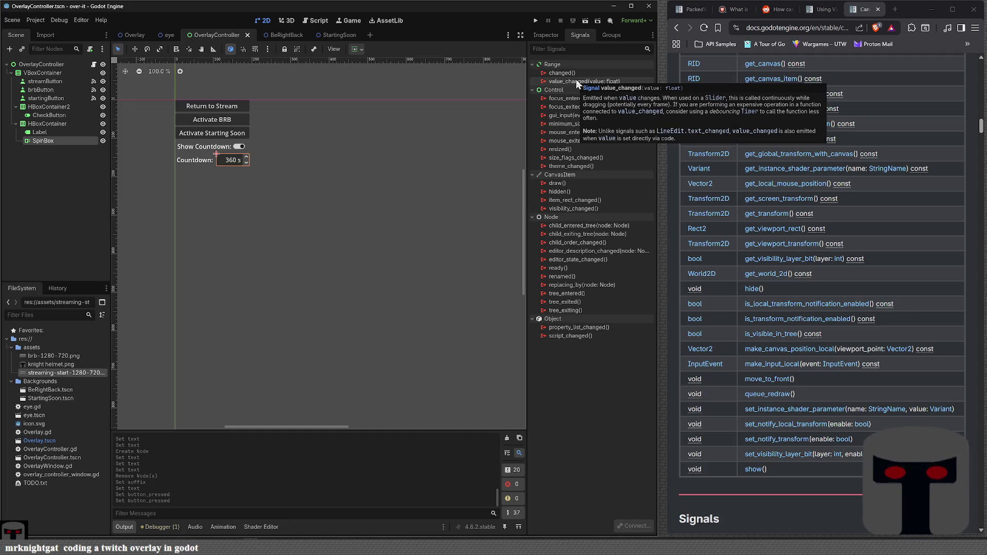
pyautogui.keyDown('ctrl'); pyautogui.click(50, 131); pyautogui.keyUp('ctrl')
pyautogui.keyDown('ctrl'); pyautogui.click(47, 141); pyautogui.keyUp('ctrl')
pyautogui.click(47, 141)
pyautogui.click(47, 141)
pyautogui.press('BackSpace')
pyautogui.write('streamCountDown')
pyautogui.press('Return')
# Cancel an accidental check-button rename and retype the spin box name as streamCountdownSpin
pyautogui.press('Up')
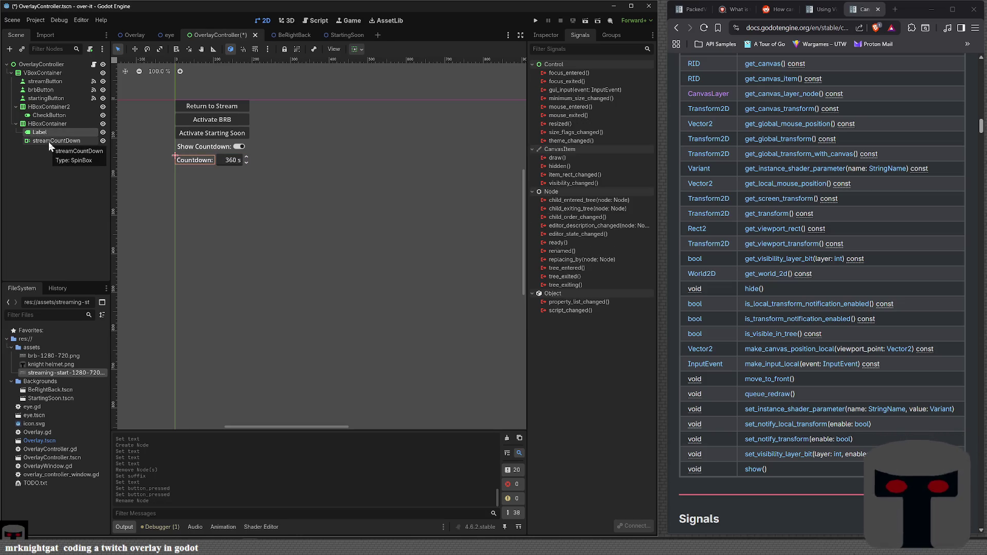
pyautogui.press('Up')
pyautogui.press('Up')
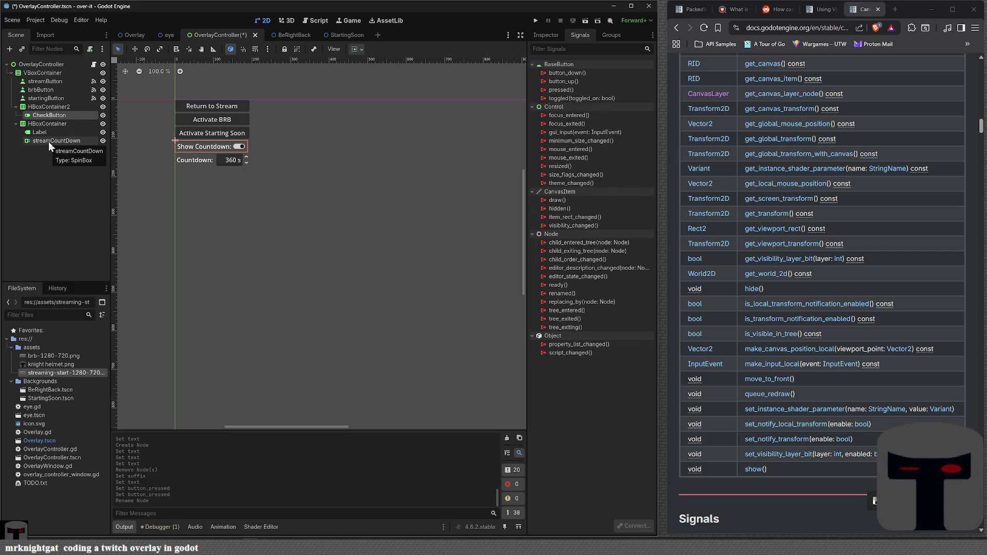
pyautogui.press('F2')
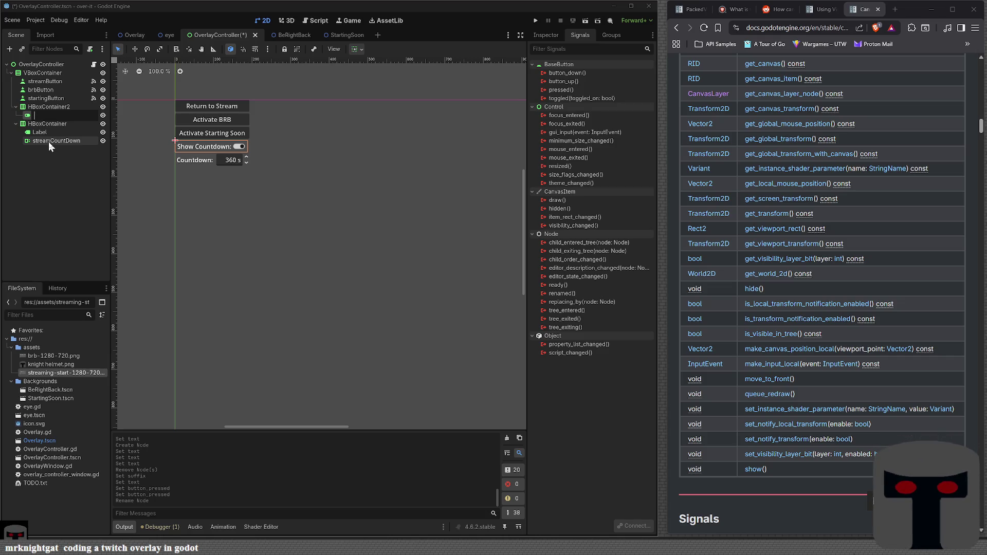
pyautogui.click(51, 140)
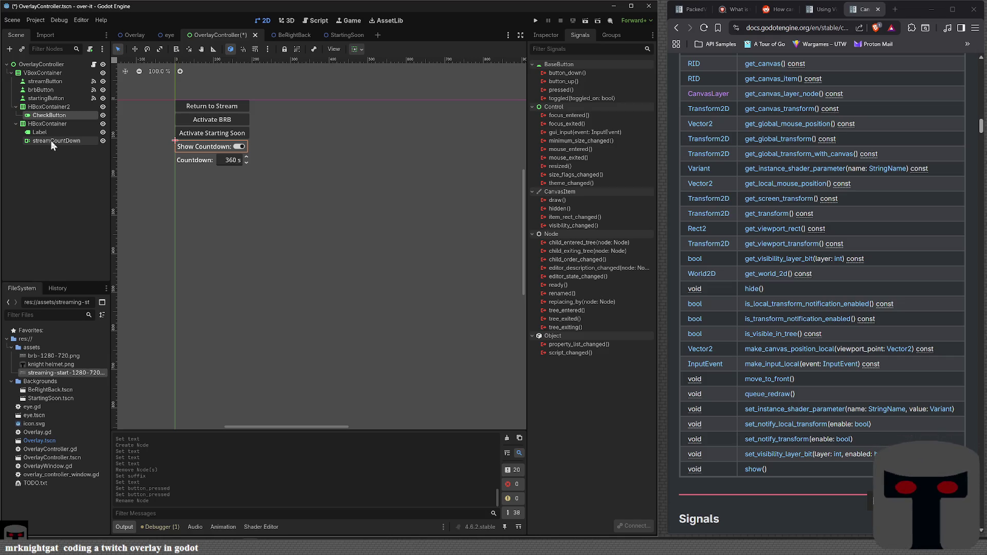
pyautogui.click(80, 142)
pyautogui.write('cou')
pyautogui.press('BackSpace')
pyautogui.press('BackSpace')
pyautogui.press('BackSpace')
pyautogui.write('streamCountdown')
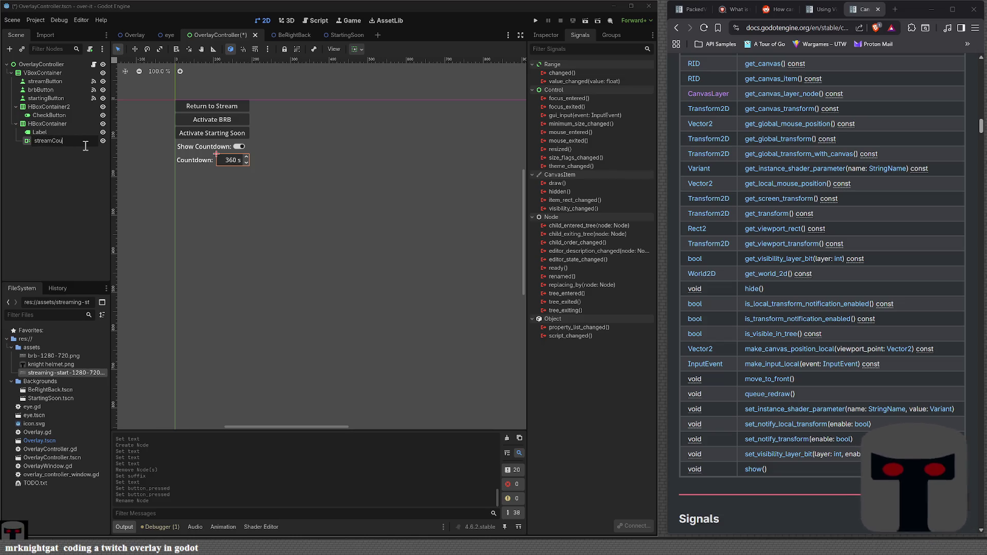
pyautogui.write('Spin')
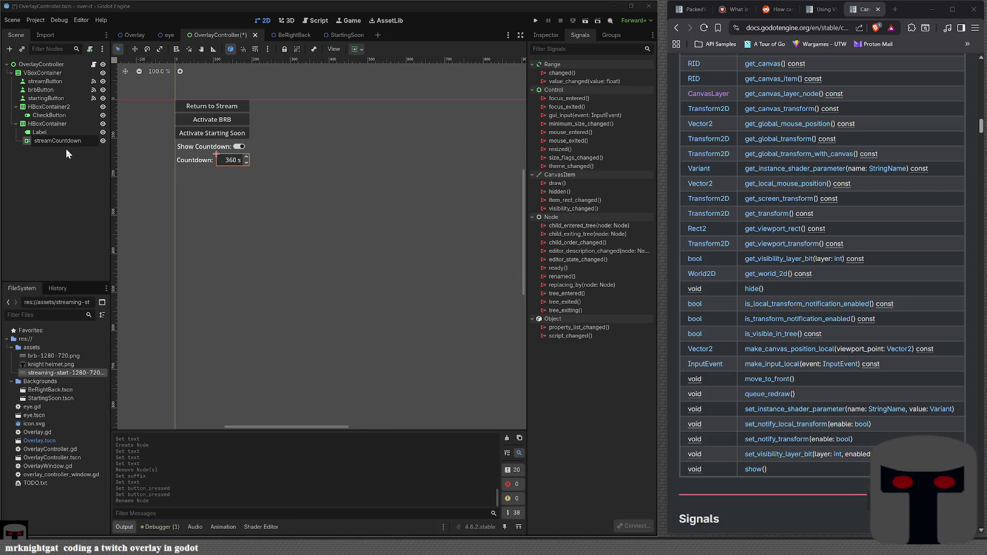
pyautogui.click(65, 116)
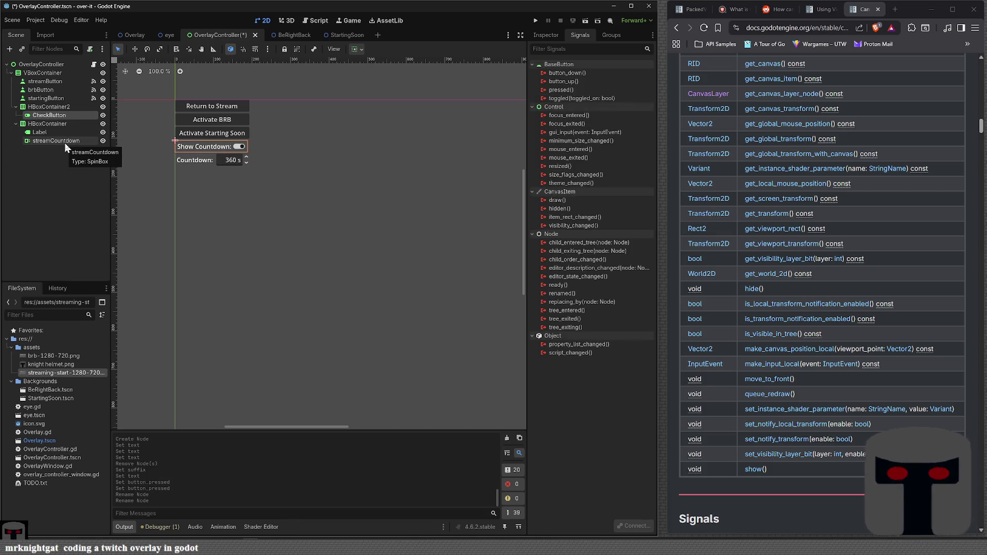
# Rename the streamCountdown spin box node to CountdownSpinbox
pyautogui.press('F2')
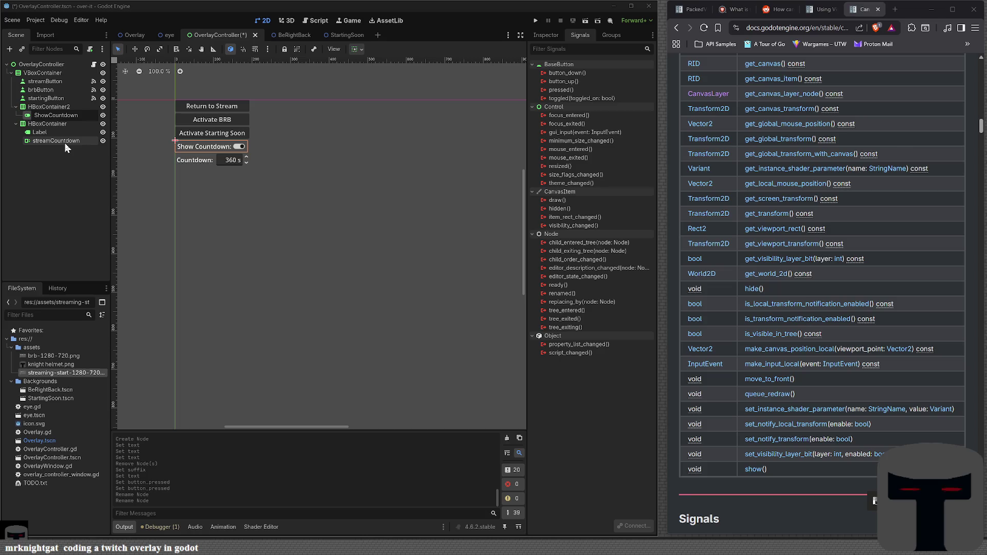
pyautogui.click(65, 140)
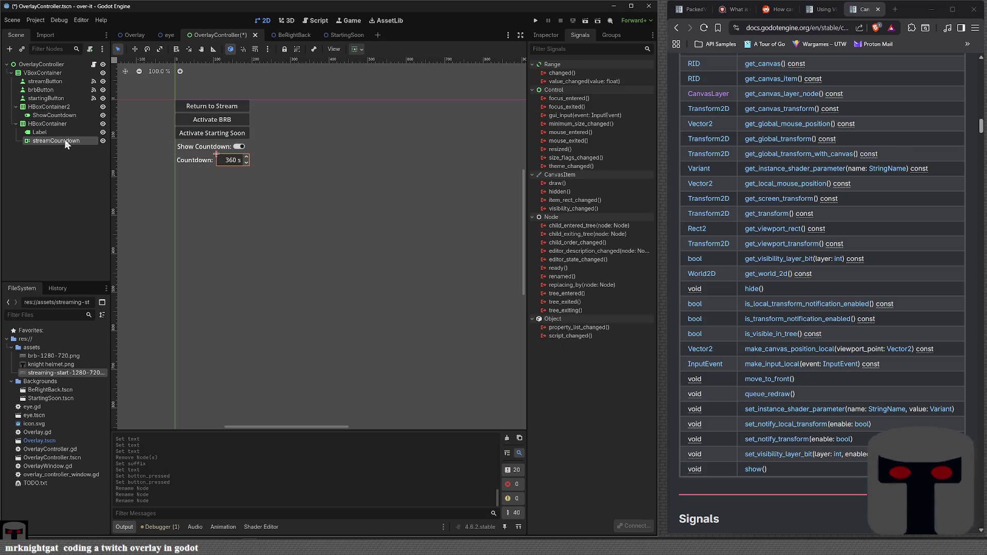
pyautogui.click(65, 139)
pyautogui.doubleClick(65, 140)
pyautogui.write('C')
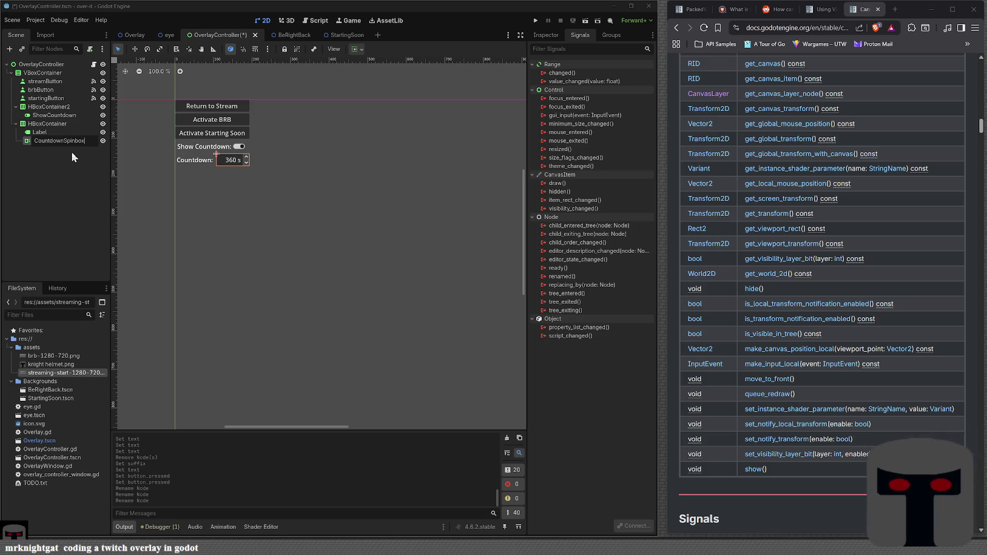
pyautogui.press('Return')
# Rename the ShowCountdown check button node to ShowCountdownButton
pyautogui.click(42, 115)
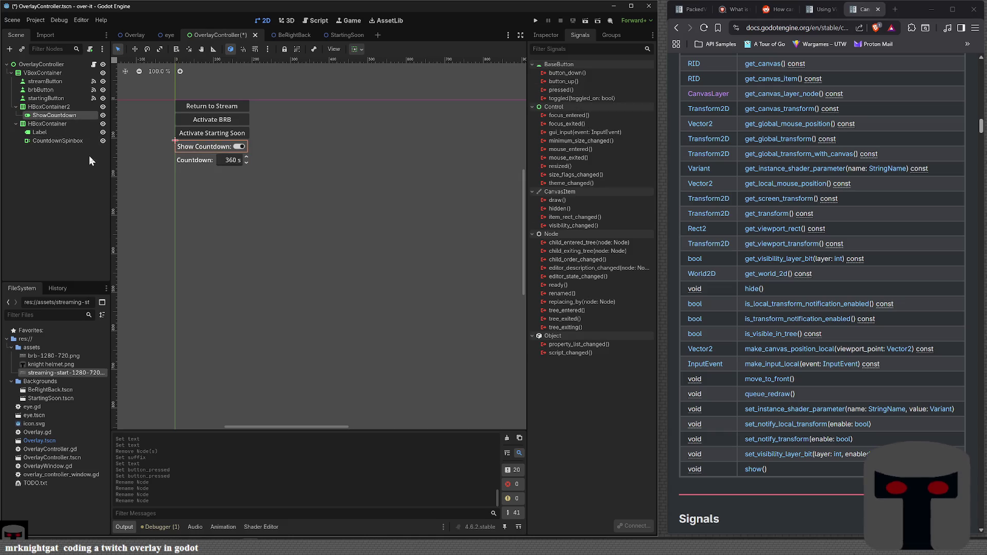
pyautogui.press('F2')
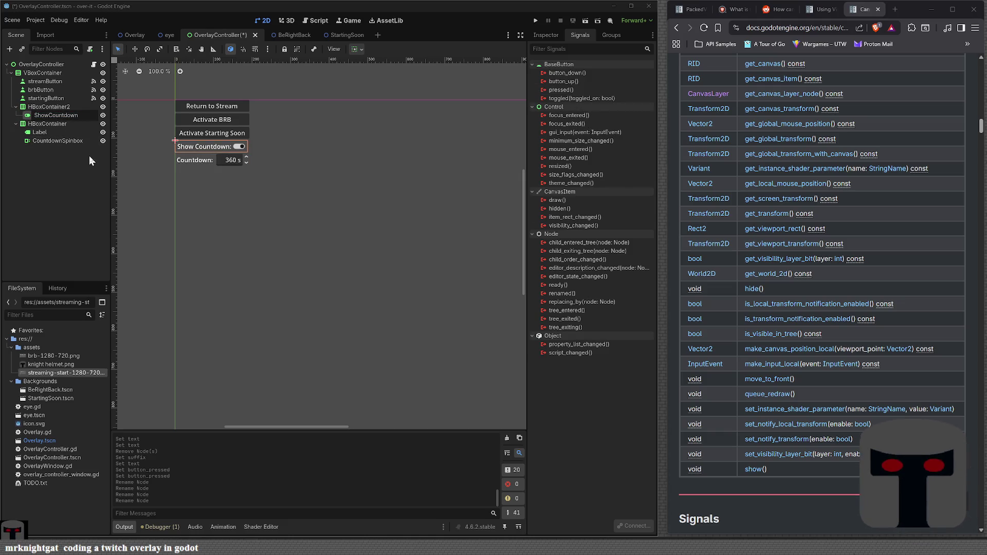
pyautogui.write('Button')
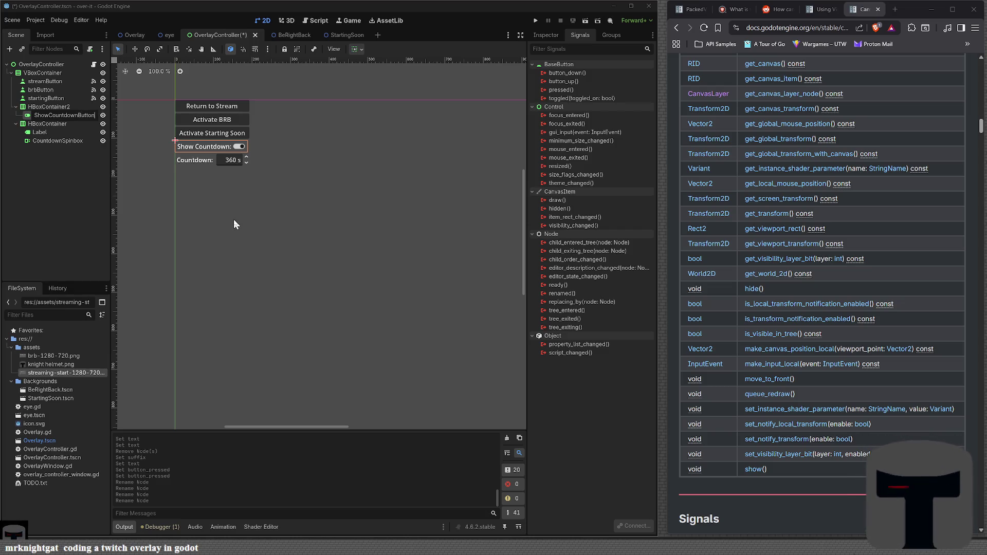
pyautogui.press('Return')
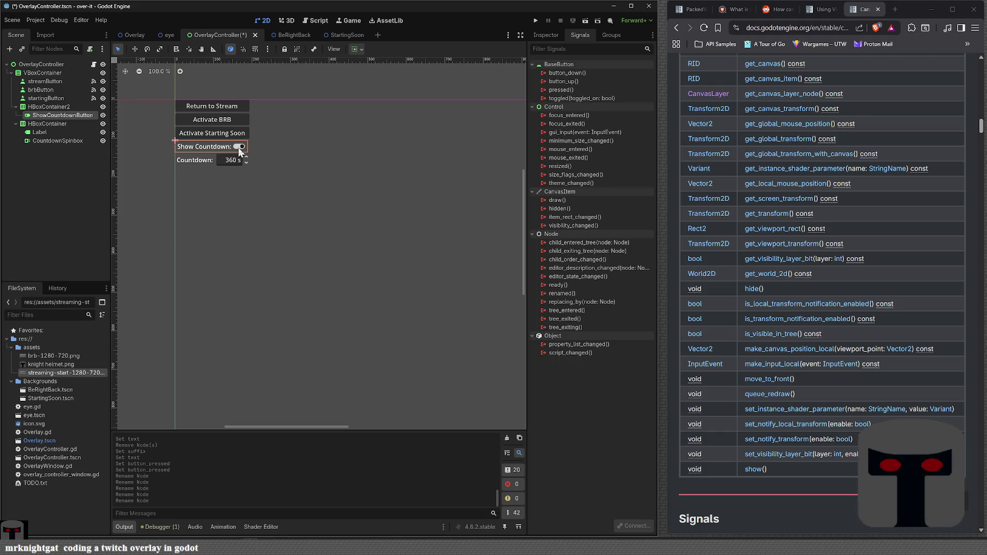
# Show ShowCountdownButton's Inspector properties and switch its toggle setting off
pyautogui.click(547, 36)
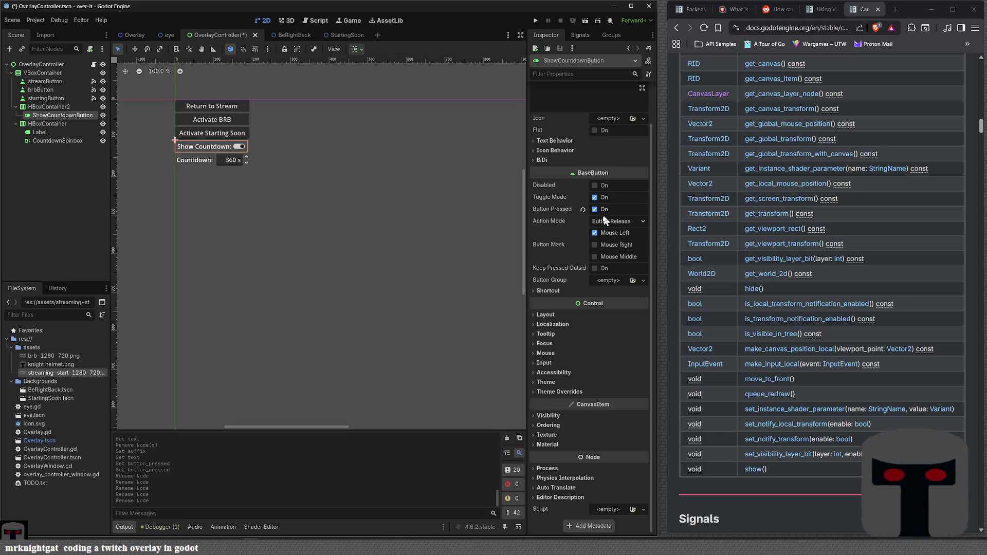
pyautogui.scroll(2, 605, 220)
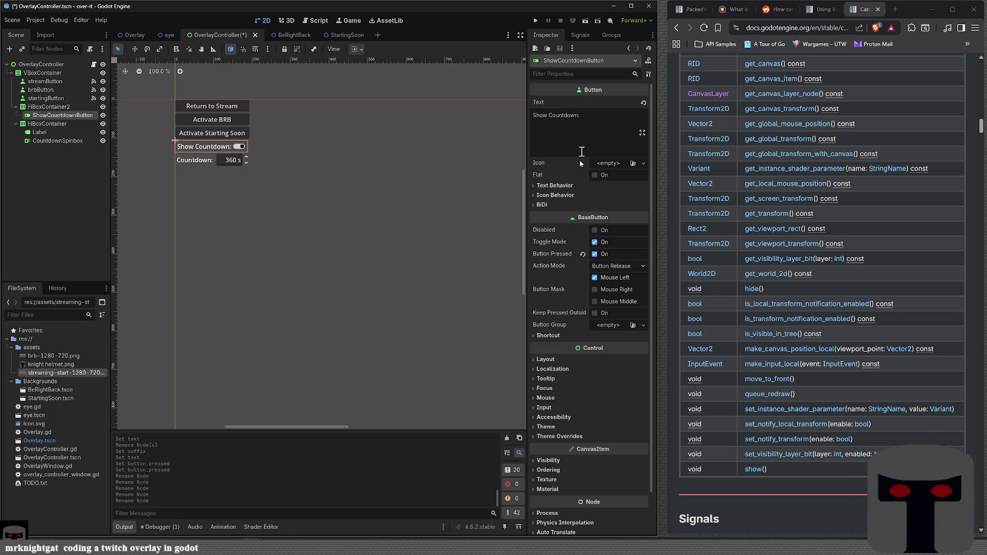
pyautogui.moveTo(584, 92)
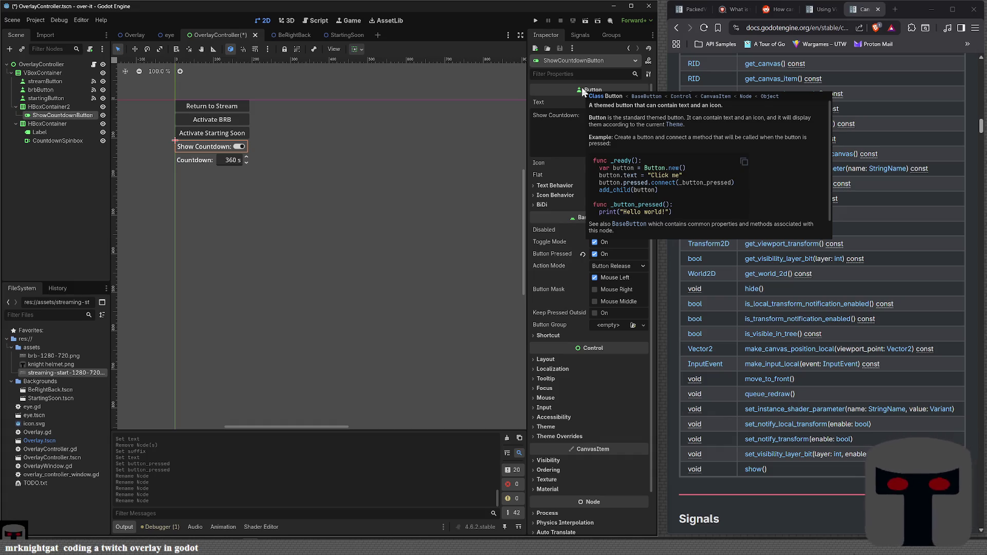
pyautogui.click(593, 243)
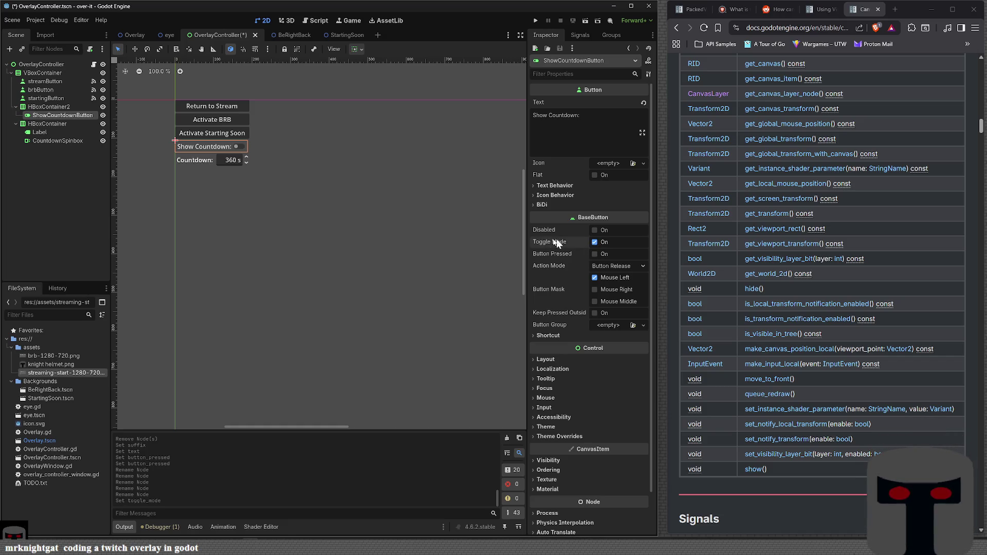
pyautogui.moveTo(550, 240)
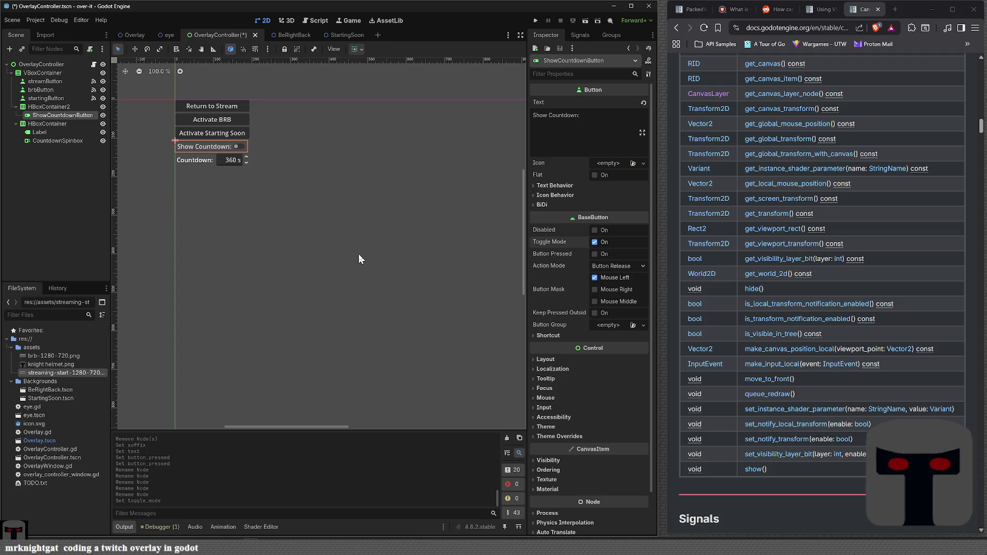
# Flip Toggle Mode on startingButton on and back off
pyautogui.click(242, 135)
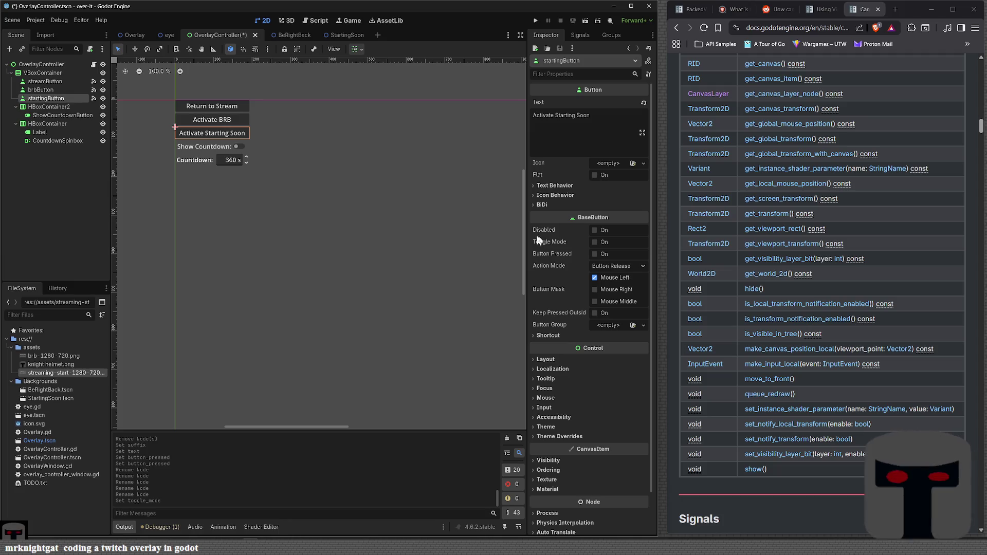
pyautogui.click(595, 242)
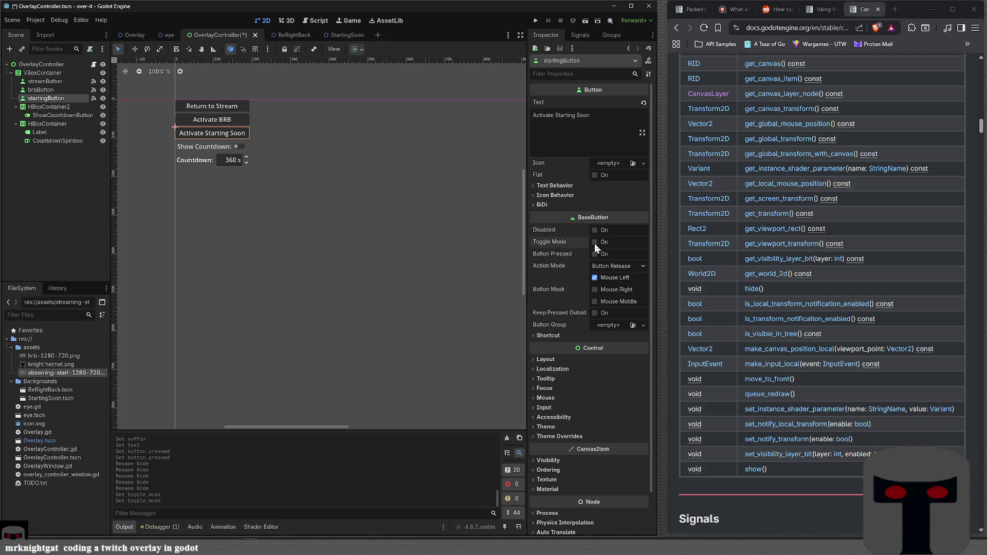
pyautogui.click(595, 243)
pyautogui.click(595, 243)
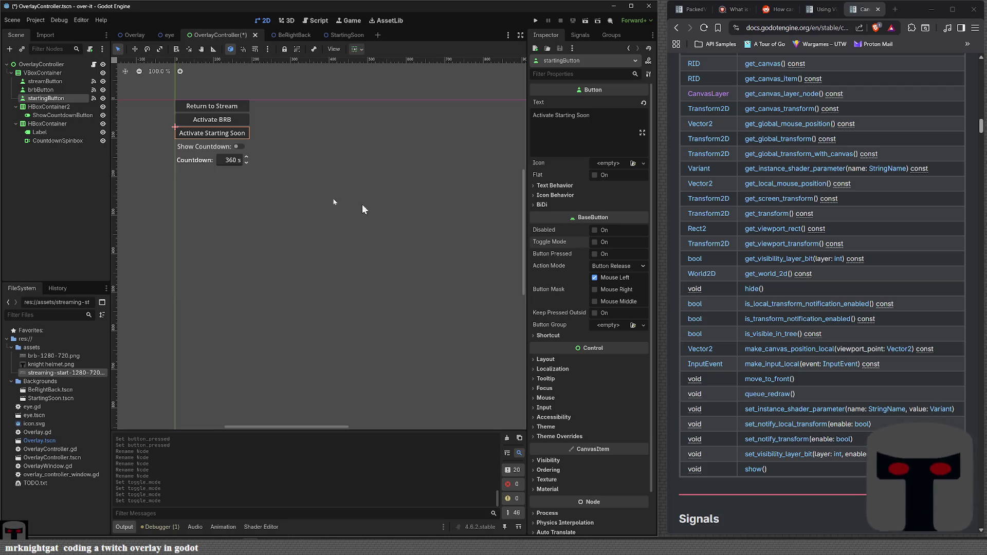
# Save the OverlayController scene and reselect ShowCountdownButton
pyautogui.click(224, 146)
pyautogui.hotkey('ctrl', 's')
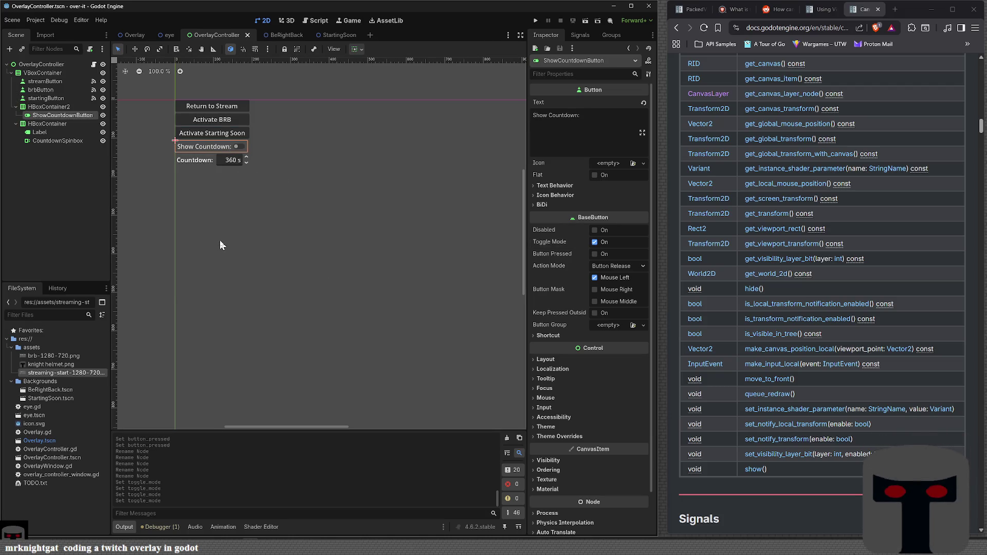
pyautogui.click(233, 132)
pyautogui.click(272, 231)
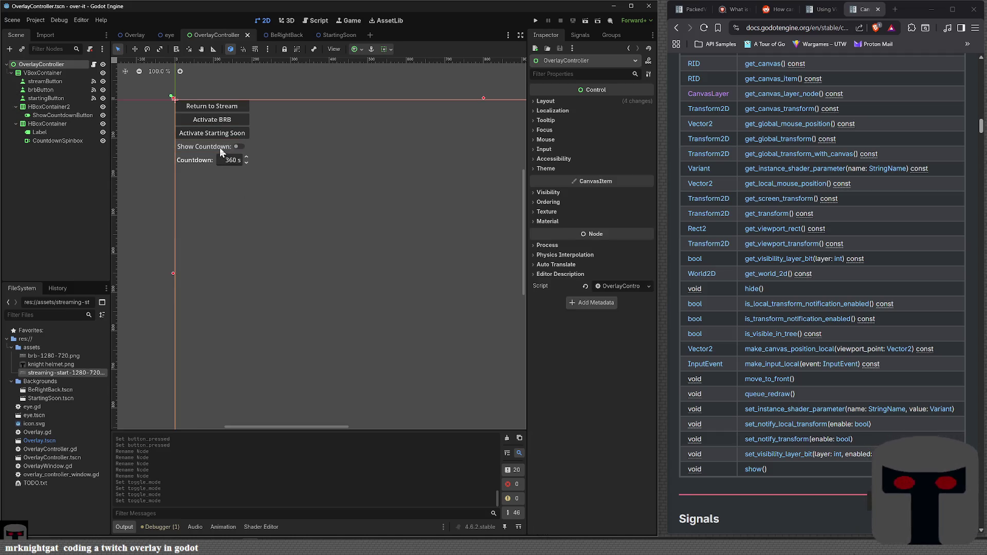
pyautogui.click(243, 148)
# Leave Toggle Mode off for ShowCountdownButton after flipping it several times
pyautogui.click(595, 241)
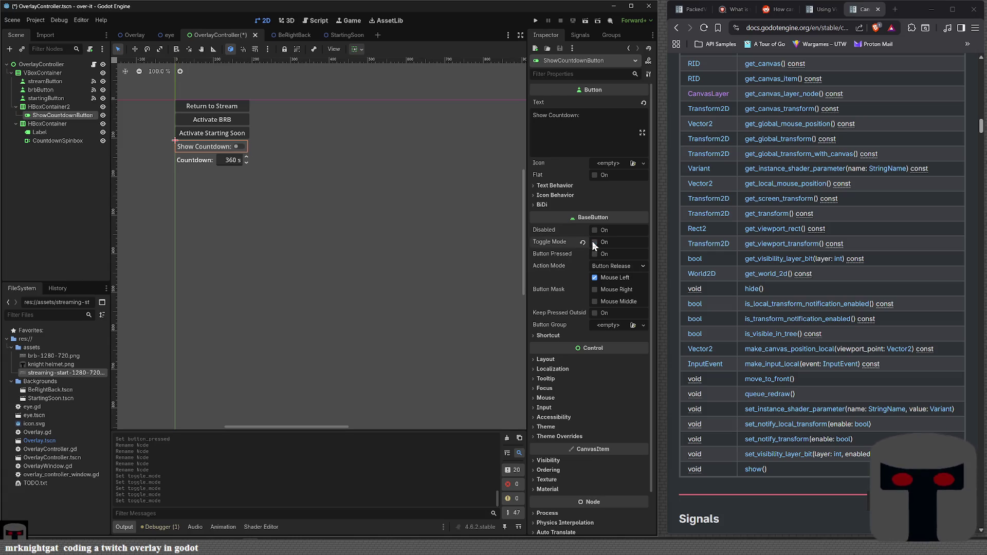
pyautogui.click(595, 243)
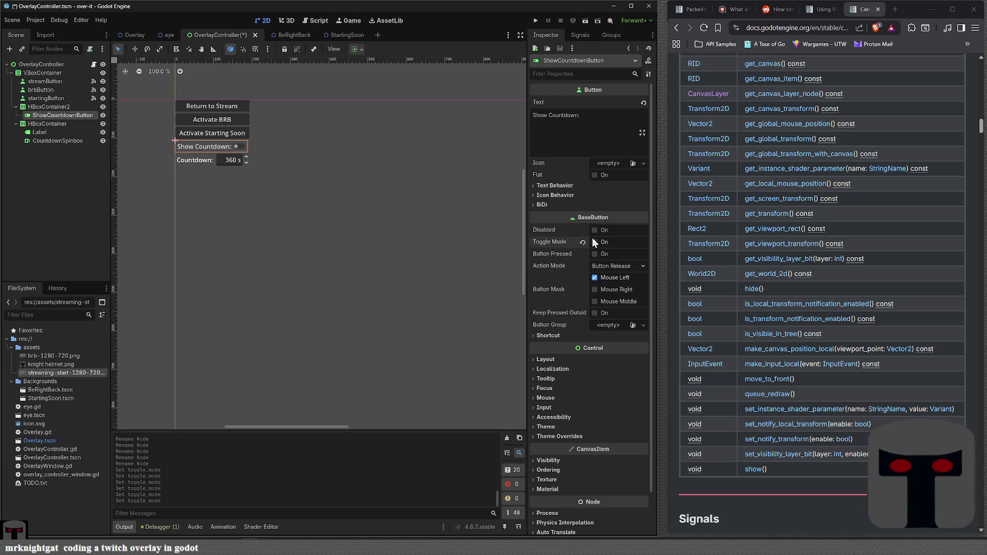
pyautogui.click(594, 242)
pyautogui.click(596, 242)
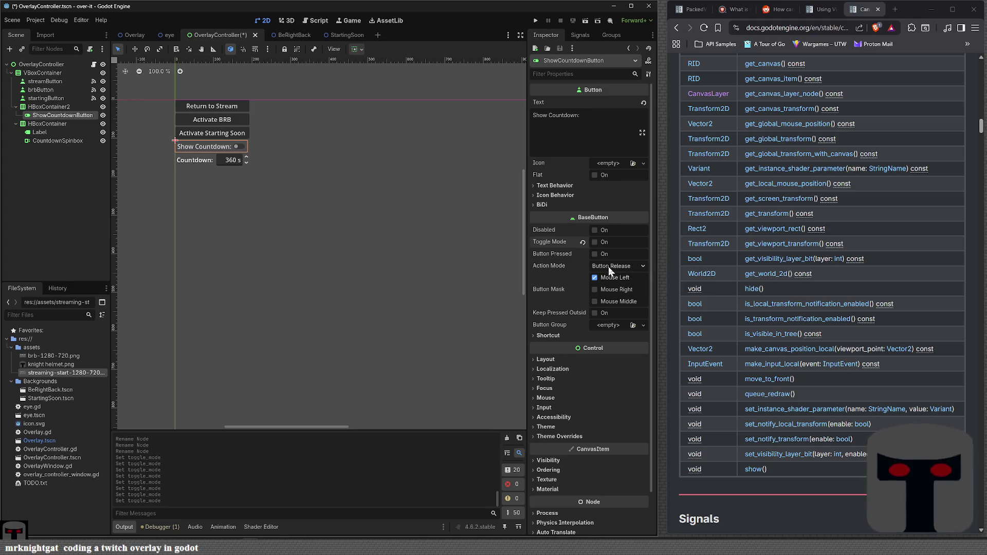
# Try the Button Press action mode, then set it back to Button Release
pyautogui.click(609, 267)
pyautogui.click(607, 280)
pyautogui.click(610, 267)
pyautogui.click(623, 289)
# Turn Flat on and back off, then expand Text Behavior
pyautogui.scroll(-2, 568, 284)
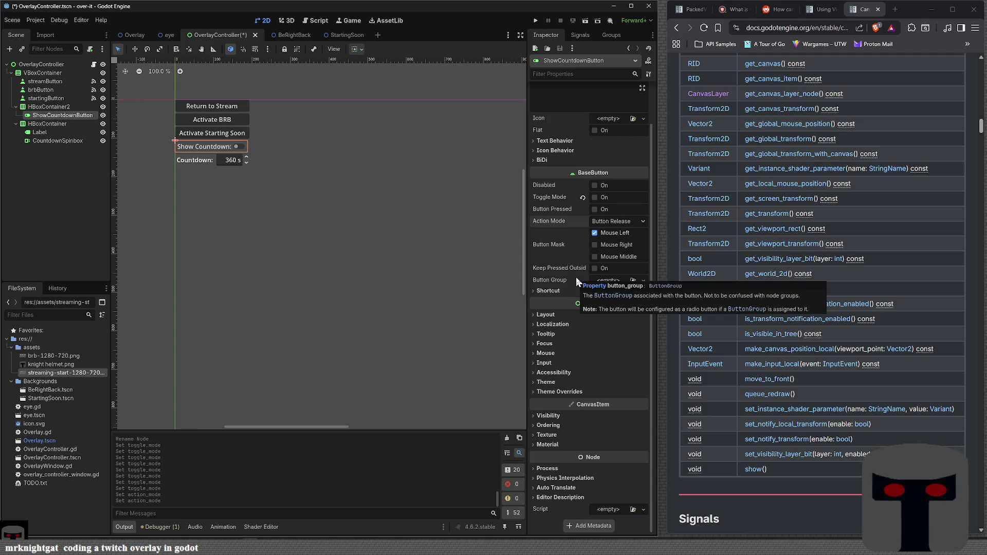
pyautogui.scroll(2, 576, 277)
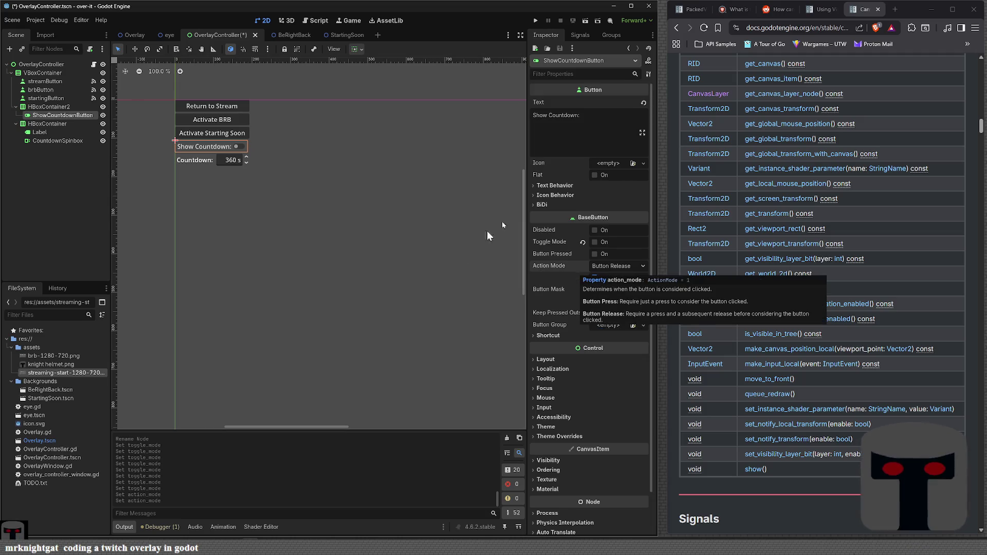
pyautogui.click(595, 175)
pyautogui.click(595, 175)
pyautogui.click(546, 186)
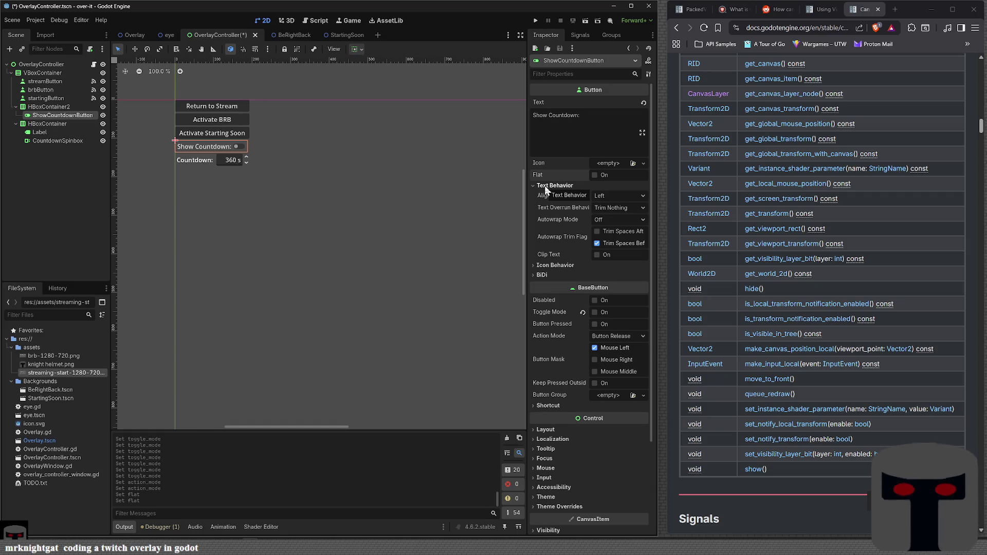
# Try Right text alignment, return it to Left, and test the Disabled option
pyautogui.click(603, 196)
pyautogui.click(614, 227)
pyautogui.click(612, 209)
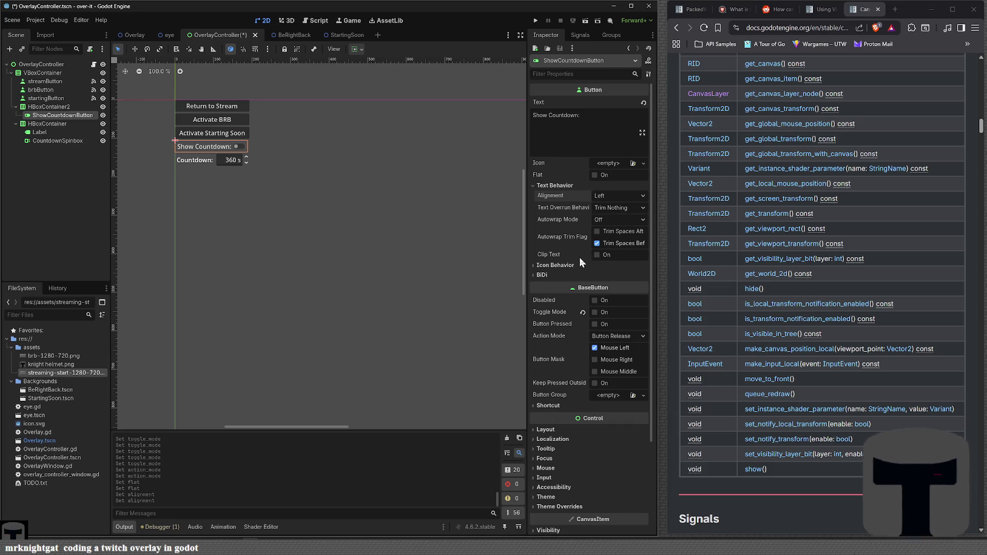
pyautogui.click(596, 301)
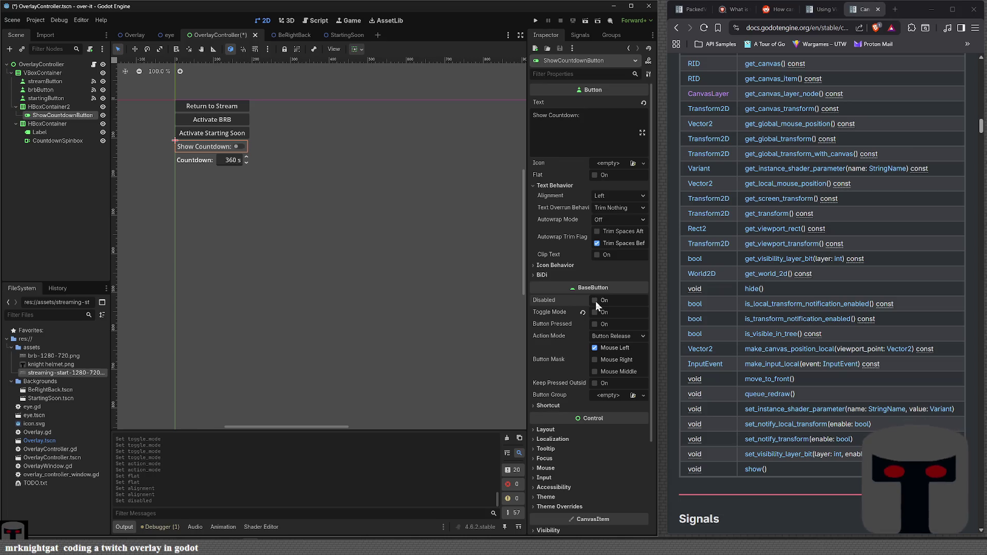
# Re-enable Toggle Mode, turn Button Pressed on, and save OverlayController
pyautogui.doubleClick(594, 311)
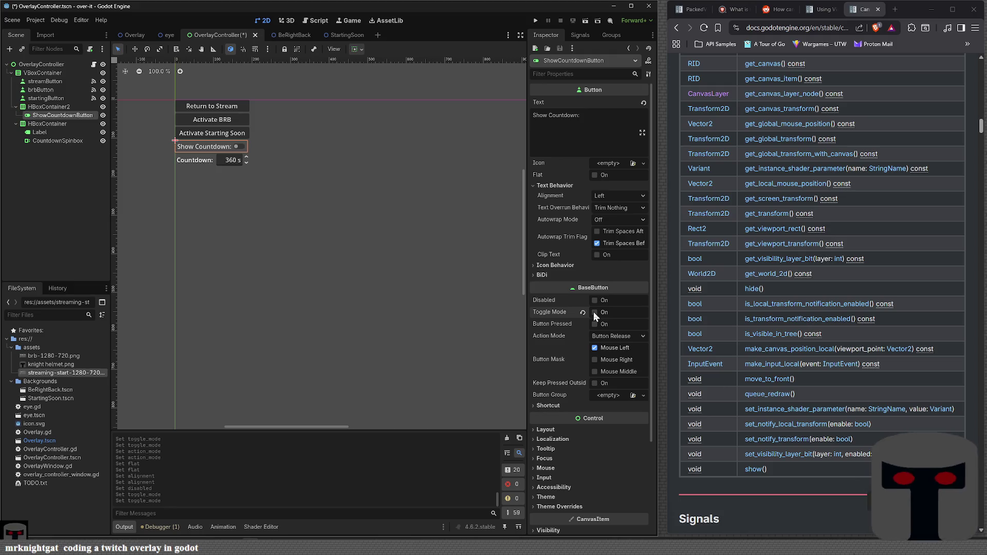
pyautogui.moveTo(544, 311)
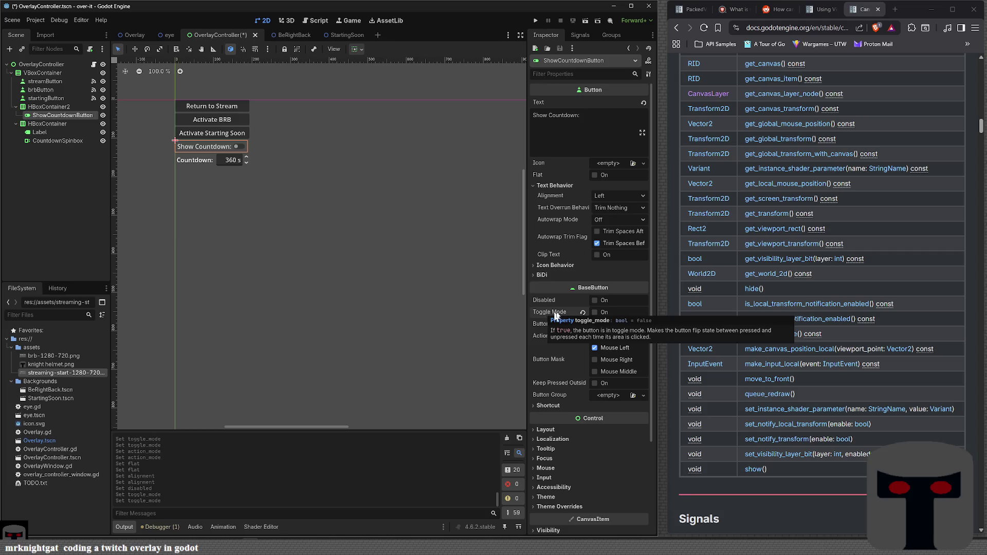
pyautogui.click(584, 311)
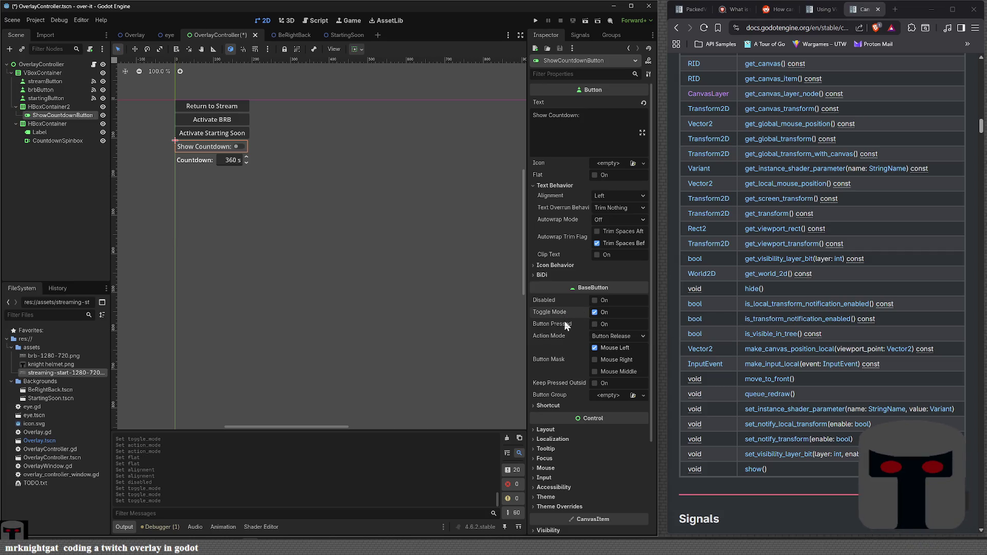
pyautogui.moveTo(565, 322)
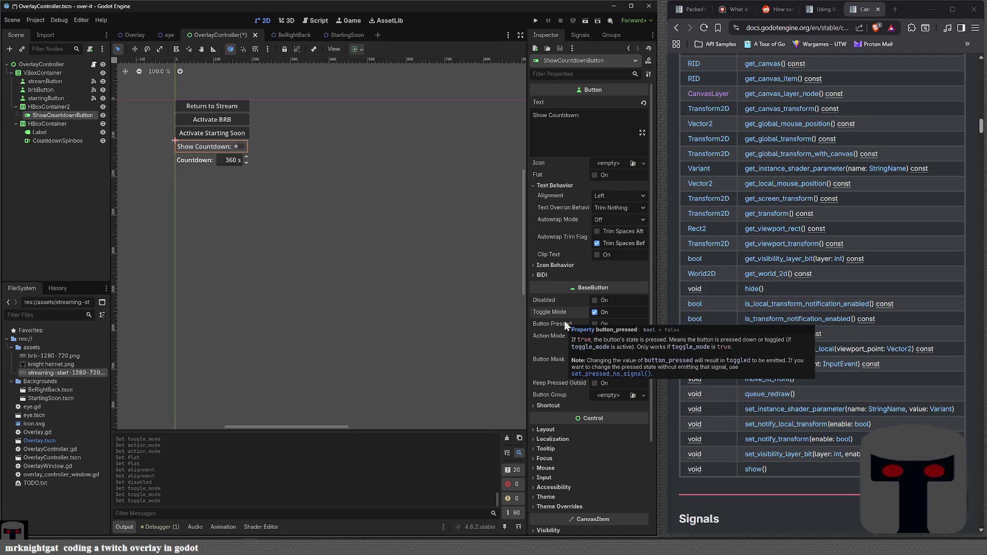
pyautogui.click(595, 324)
pyautogui.click(596, 324)
pyautogui.hotkey('ctrl', 's')
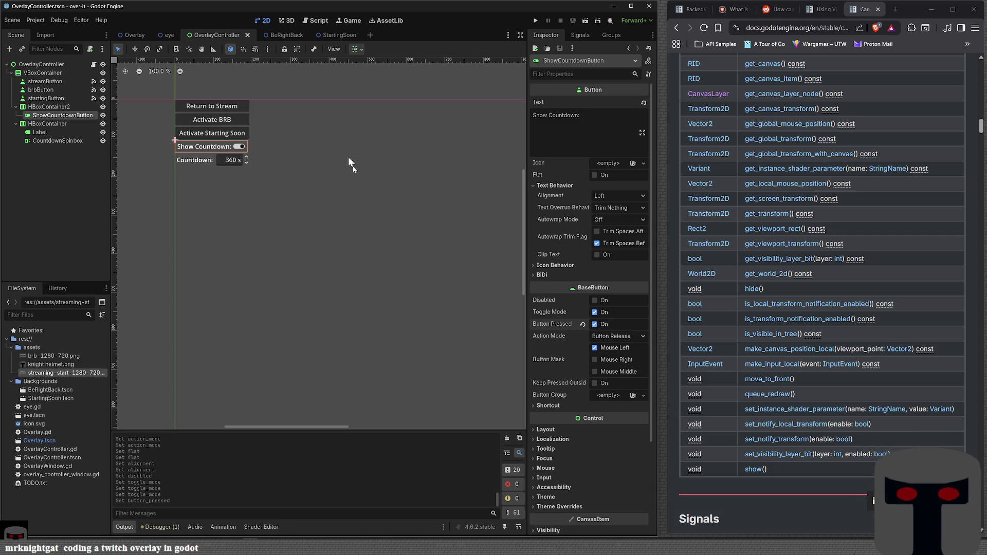
# Inspect the signals of ShowCountdownButton and CountdownSpinbox, then save OverlayController
pyautogui.click(588, 36)
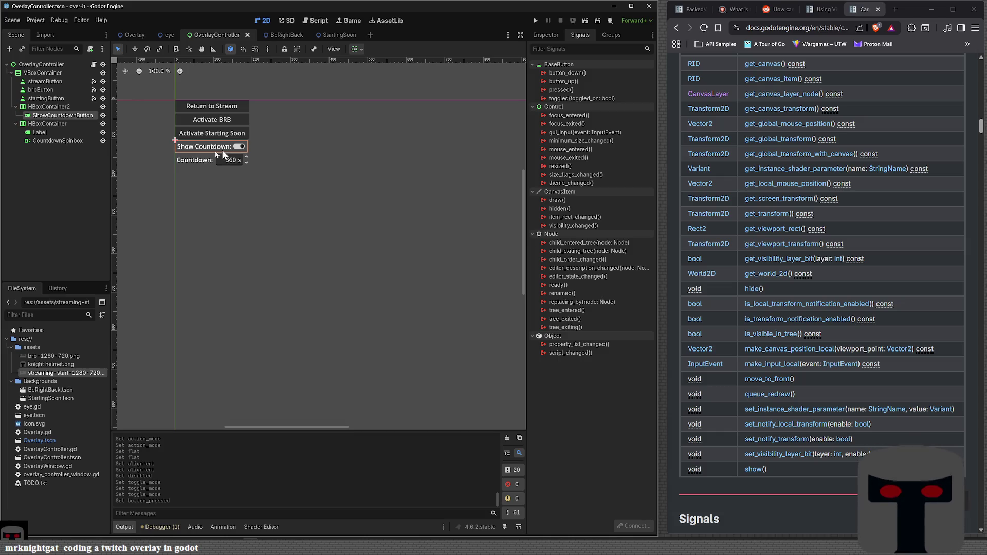
pyautogui.click(70, 142)
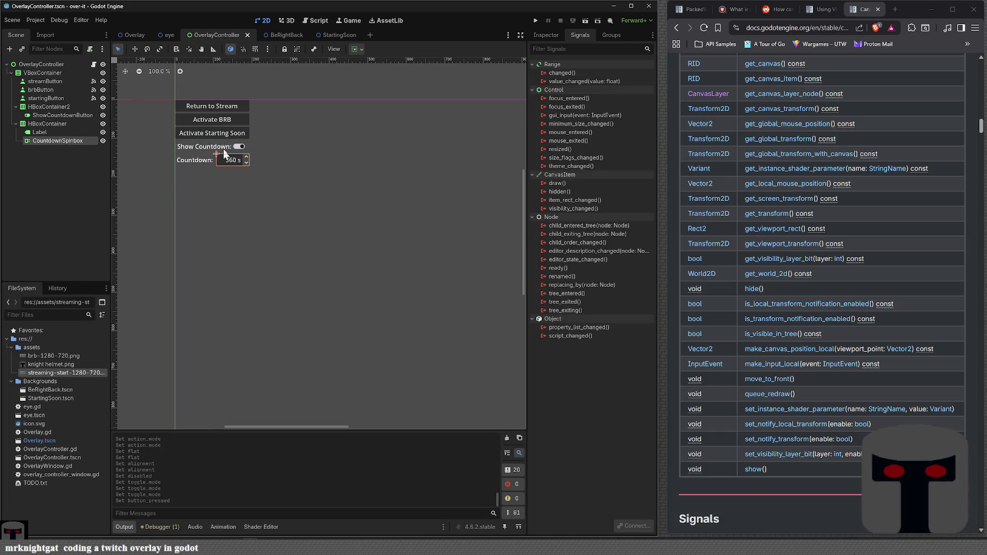
pyautogui.click(281, 230)
pyautogui.hotkey('ctrl', 's')
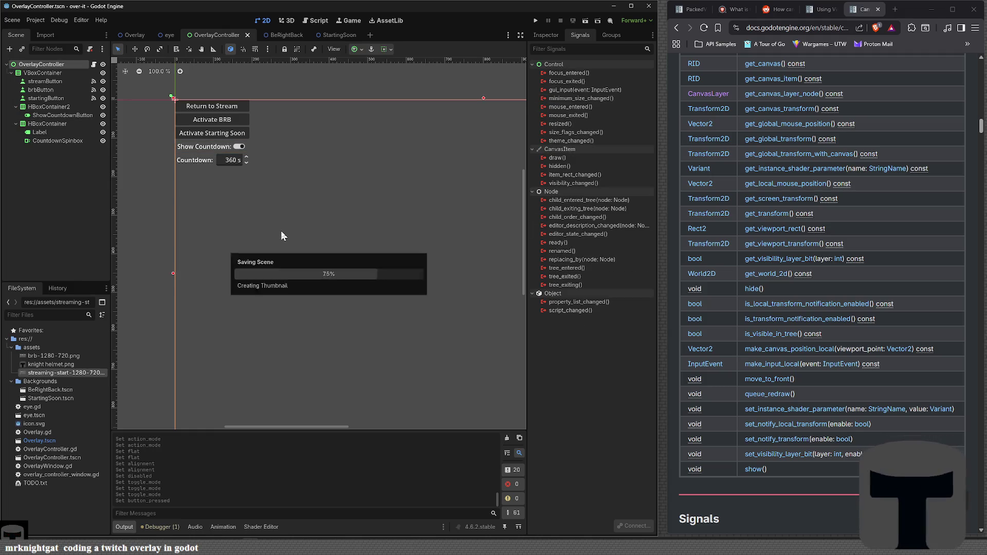
# Go through the Overlay scene to the StartingSoon scene and select its StartingSoon root
pyautogui.click(128, 34)
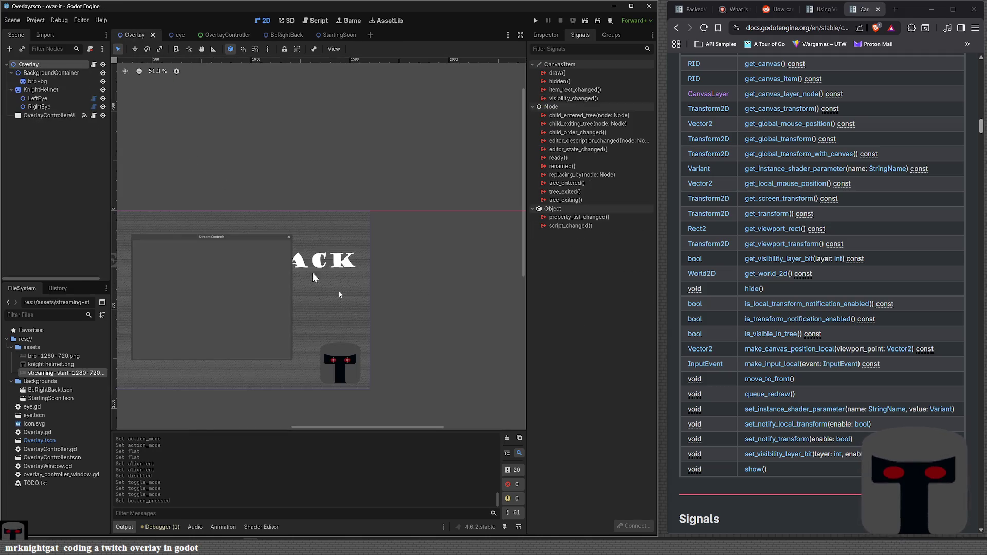
pyautogui.click(223, 276)
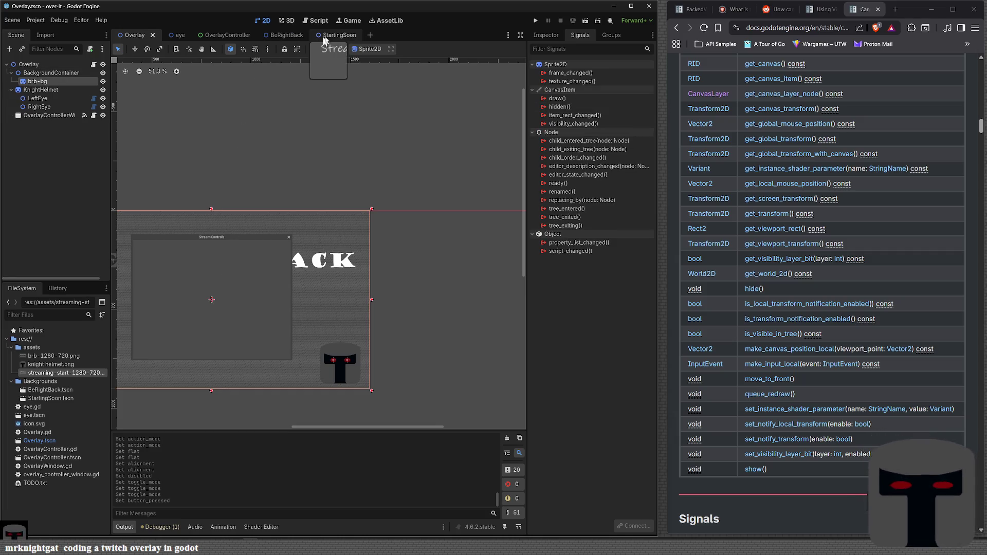
pyautogui.click(328, 35)
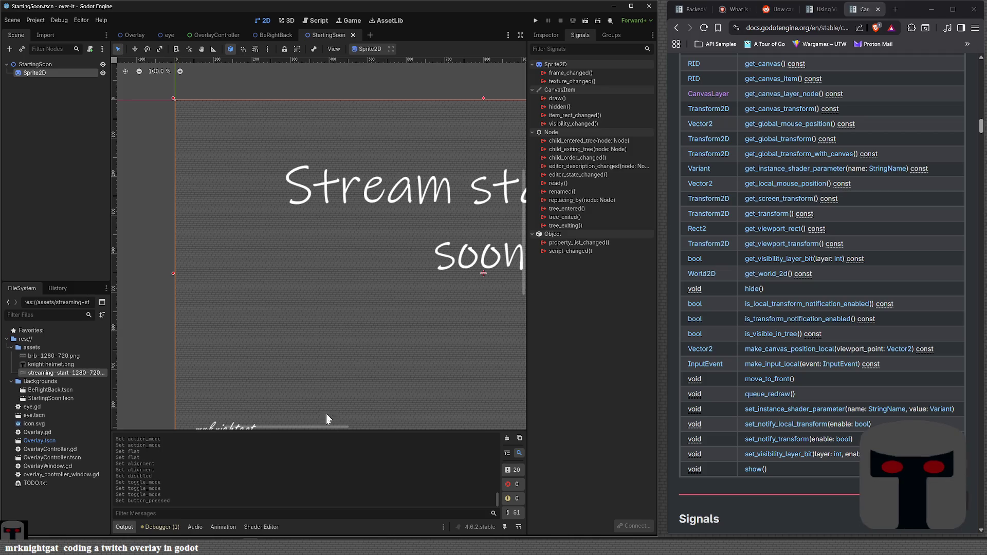
pyautogui.scroll(-6, 268, 259)
pyautogui.scroll(5, 418, 356)
pyautogui.scroll(-1, 411, 352)
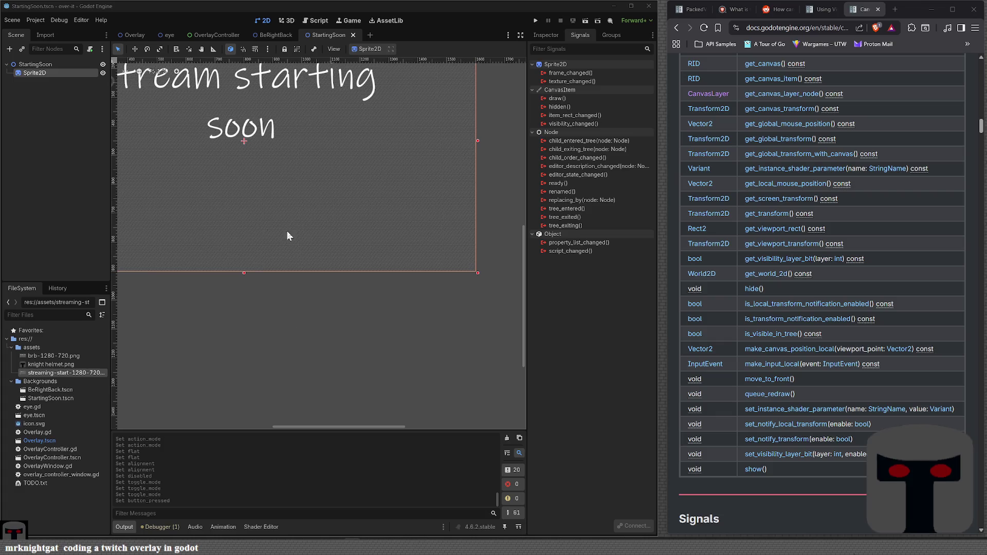
pyautogui.moveTo(303, 426); pyautogui.dragTo(272, 415)
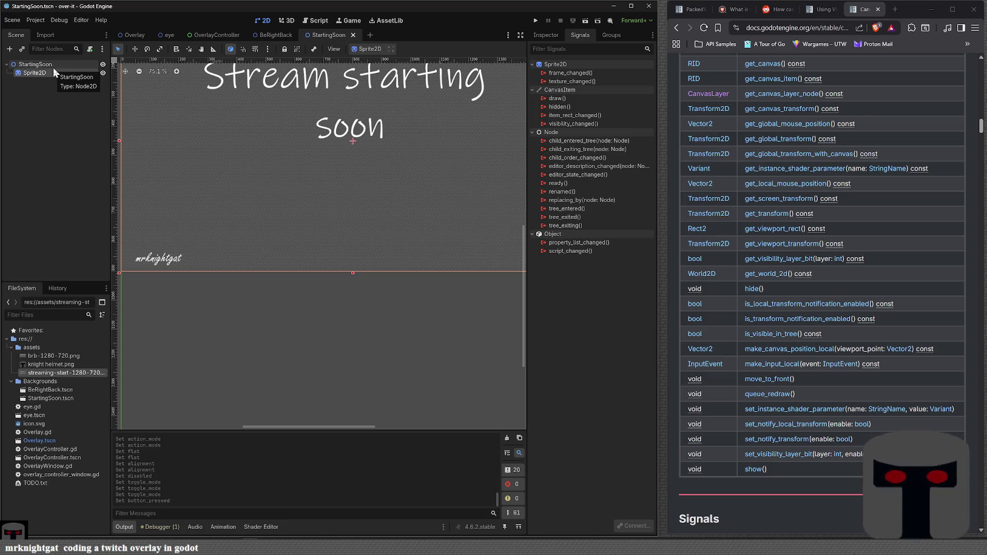
pyautogui.click(56, 66)
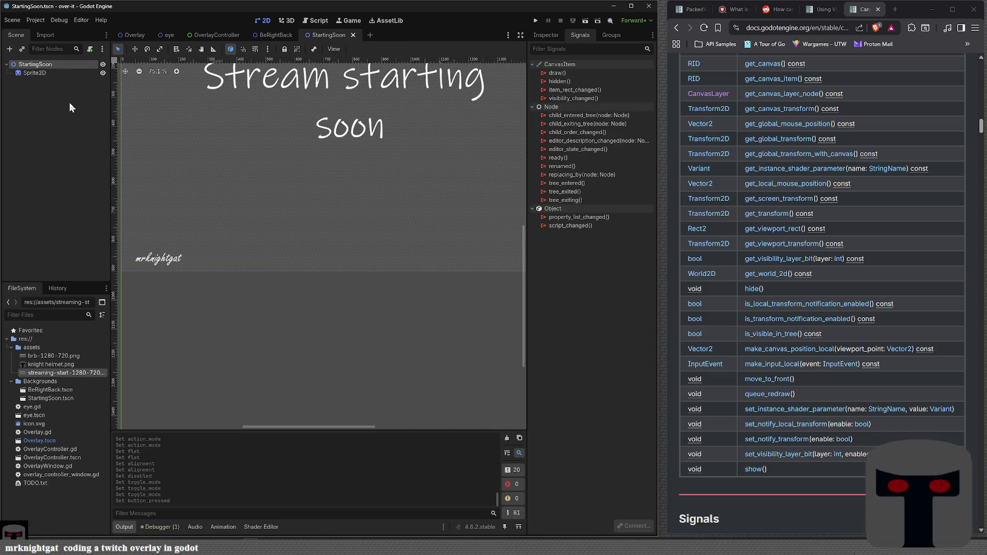
# Add a Label child node under StartingSoon
pyautogui.hotkey('ctrl', 'a')
pyautogui.write('label')
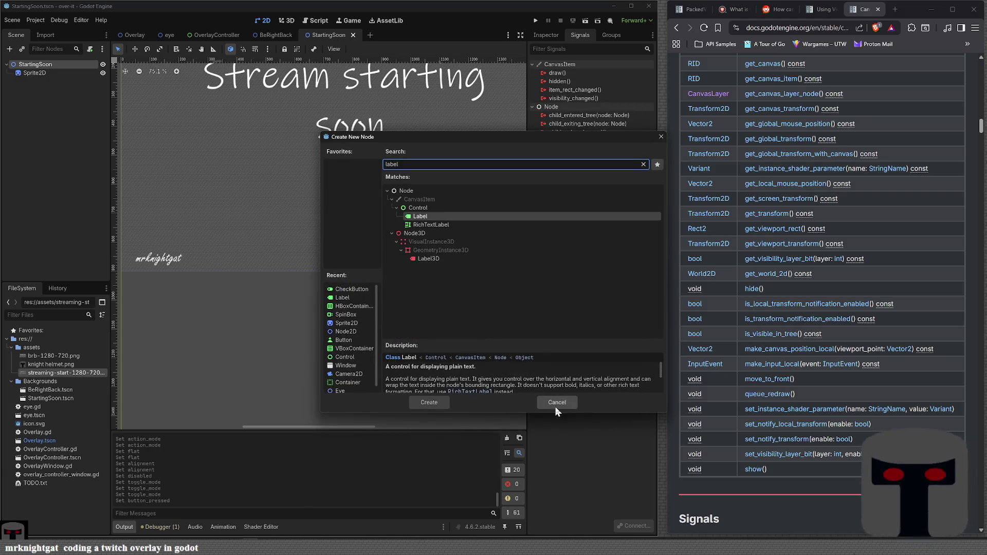
pyautogui.click(429, 403)
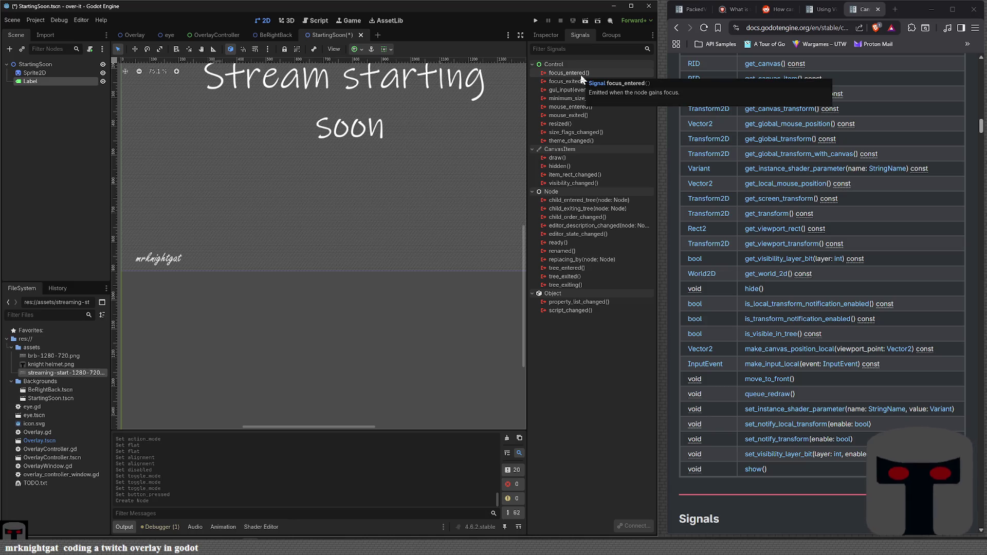
# Set the new label's Text property to 5:00
pyautogui.click(544, 36)
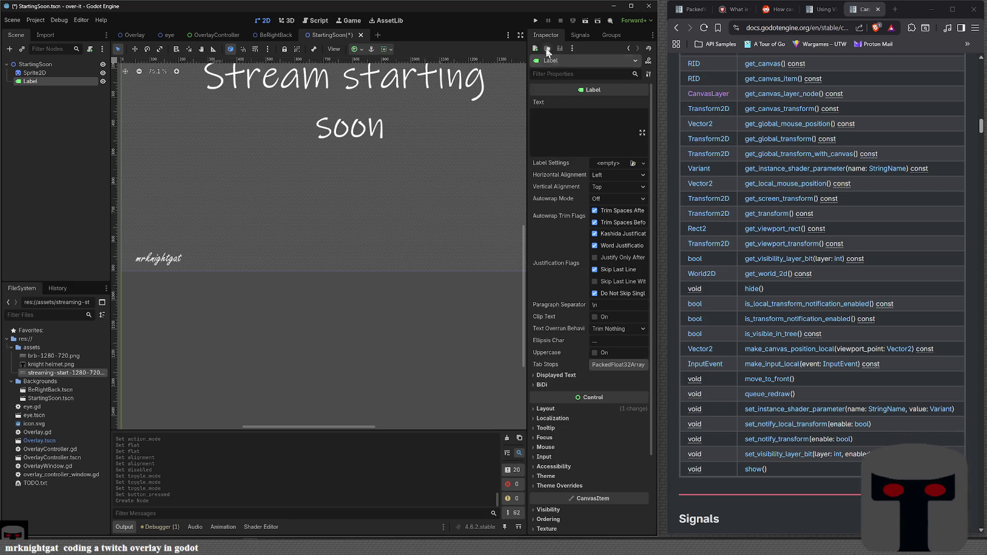
pyautogui.click(558, 117)
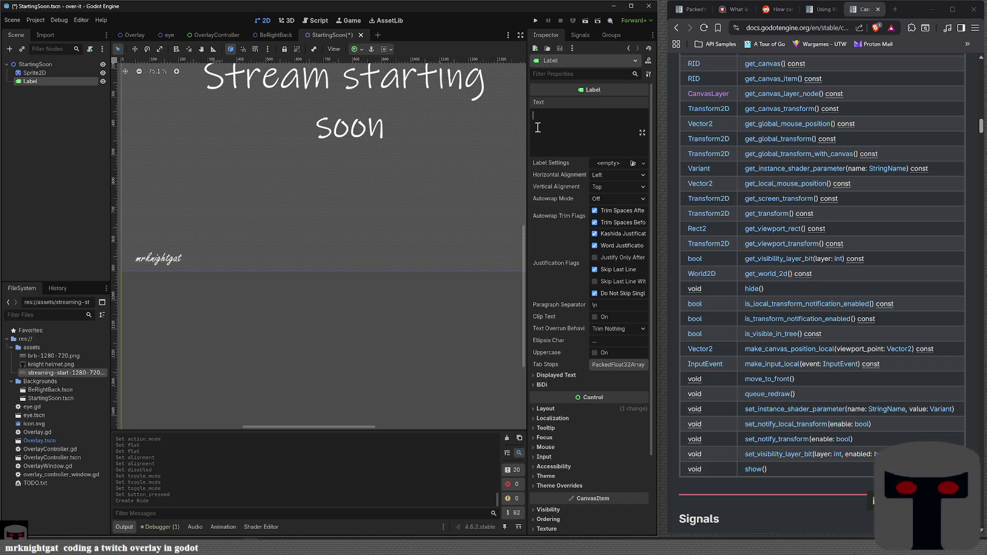
pyautogui.write('Coun')
pyautogui.press('BackSpace')
pyautogui.press('BackSpace')
pyautogui.press('BackSpace')
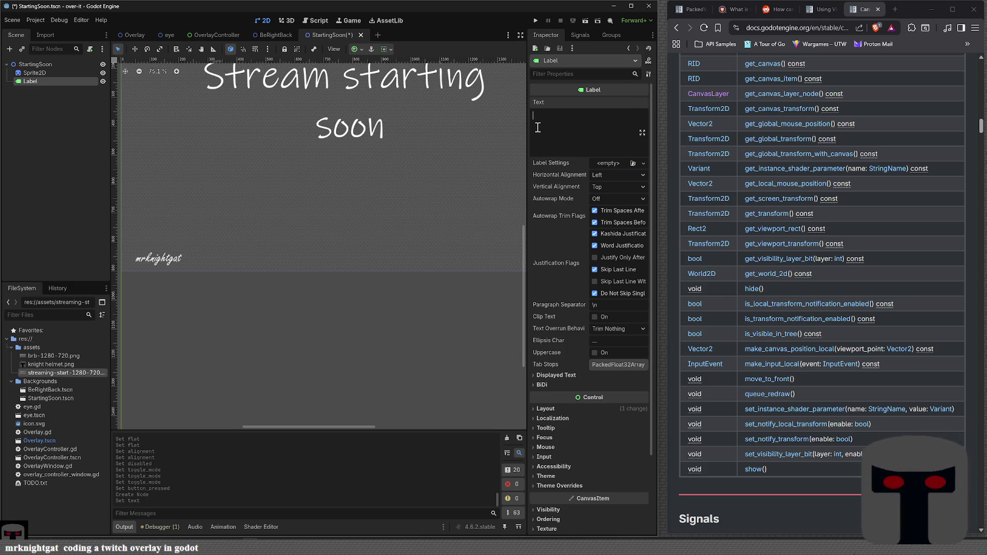
pyautogui.write('5:00')
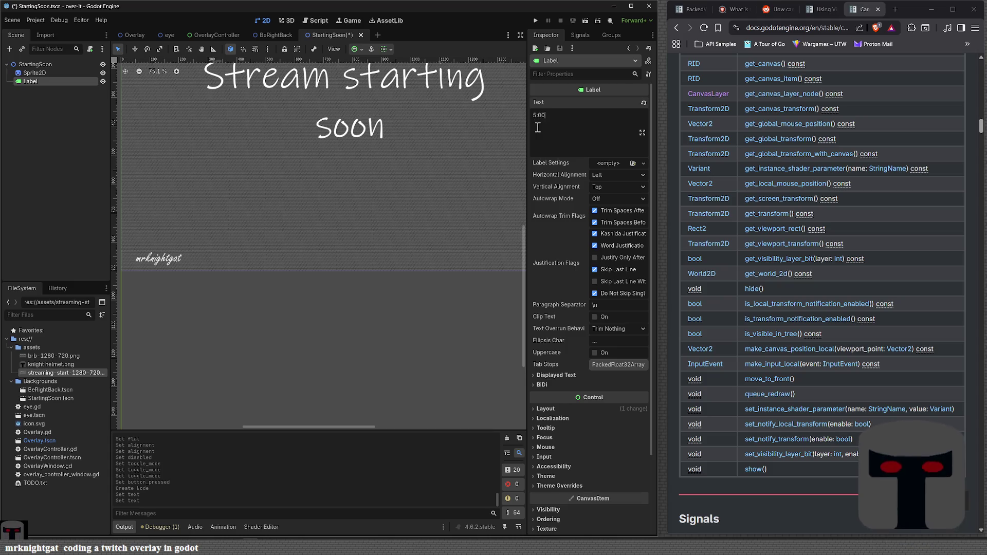
pyautogui.scroll(1, 375, 179)
pyautogui.scroll(-6, 374, 180)
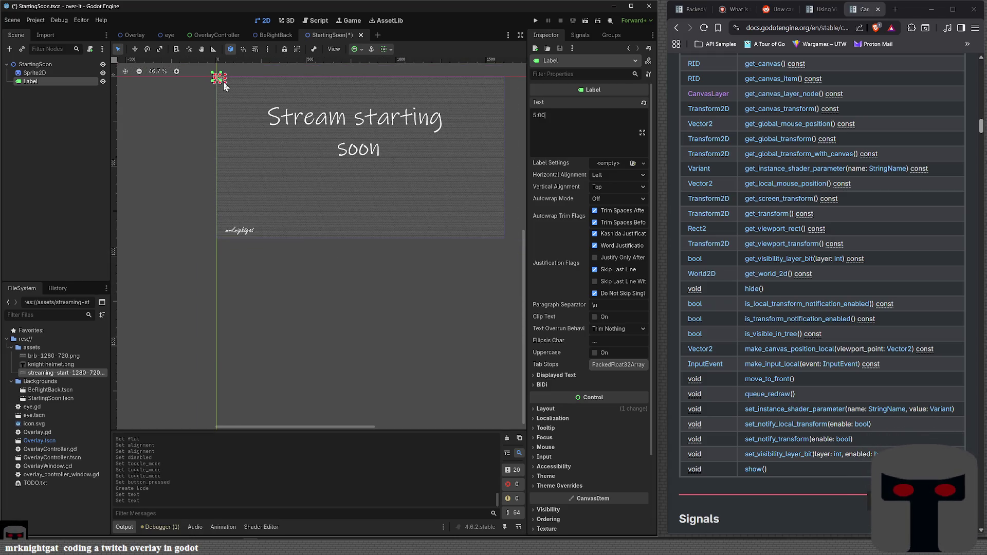
# Try Full Rect and other anchor presets on the 5:00 label
pyautogui.click(385, 49)
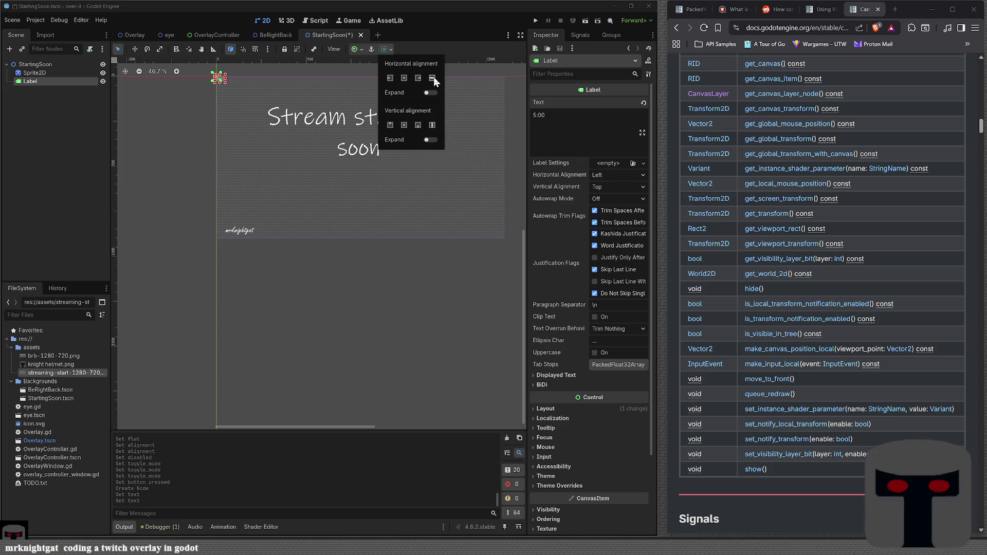
pyautogui.click(355, 72)
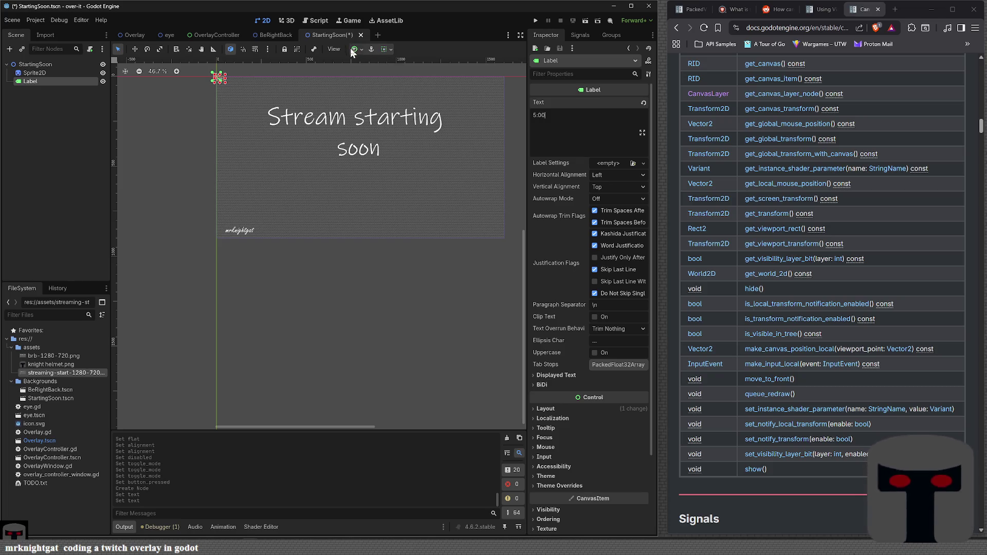
pyautogui.click(360, 50)
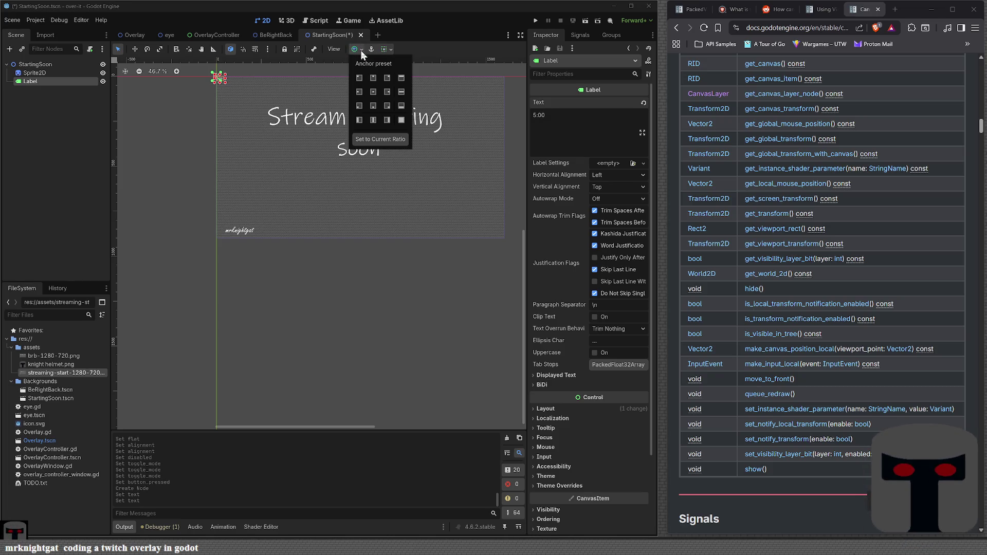
pyautogui.click(401, 121)
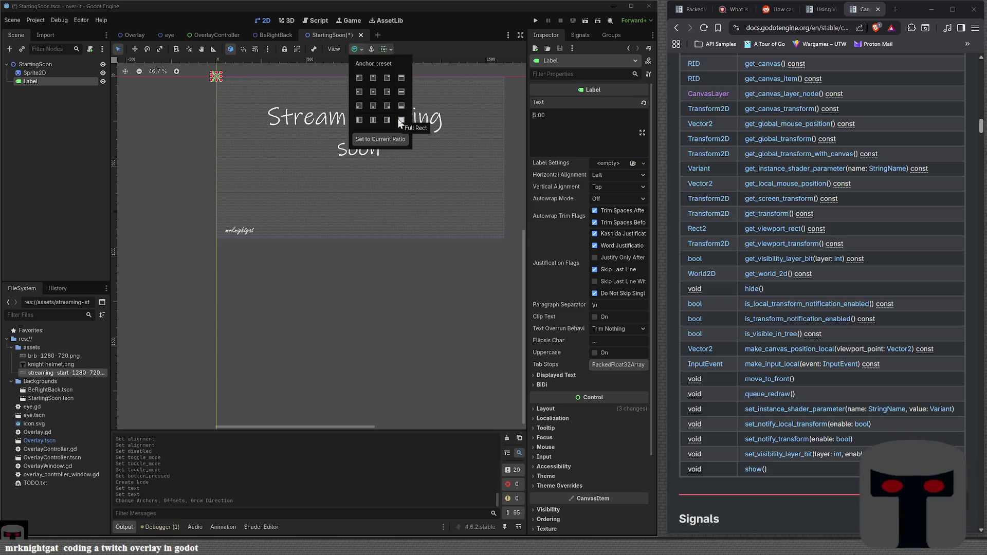
pyautogui.click(401, 122)
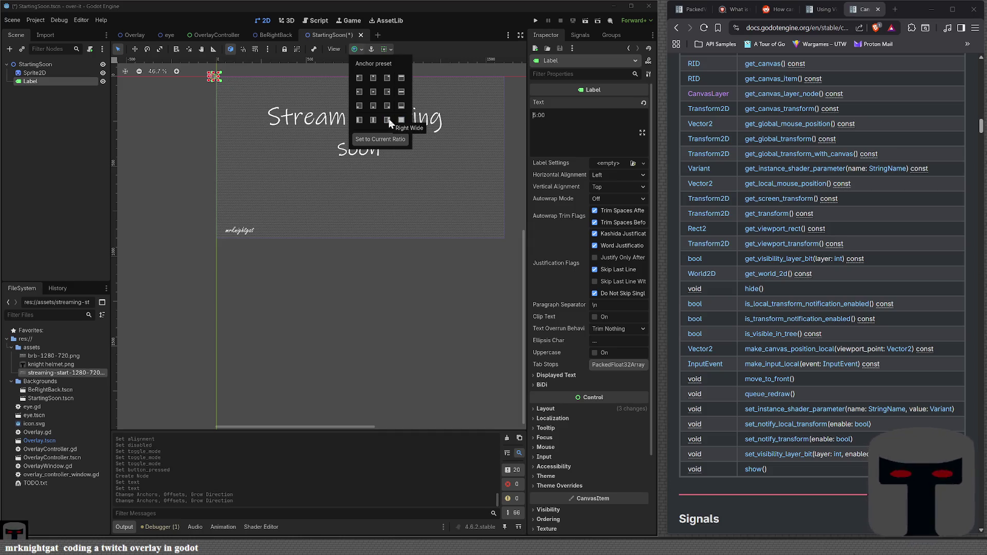
pyautogui.click(401, 121)
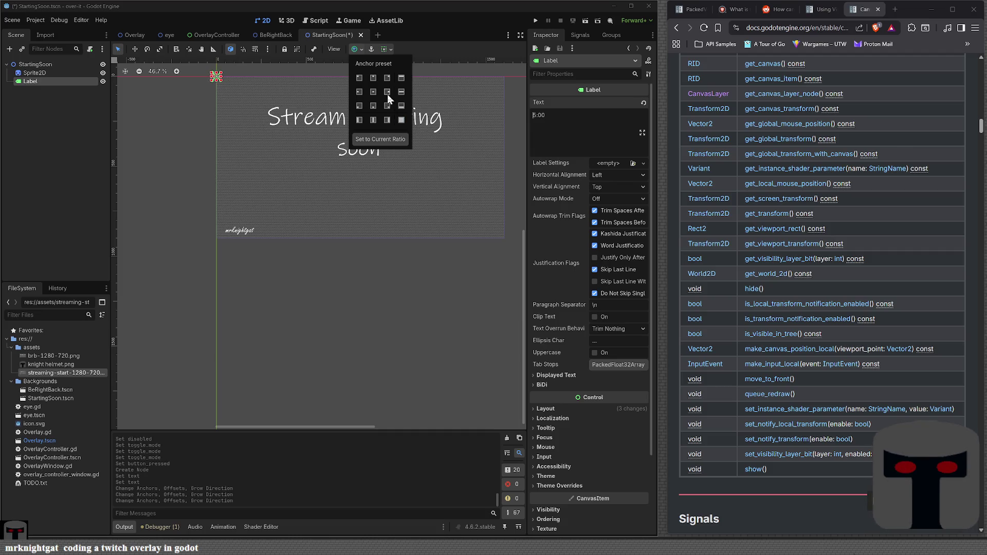
pyautogui.click(376, 52)
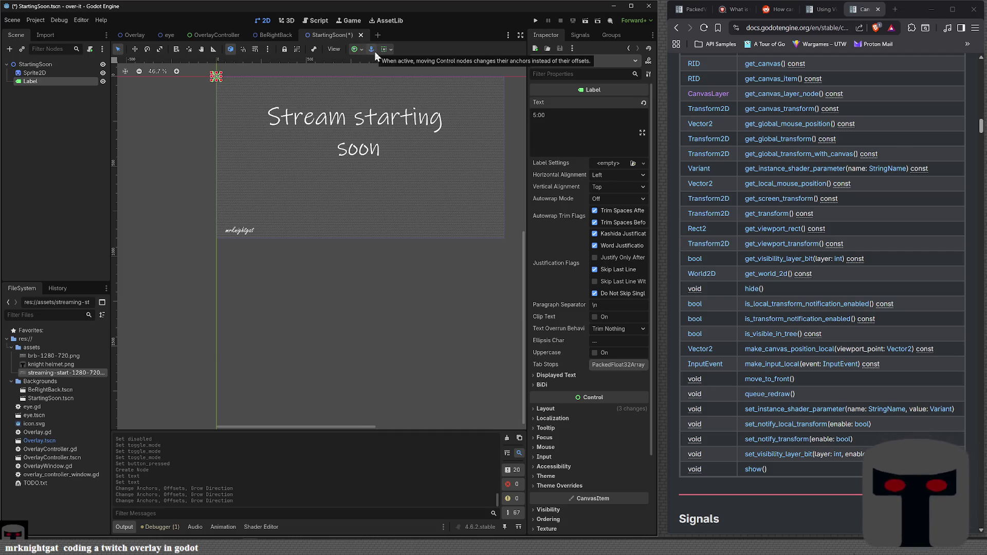
# Turn on horizontal and vertical expand and centre the label vertically
pyautogui.click(387, 51)
pyautogui.click(430, 92)
pyautogui.click(431, 93)
pyautogui.click(430, 93)
pyautogui.click(432, 78)
pyautogui.click(432, 78)
pyautogui.click(432, 126)
pyautogui.click(431, 126)
pyautogui.click(428, 139)
pyautogui.click(432, 126)
pyautogui.click(404, 127)
pyautogui.click(311, 84)
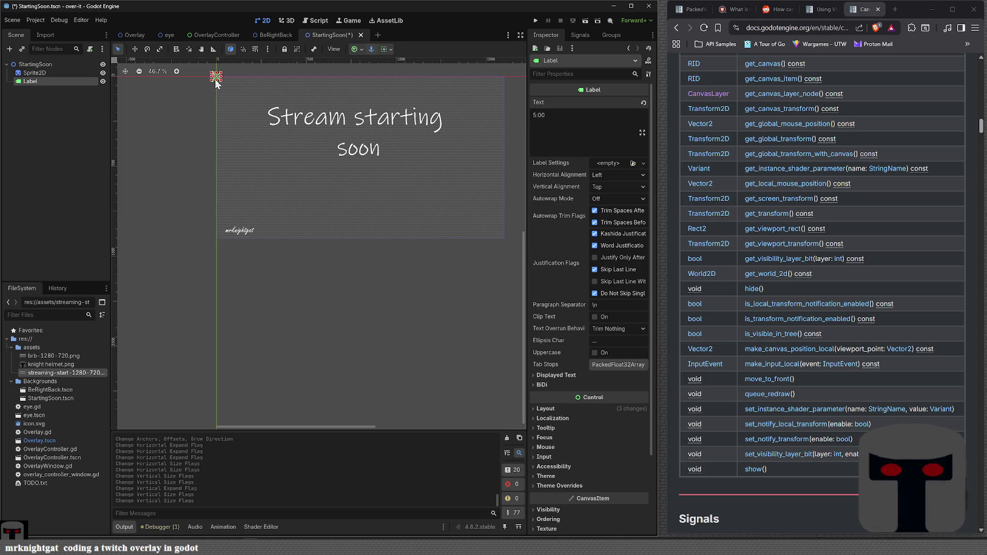
# Try Center Top and other anchor presets on the label
pyautogui.click(355, 53)
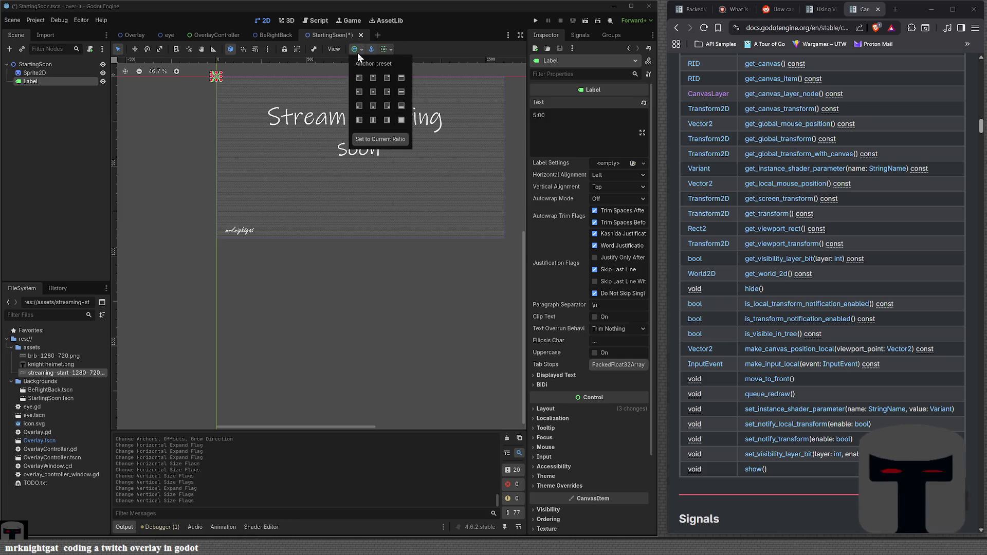
pyautogui.click(372, 79)
pyautogui.click(359, 78)
pyautogui.click(401, 121)
pyautogui.click(229, 86)
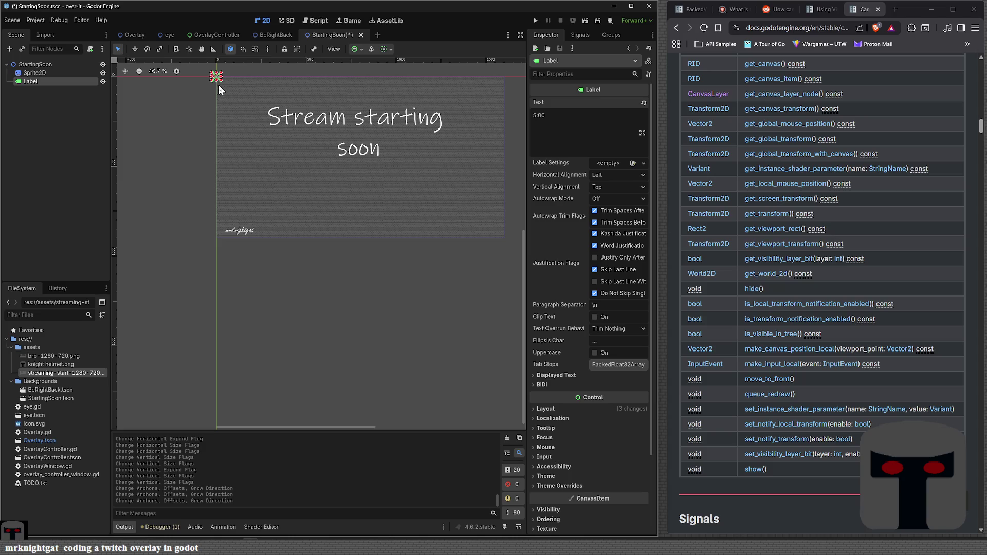
# Drag the 5:00 label onto its anchor point
pyautogui.scroll(2, 218, 85)
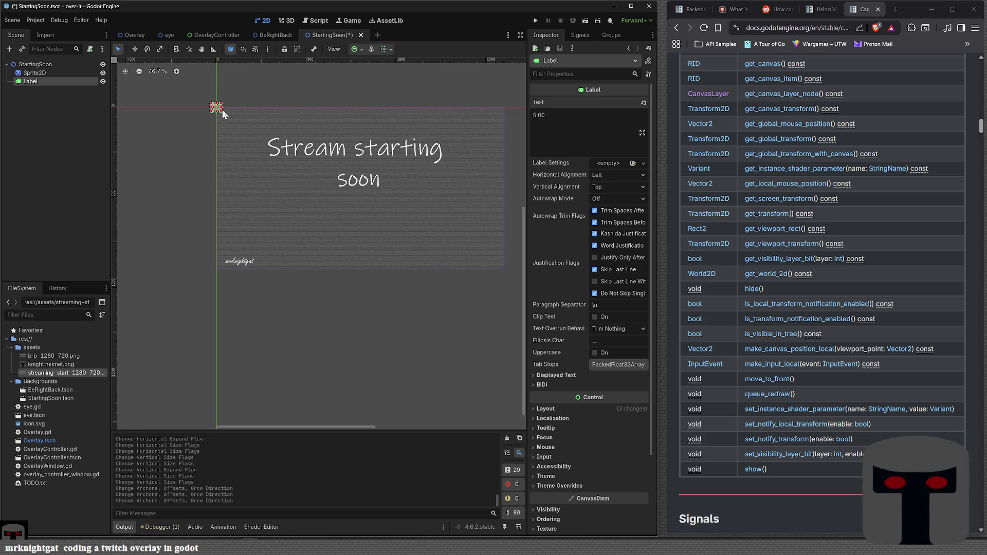
pyautogui.scroll(8, 216, 122)
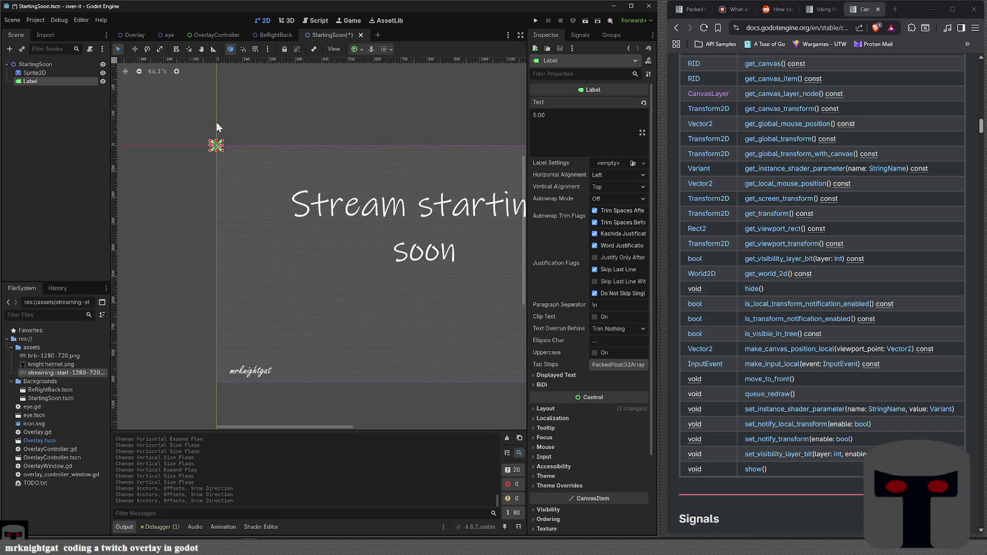
pyautogui.scroll(2, 230, 159)
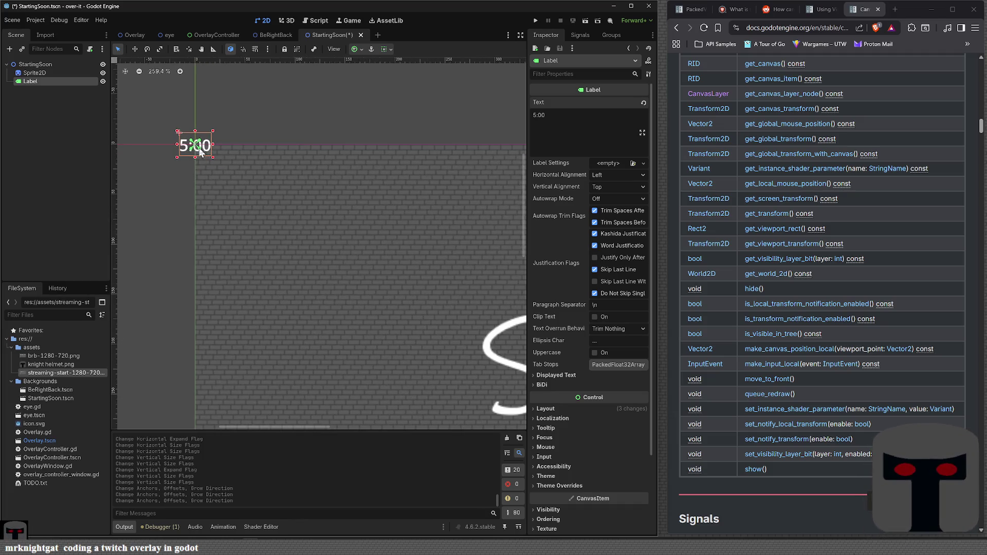
pyautogui.moveTo(186, 142); pyautogui.dragTo(303, 193)
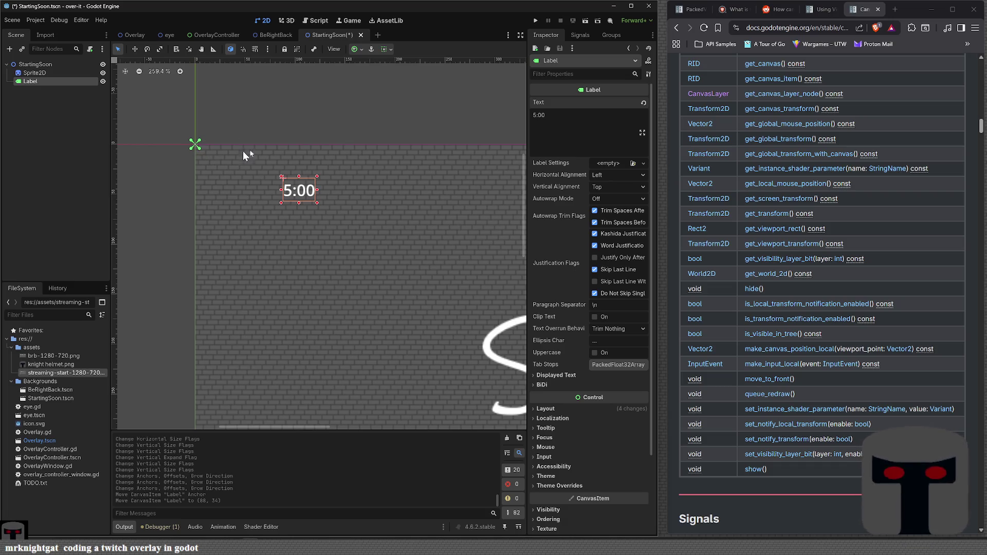
# Turn off horizontal and vertical expand and adjust the sizing alignments
pyautogui.click(390, 50)
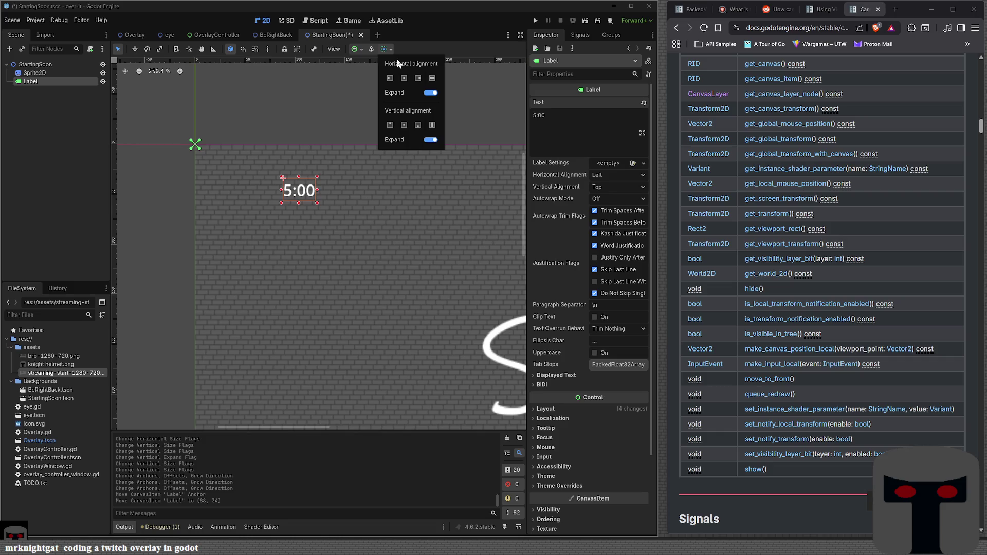
pyautogui.click(430, 93)
pyautogui.click(429, 139)
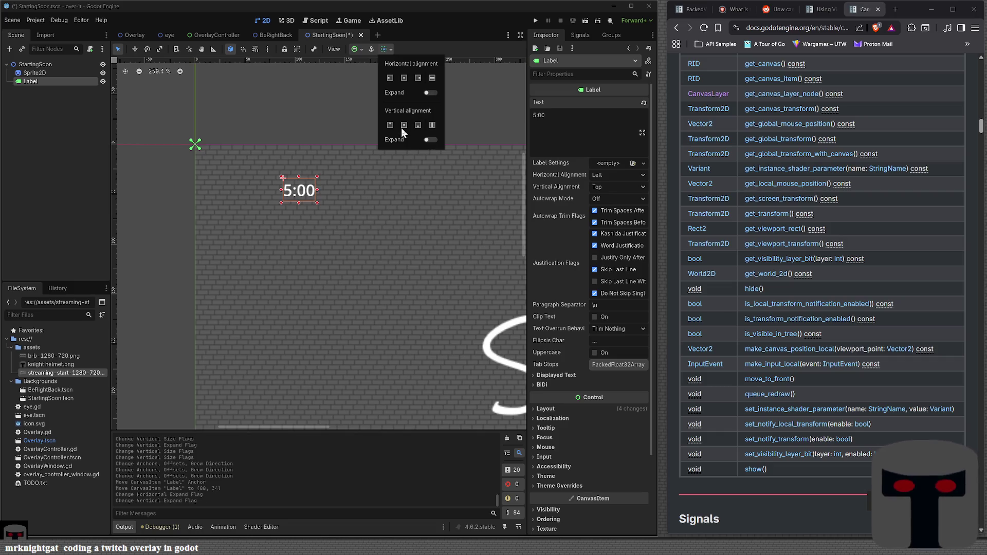
pyautogui.click(405, 92)
pyautogui.click(404, 125)
pyautogui.click(391, 80)
pyautogui.click(391, 125)
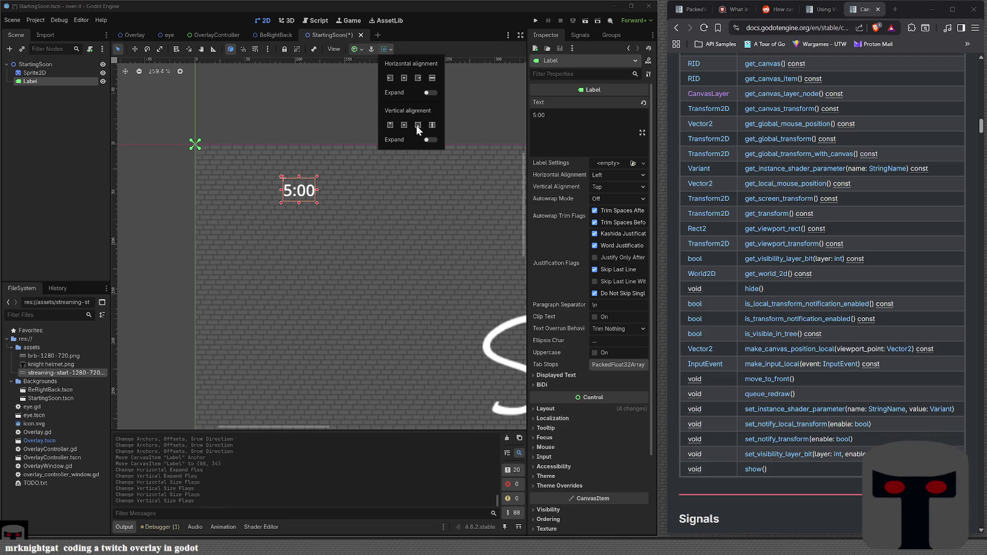
# Apply the Top Left anchor preset to the 5:00 label
pyautogui.click(356, 51)
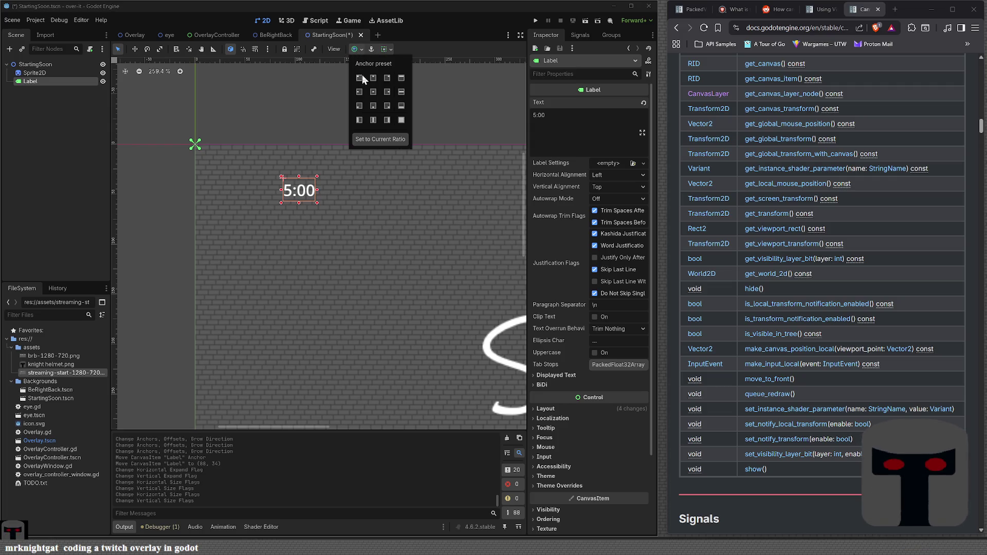
pyautogui.click(360, 78)
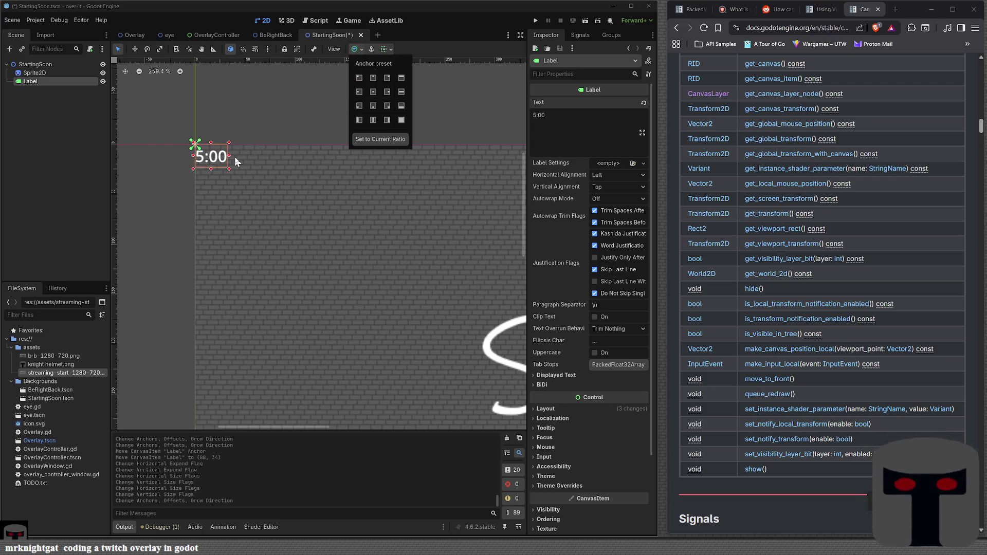
pyautogui.click(359, 117)
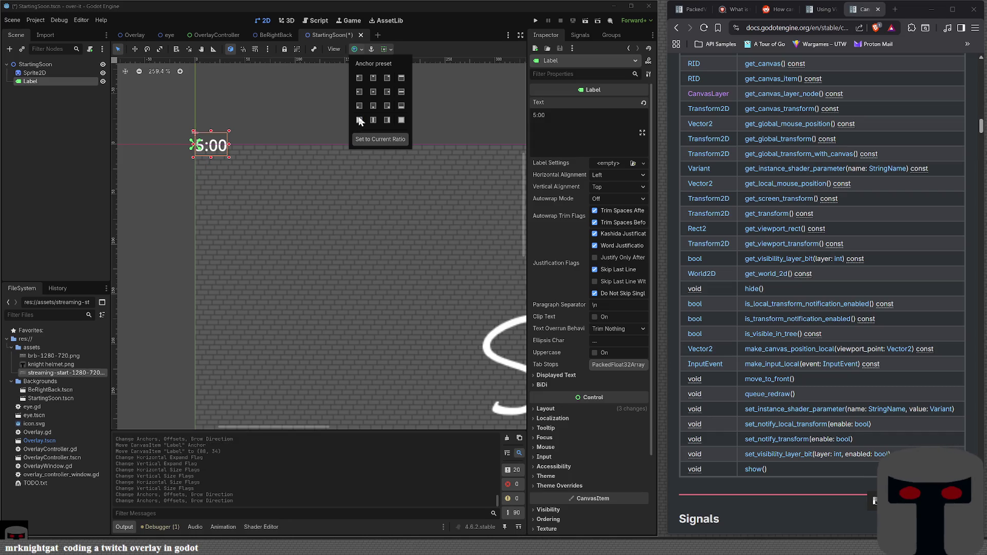
pyautogui.click(361, 77)
pyautogui.click(409, 284)
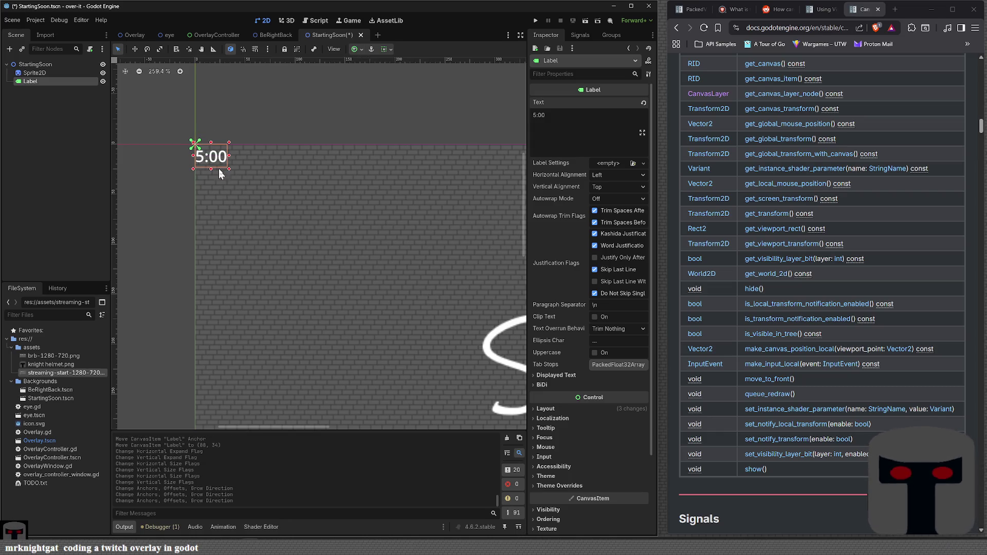
pyautogui.click(170, 153)
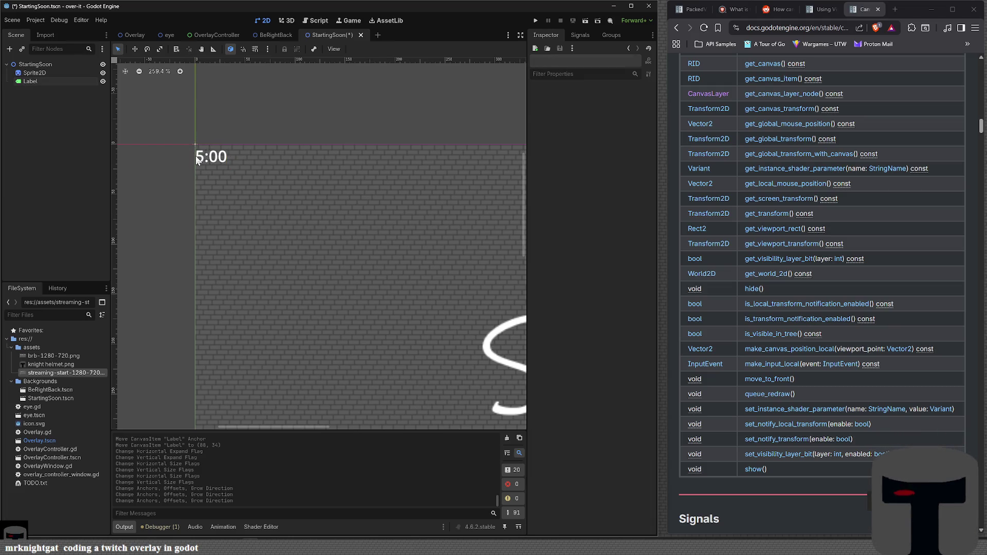
pyautogui.click(198, 161)
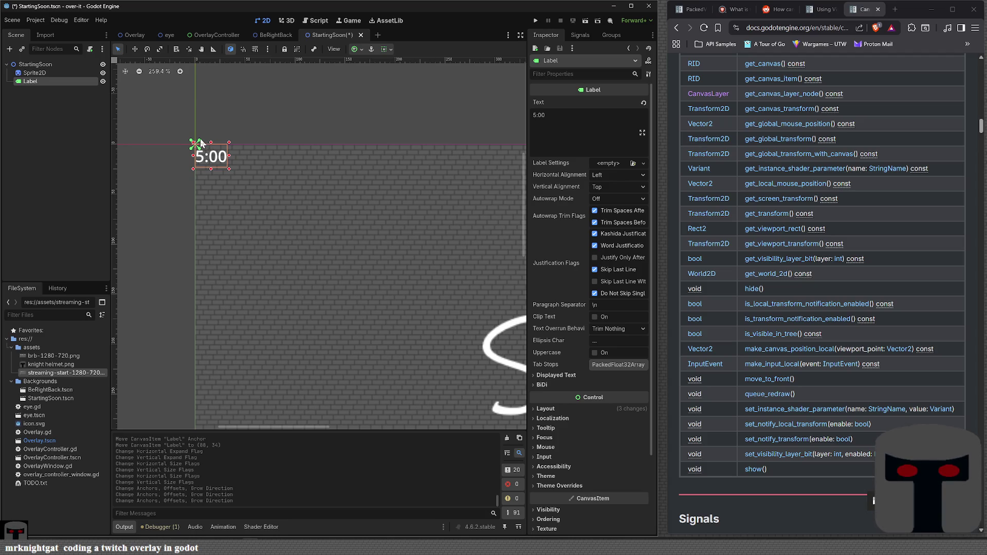
# Drag the 5:00 label into the frame just below the 'Stream starting soon' heading
pyautogui.moveTo(221, 164); pyautogui.dragTo(392, 304)
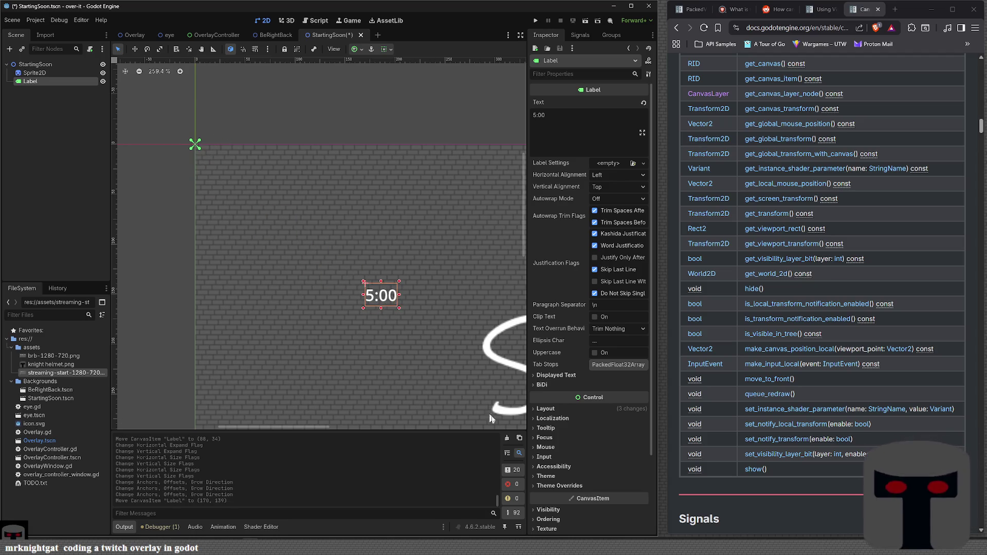
pyautogui.scroll(-7, 473, 307)
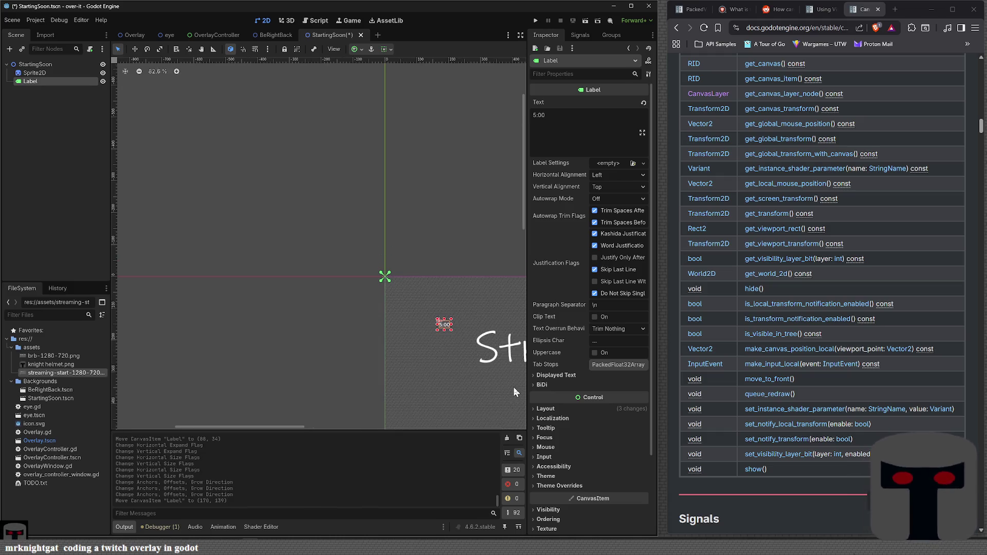
pyautogui.scroll(8, 507, 399)
pyautogui.scroll(-3, 353, 220)
pyautogui.scroll(2, 298, 273)
pyautogui.moveTo(273, 226)
pyautogui.mouseDown()
pyautogui.moveTo(443, 376)
pyautogui.moveTo(479, 394)
pyautogui.mouseUp()
pyautogui.scroll(-10, 375, 223)
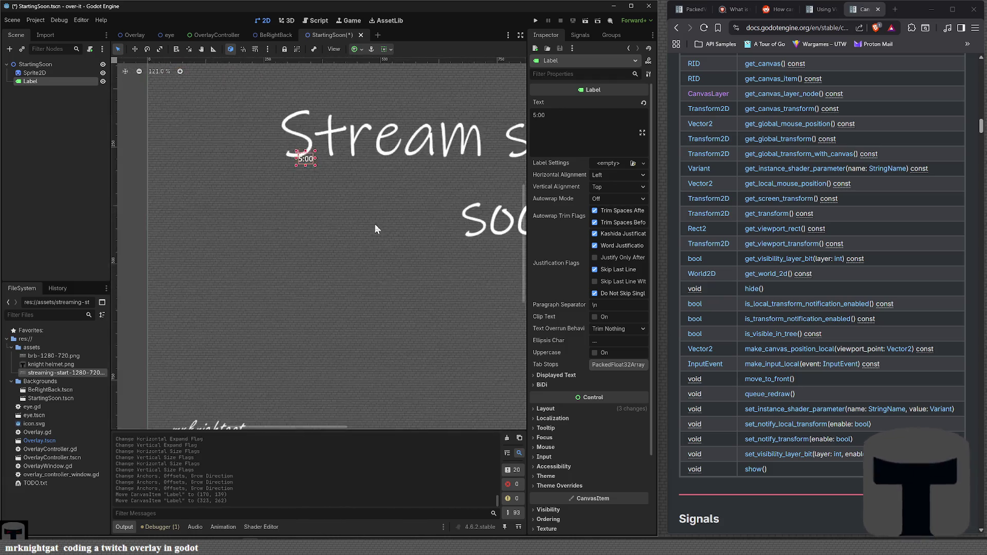
pyautogui.scroll(-7, 375, 224)
pyautogui.moveTo(343, 196)
pyautogui.mouseDown()
pyautogui.moveTo(379, 280)
pyautogui.moveTo(448, 302)
pyautogui.moveTo(444, 265)
pyautogui.moveTo(375, 242)
pyautogui.moveTo(428, 282)
pyautogui.moveTo(434, 275)
pyautogui.mouseUp()
pyautogui.moveTo(440, 270); pyautogui.dragTo(440, 267)
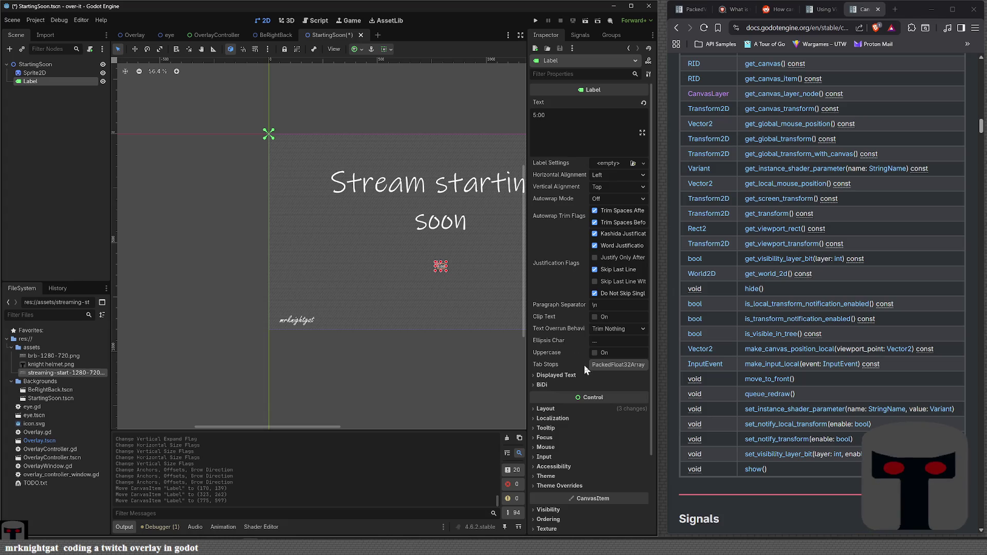
pyautogui.click(618, 163)
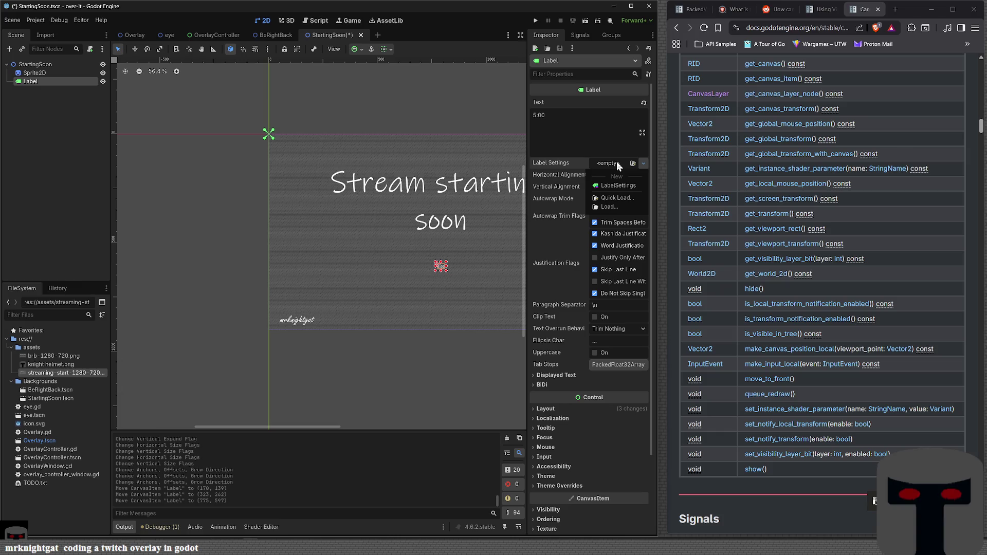
# Create a new LabelSettings resource for the label and expand its Font section
pyautogui.click(612, 186)
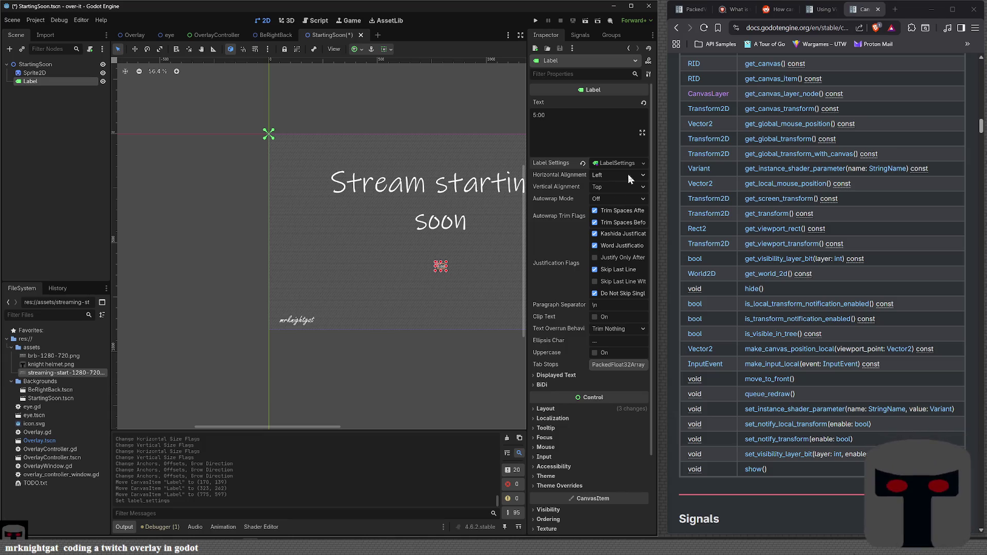
pyautogui.click(643, 164)
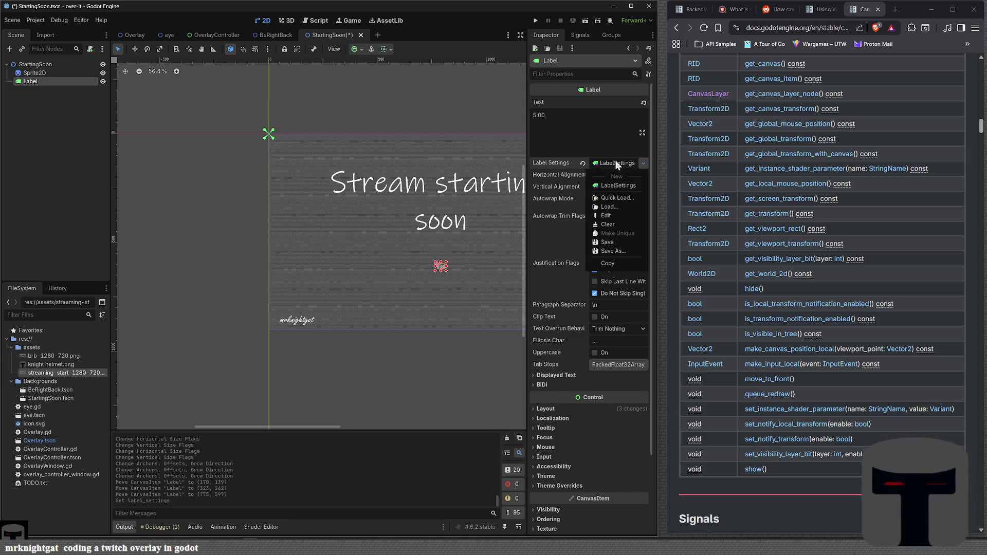
pyautogui.click(617, 163)
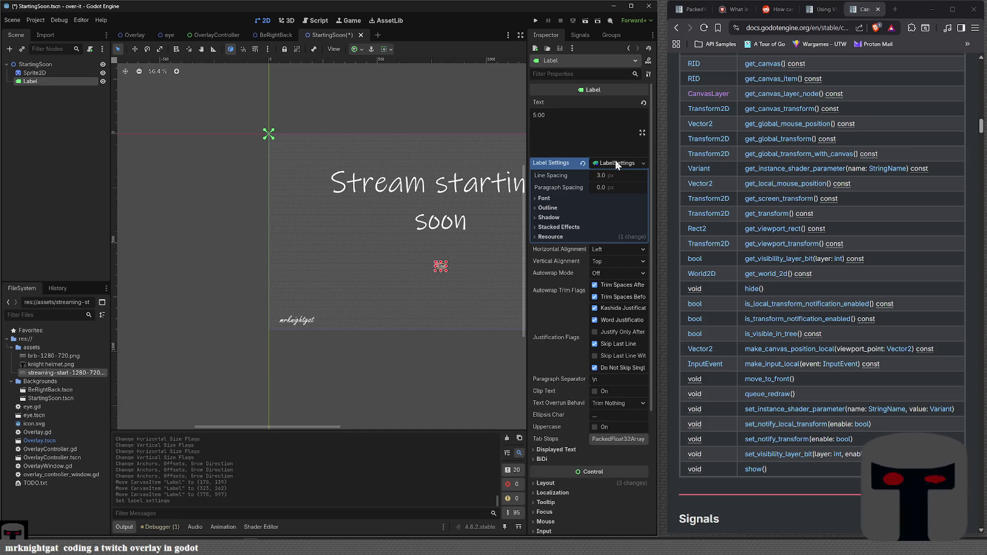
pyautogui.click(558, 199)
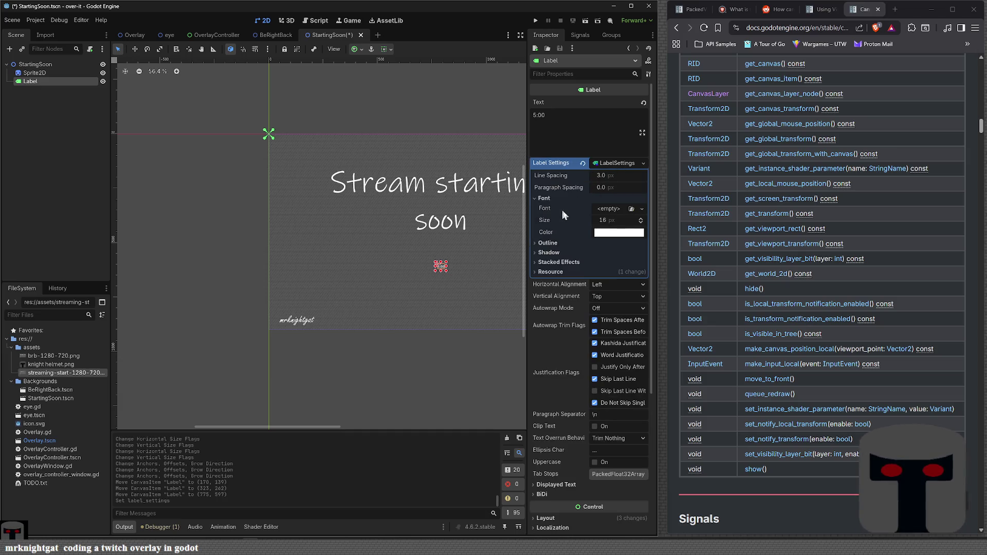
pyautogui.click(609, 210)
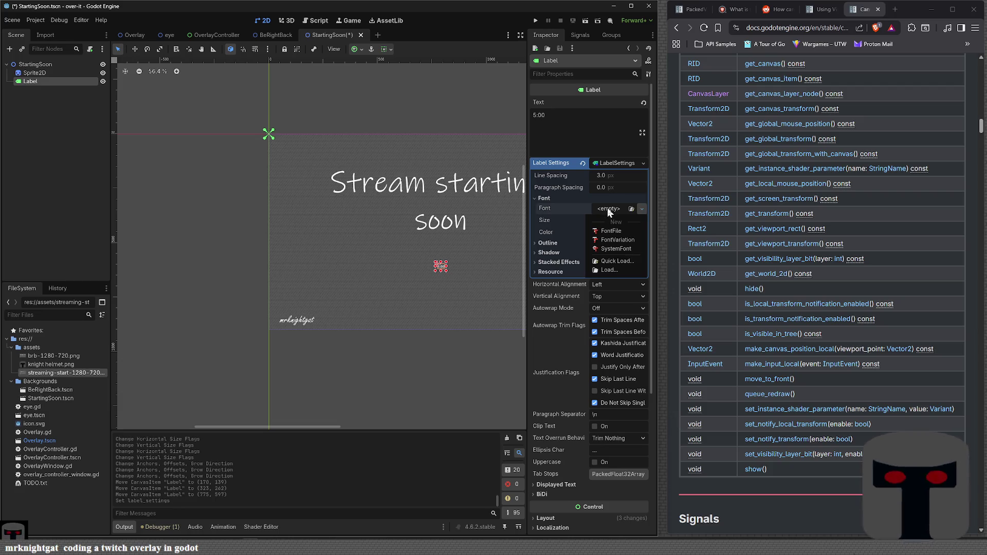
pyautogui.click(608, 211)
# Set the font size to 85, then 100, and move the label up-left
pyautogui.click(603, 221)
pyautogui.moveTo(611, 237)
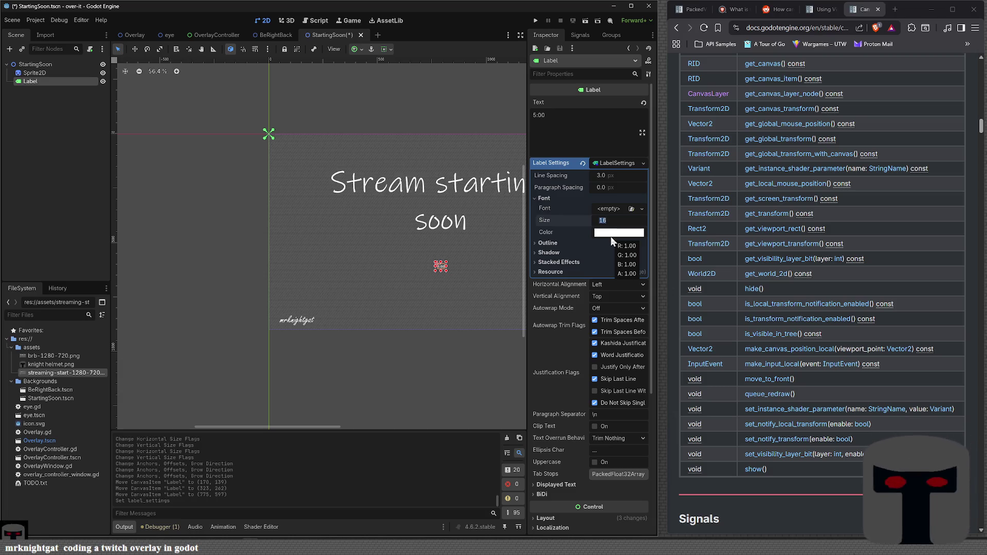
pyautogui.write('85')
pyautogui.press('Return')
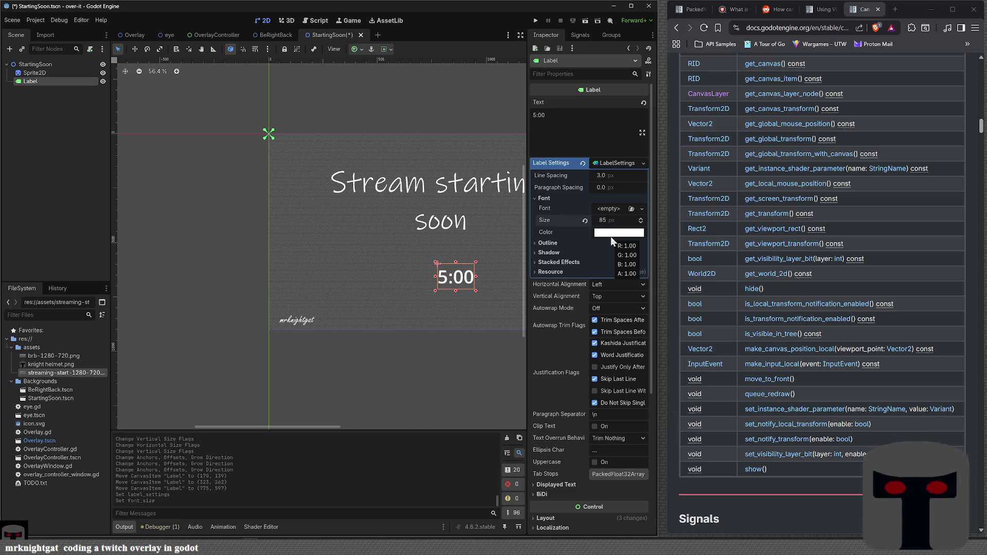
pyautogui.click(603, 220)
pyautogui.write('100')
pyautogui.press('Return')
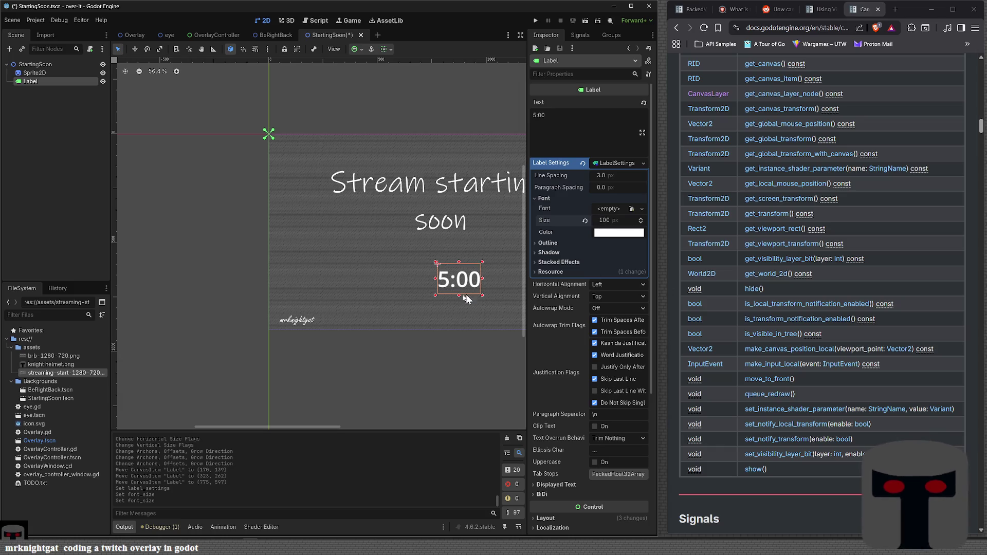
pyautogui.moveTo(458, 282); pyautogui.dragTo(440, 271)
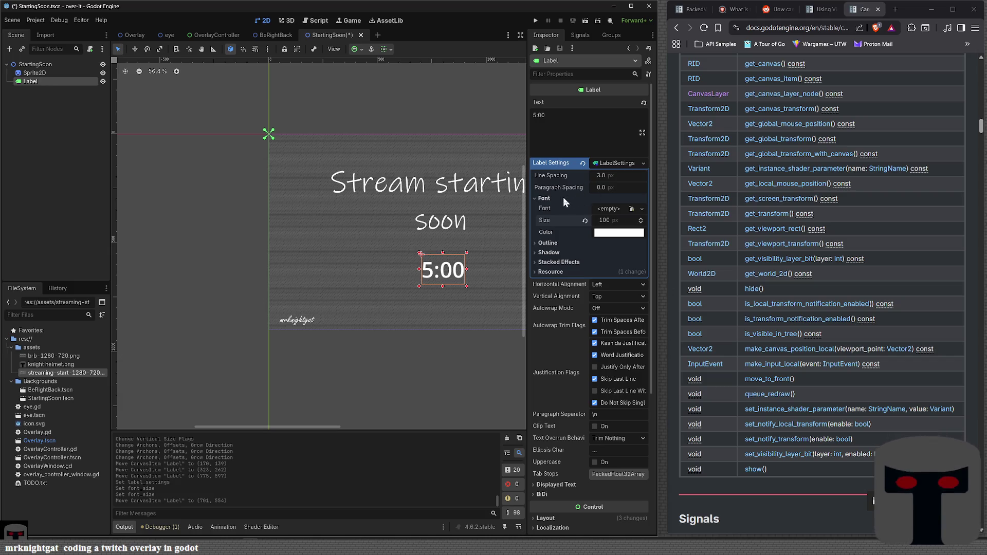
pyautogui.click(642, 209)
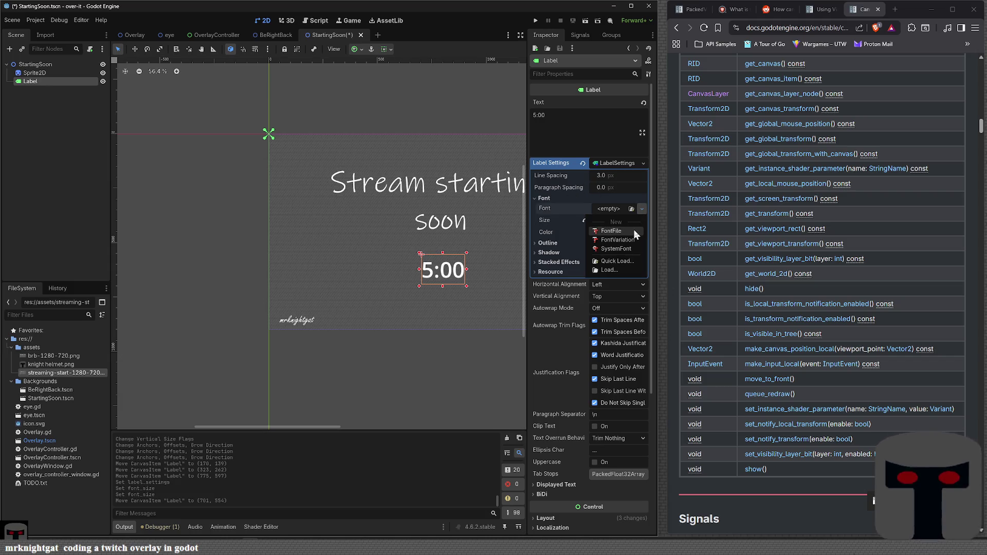
# Assign a new SystemFont and add, then remove, a Font Names entry
pyautogui.click(632, 246)
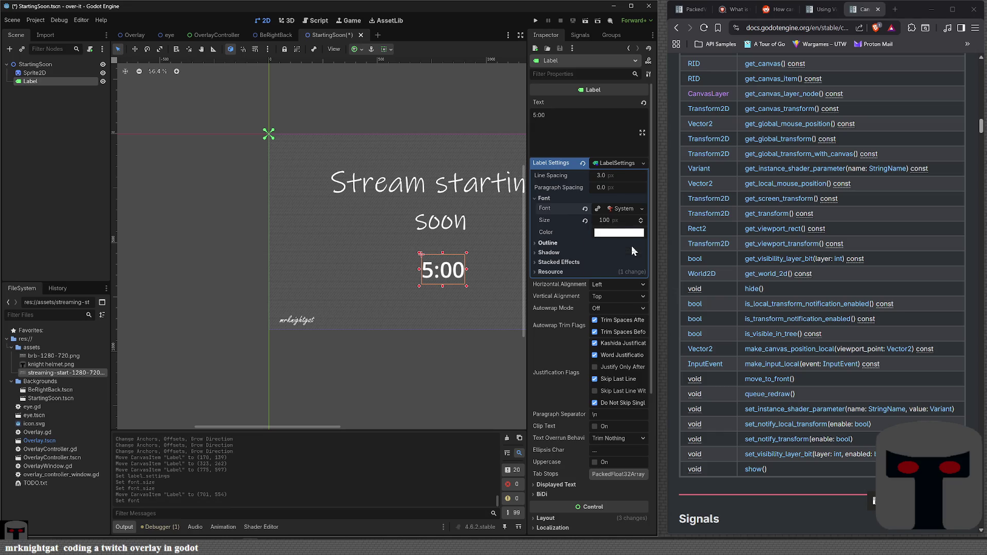
pyautogui.click(624, 209)
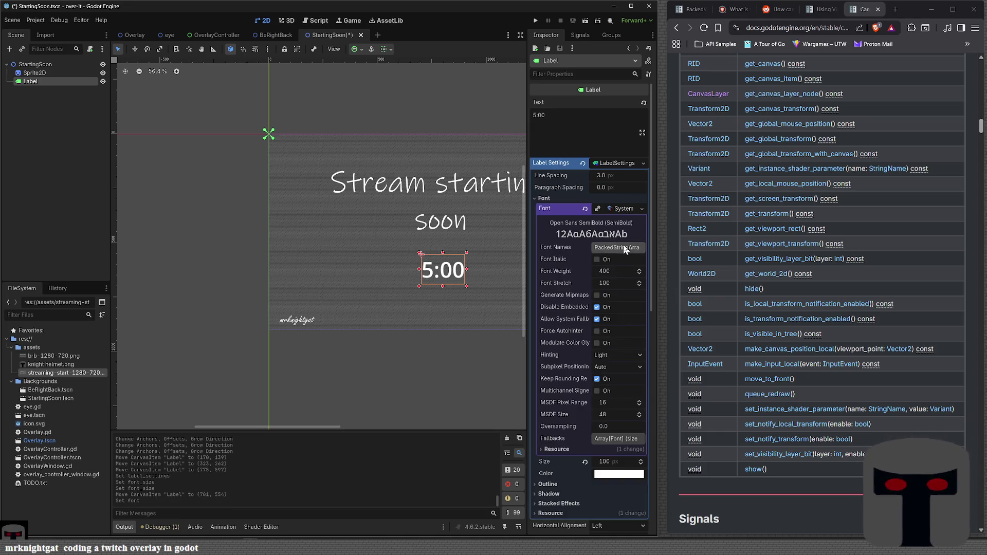
pyautogui.scroll(-3, 620, 265)
pyautogui.scroll(2, 628, 280)
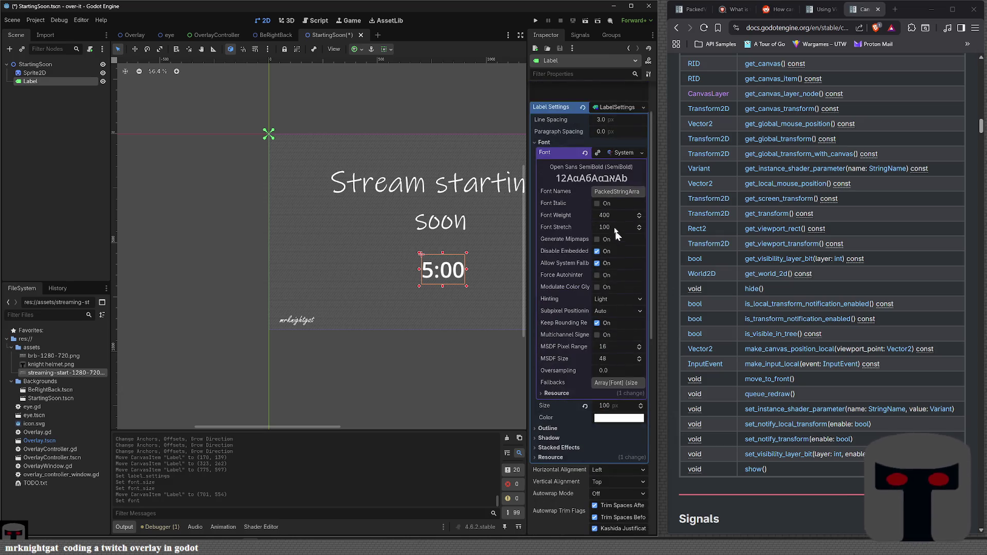
pyautogui.click(612, 192)
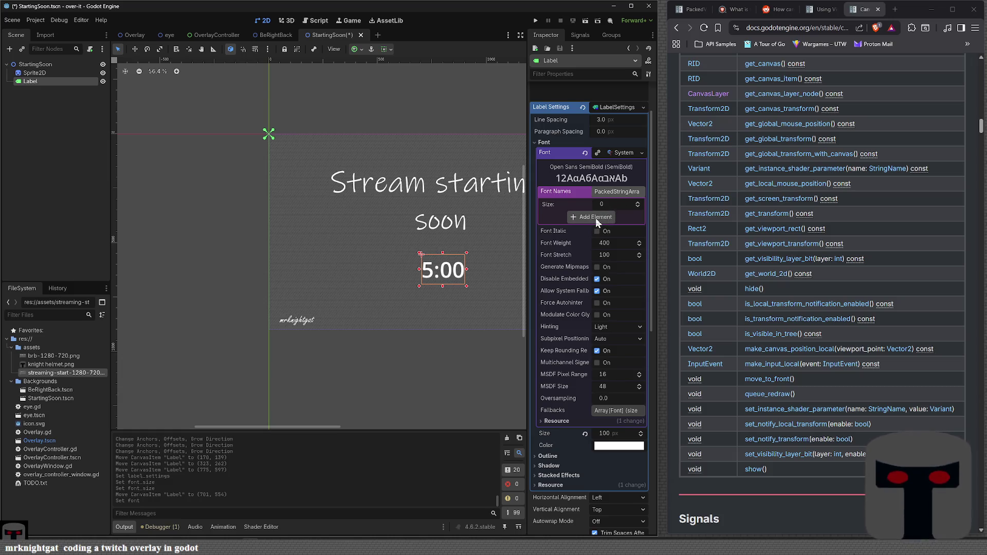
pyautogui.click(638, 202)
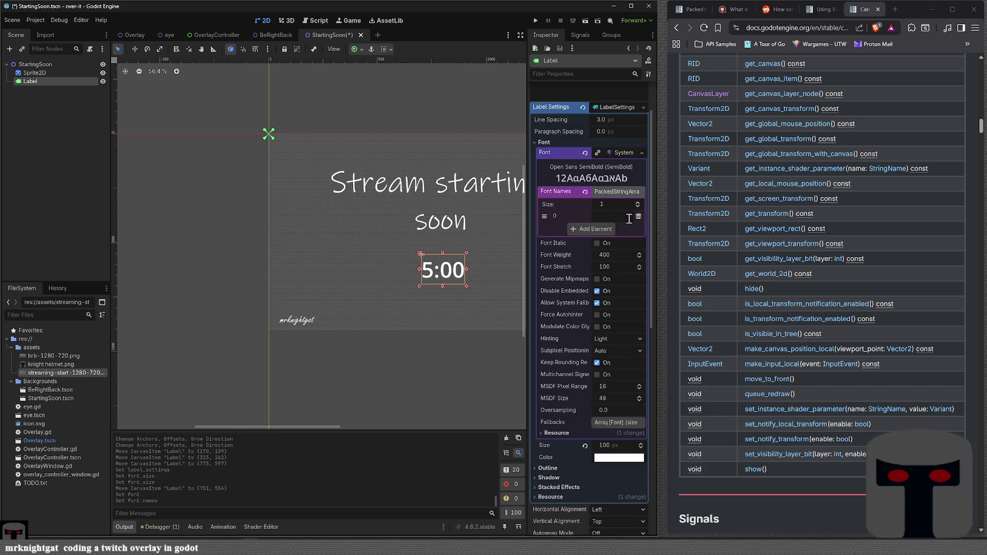
pyautogui.click(639, 216)
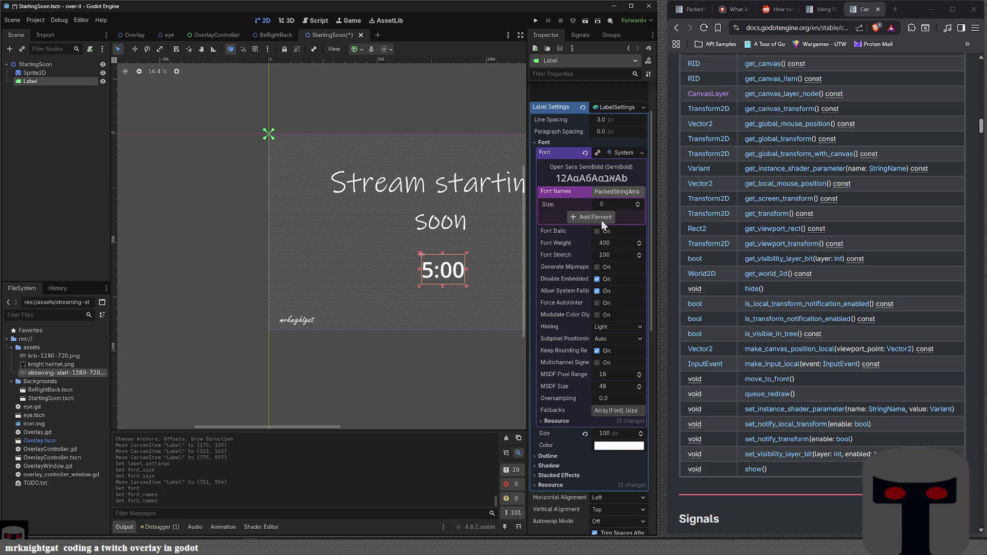
# Expand the Fallbacks list and review the font options without changing them
pyautogui.click(612, 410)
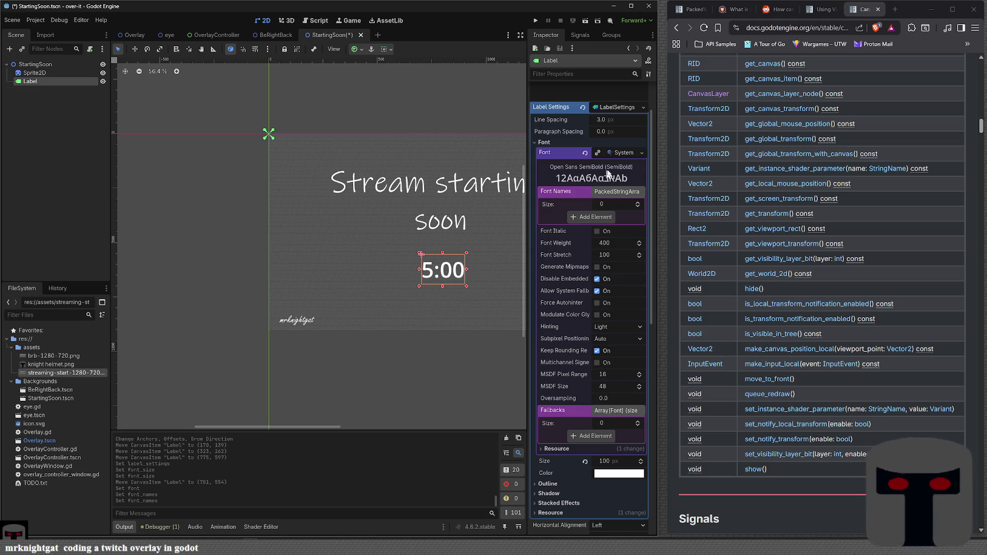
pyautogui.click(639, 153)
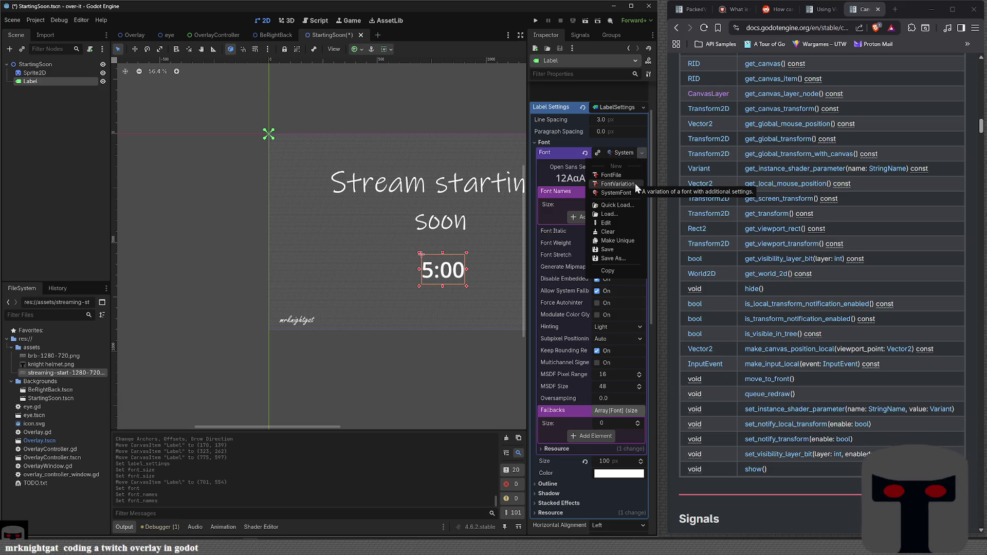
pyautogui.click(559, 187)
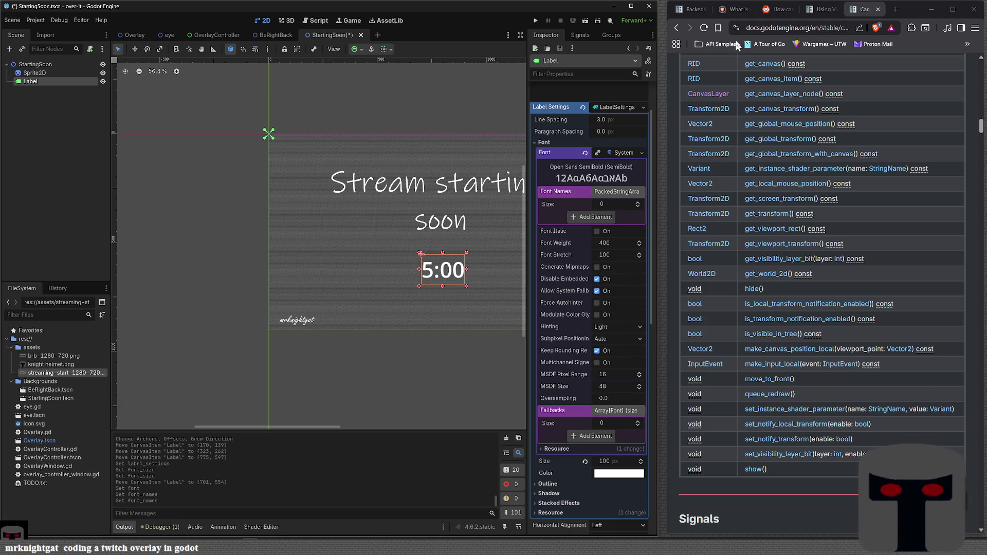
pyautogui.click(782, 29)
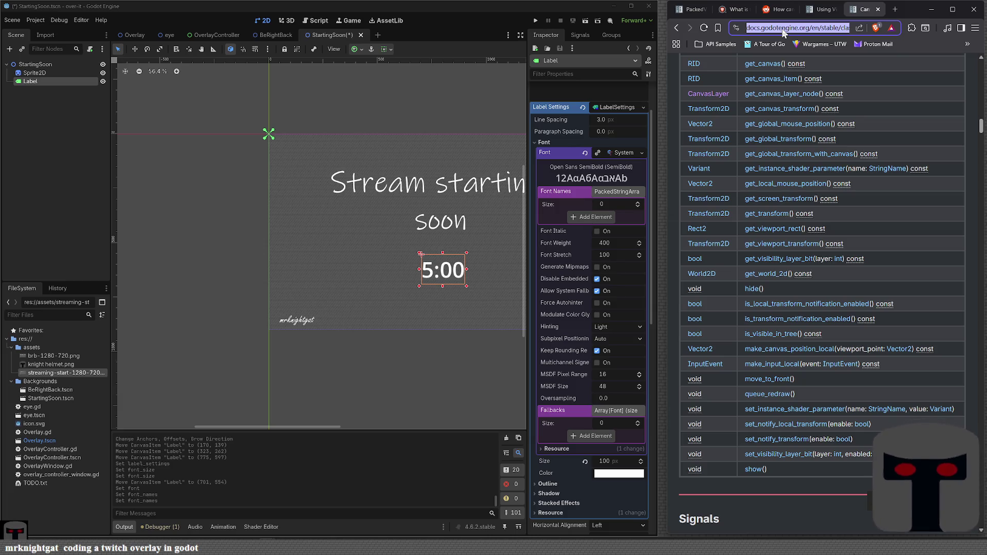
# Search Brave for 'godot using system font' and expand the full AI answer on SystemFont setup
pyautogui.write('godot ')
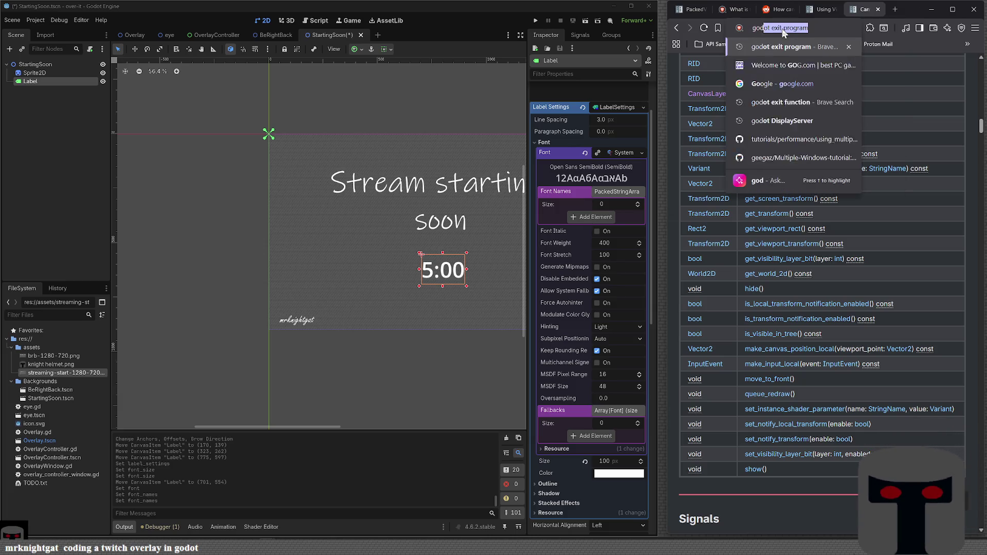
pyautogui.write('using system ')
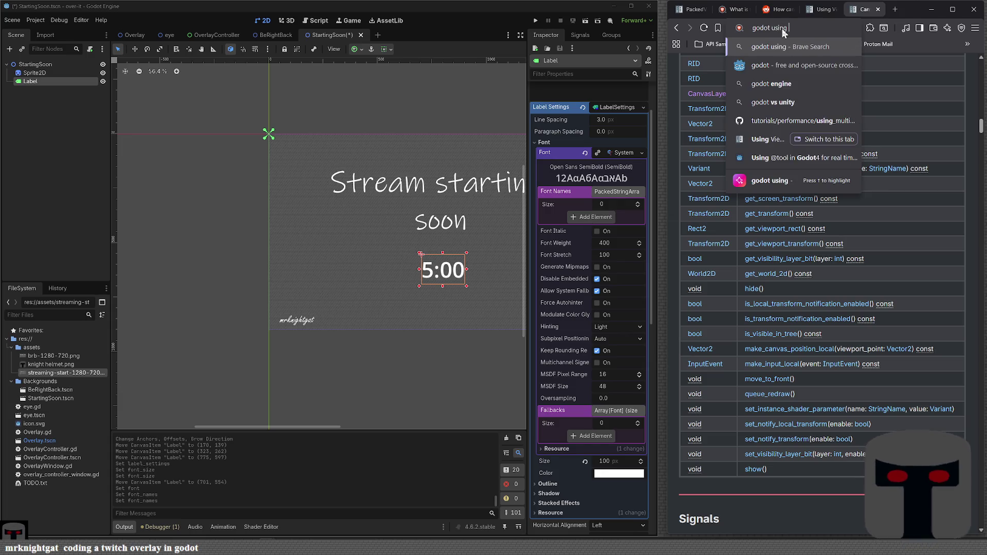
pyautogui.write('font')
pyautogui.press('Return')
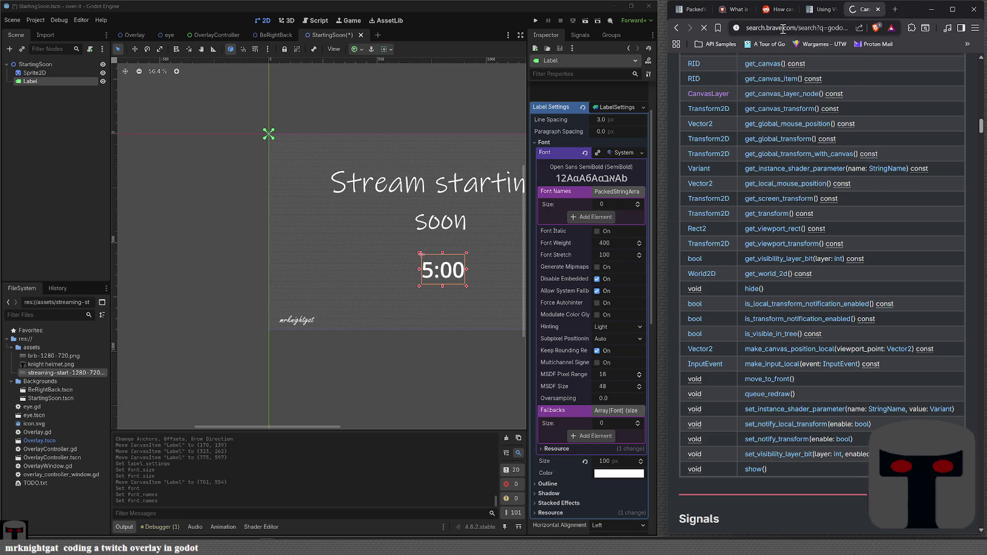
pyautogui.moveTo(664, 75); pyautogui.dragTo(653, 74)
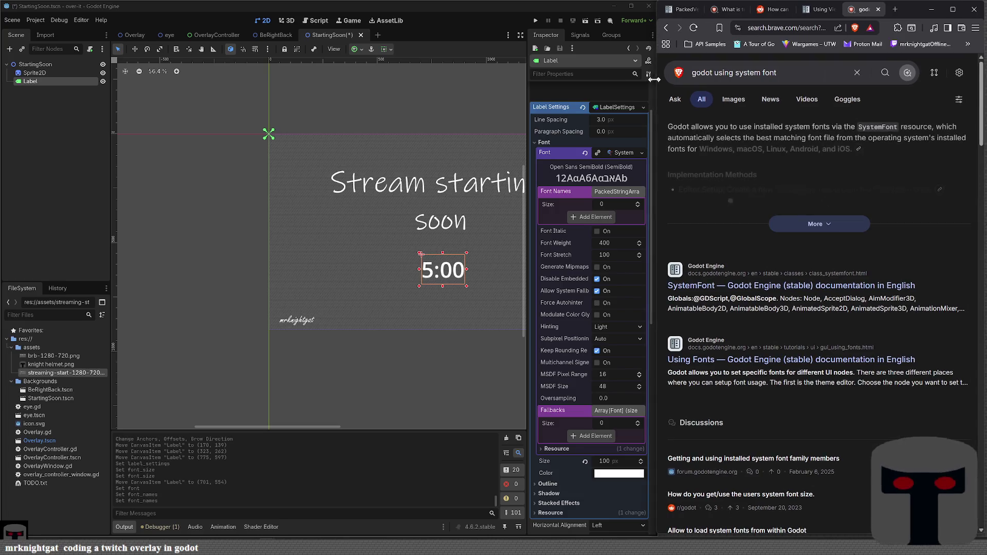
pyautogui.click(792, 224)
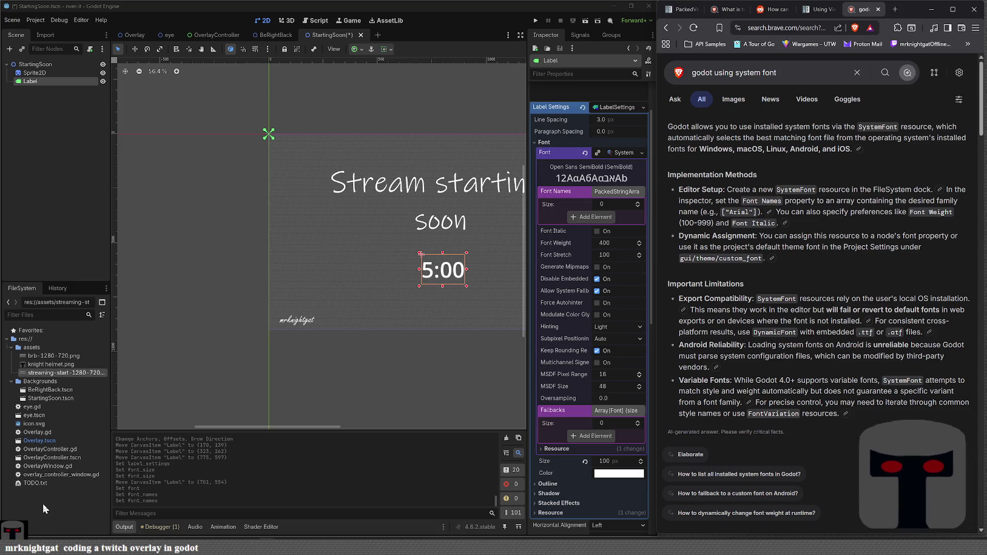
# Start a new resource in the assets folder and filter the resource types by 'System' to find SystemFont
pyautogui.rightClick(26, 349)
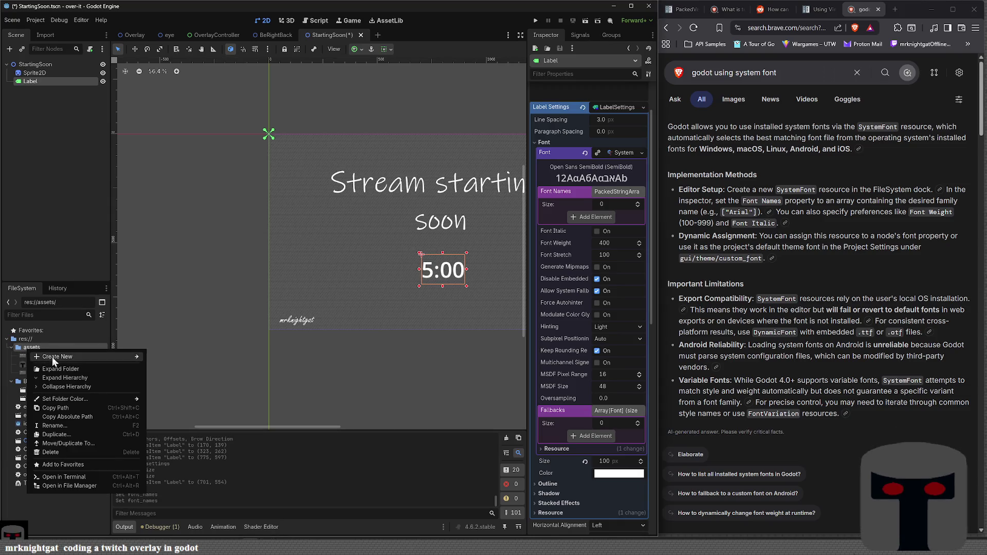
pyautogui.moveTo(62, 356)
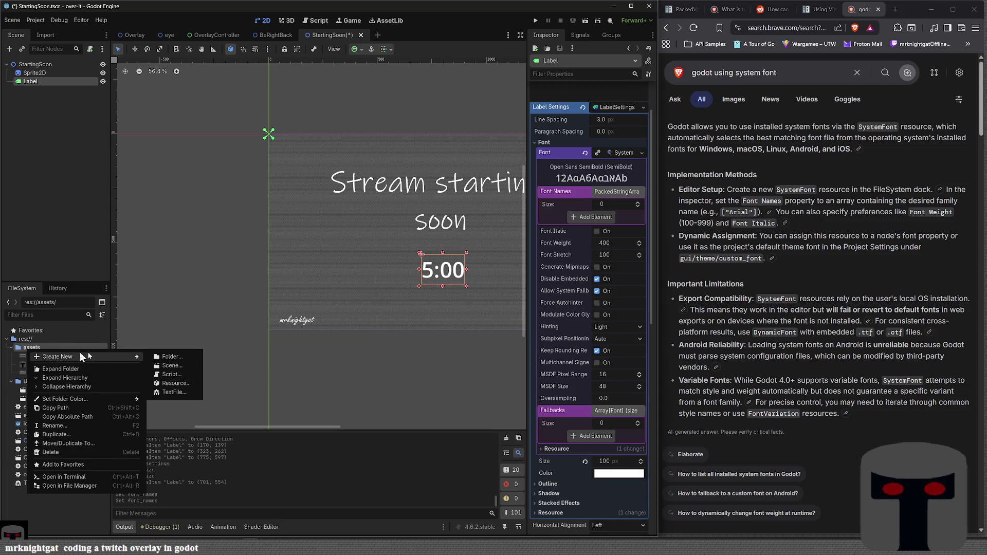
pyautogui.click(167, 384)
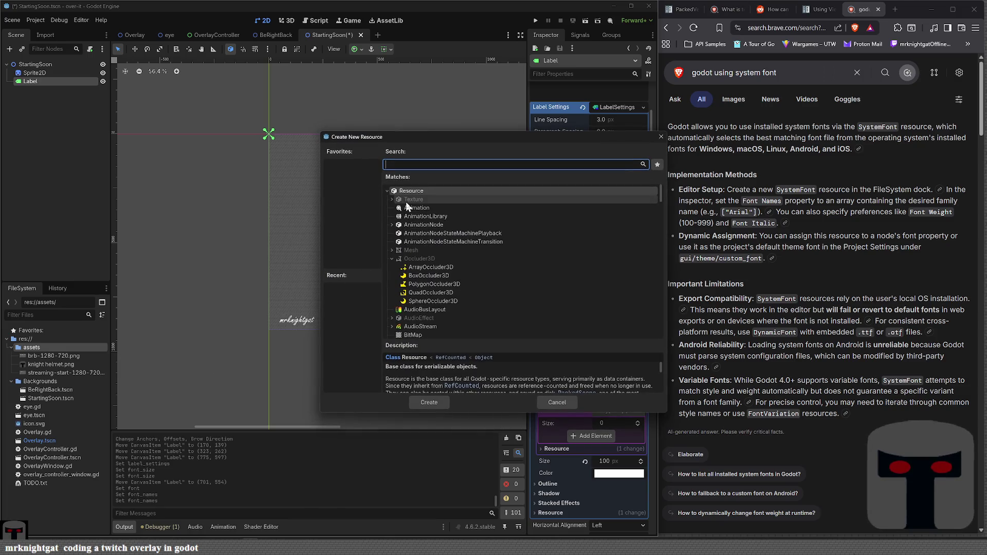
pyautogui.write('System')
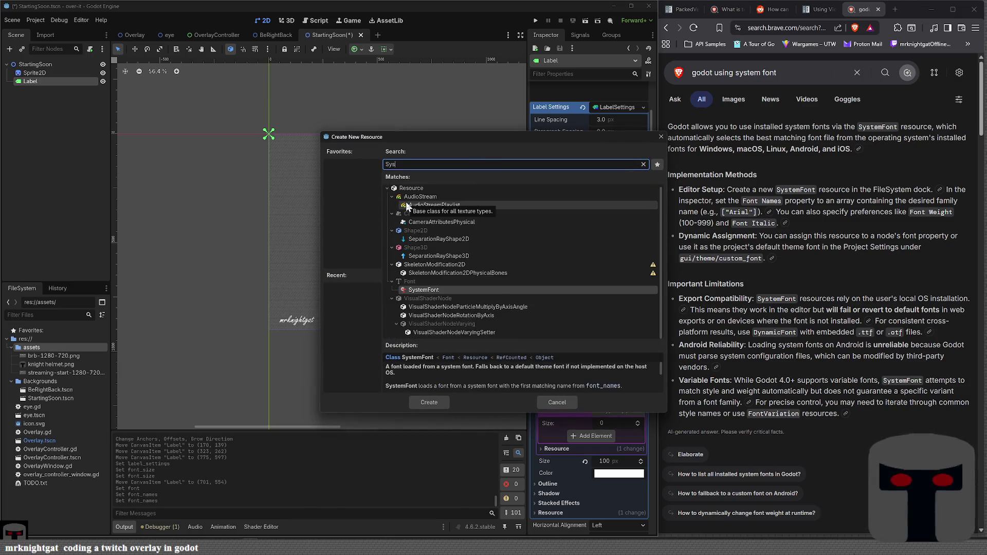